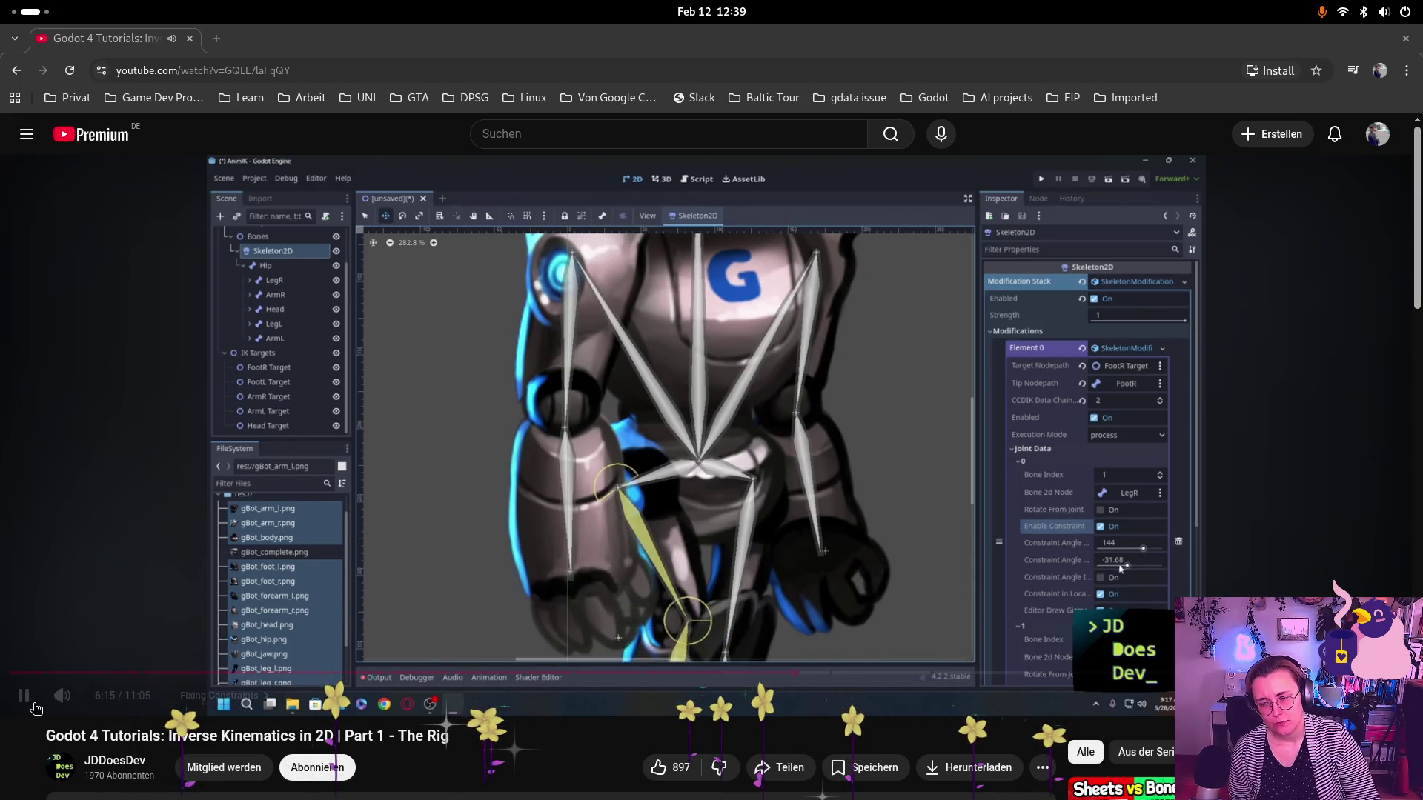
- Pause the Inverse Kinematics tutorial video and switch to the Godot editor window
left_click(24, 695)
key("super")
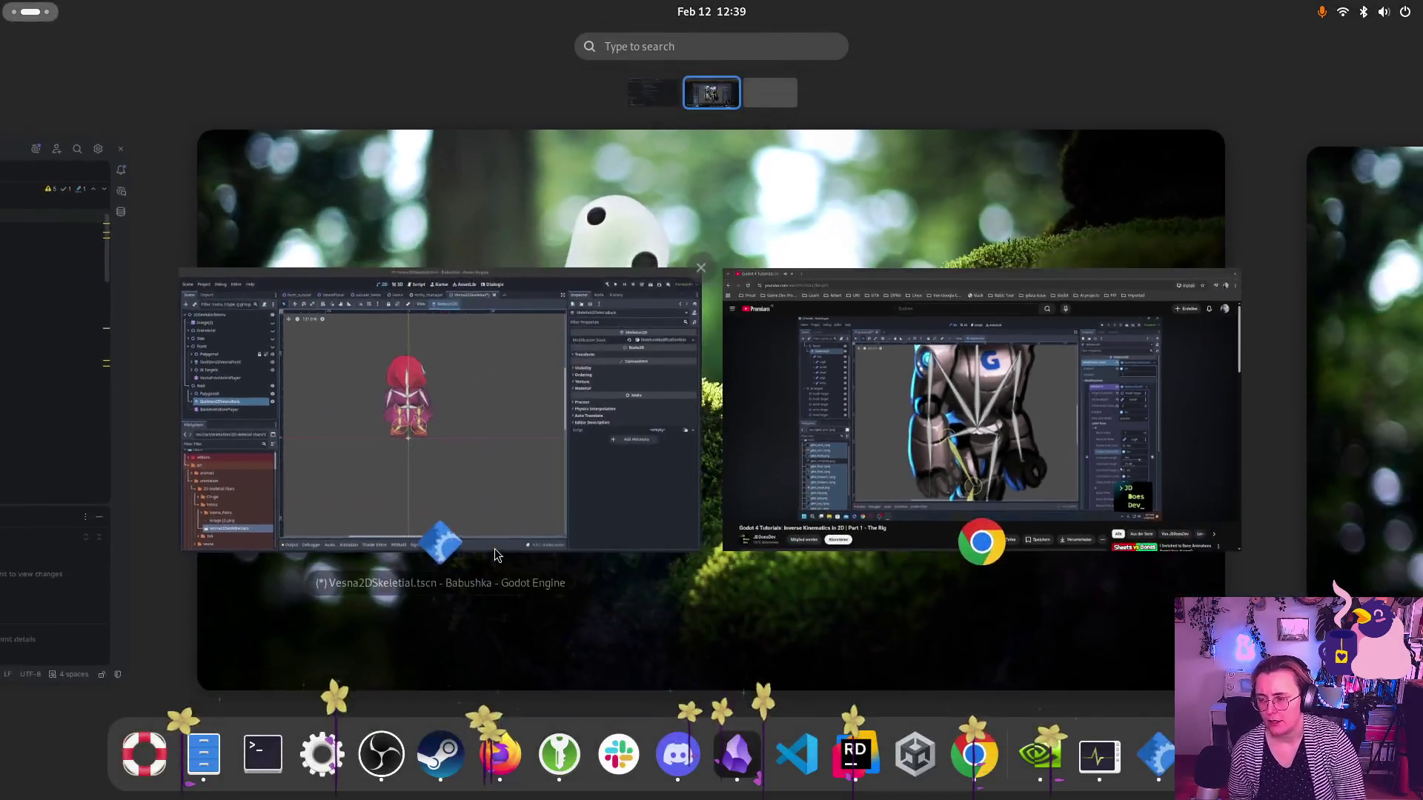
left_click(563, 435)
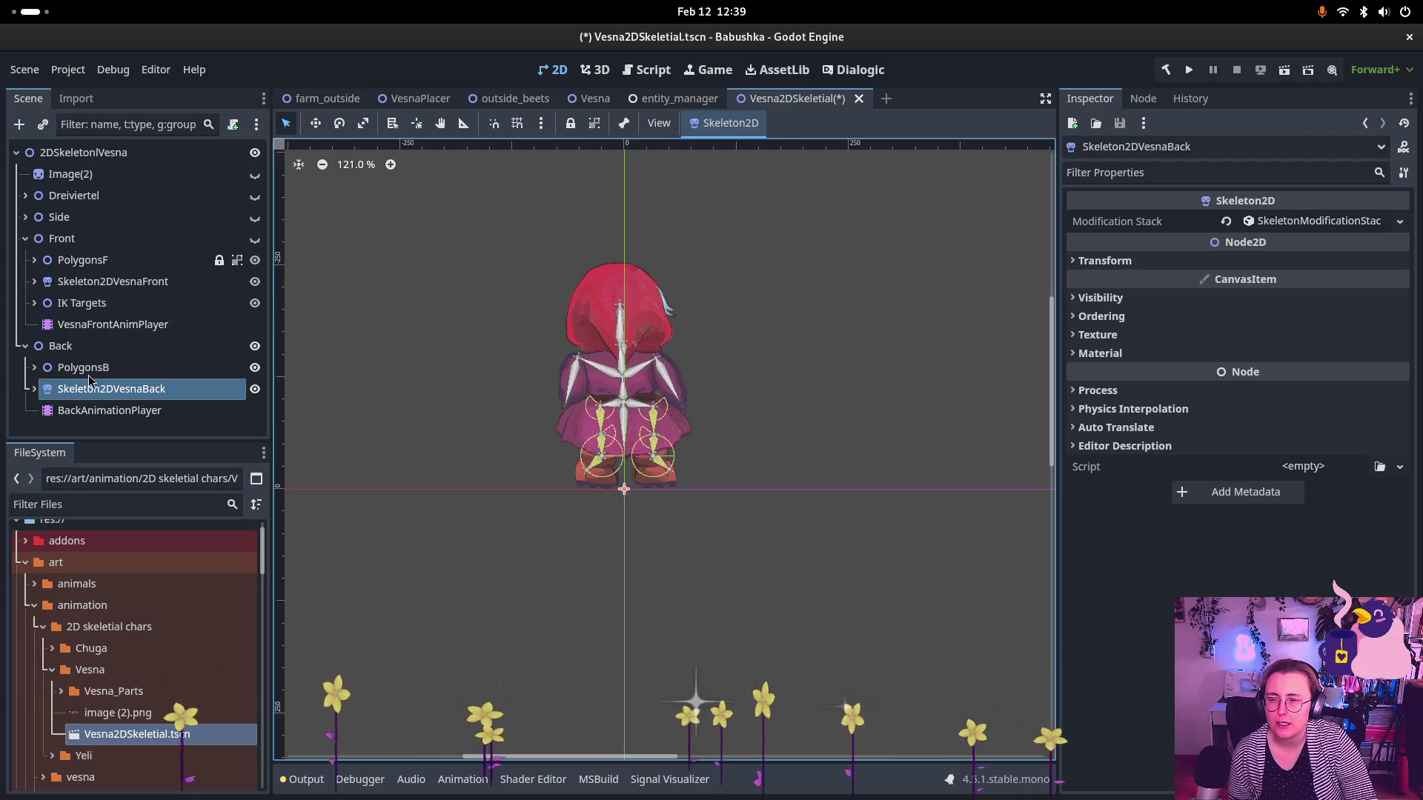
- Expand the back skeleton's Modification Stack and its Modifications list to reveal Elements 0–3
left_click(1346, 228)
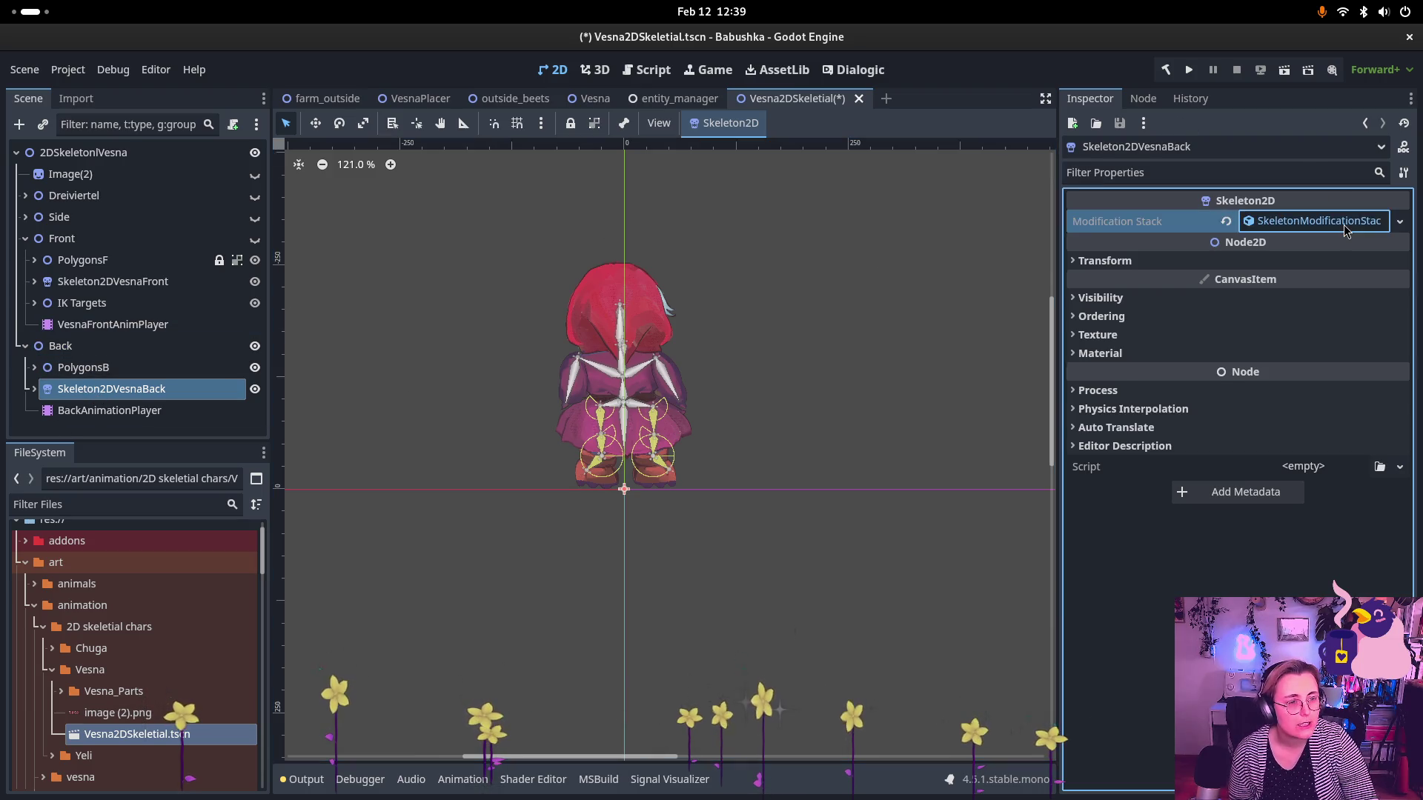
left_click(1179, 292)
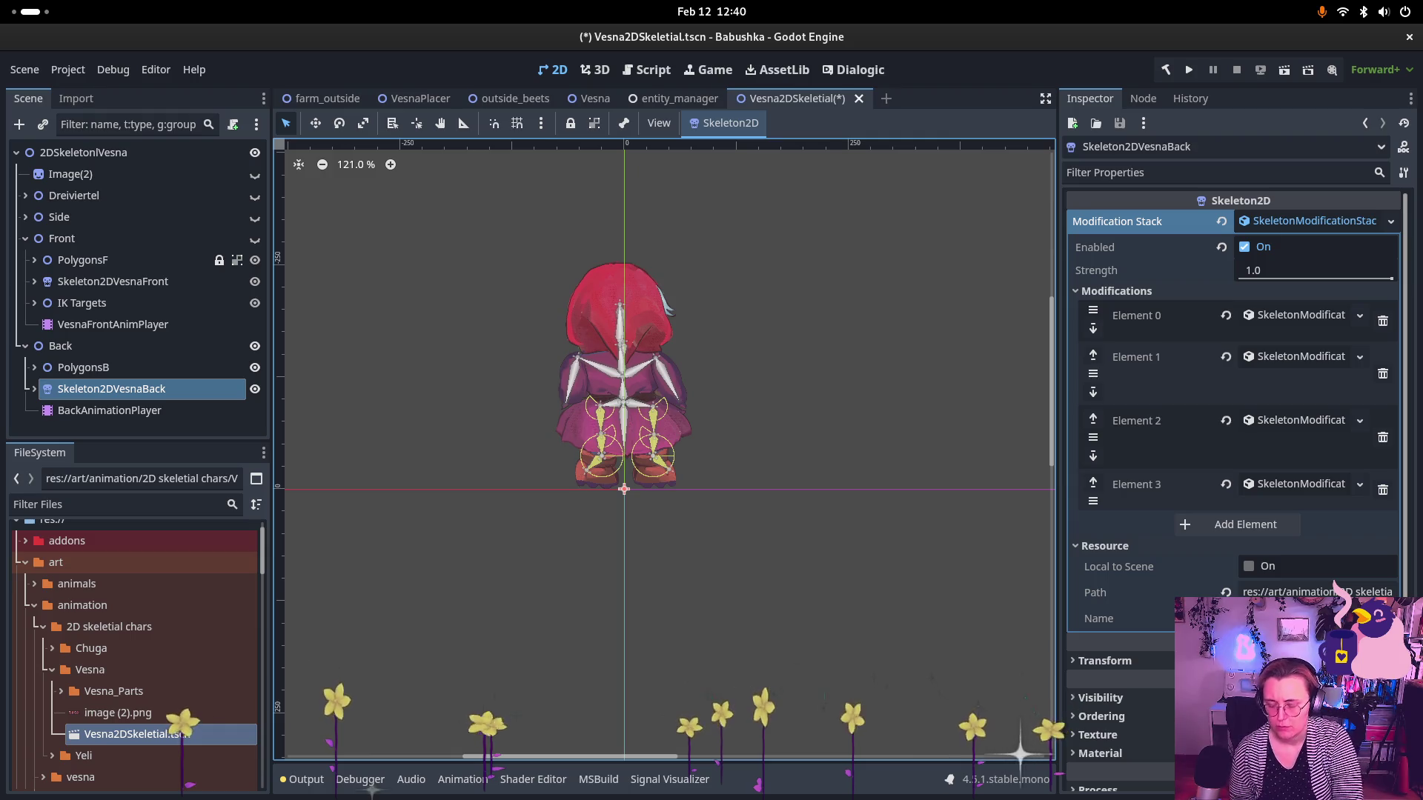
key("super")
- Rewind the tutorial to 5:03, replay it to 5:51, then leave it paused at 5:33
left_click(908, 464)
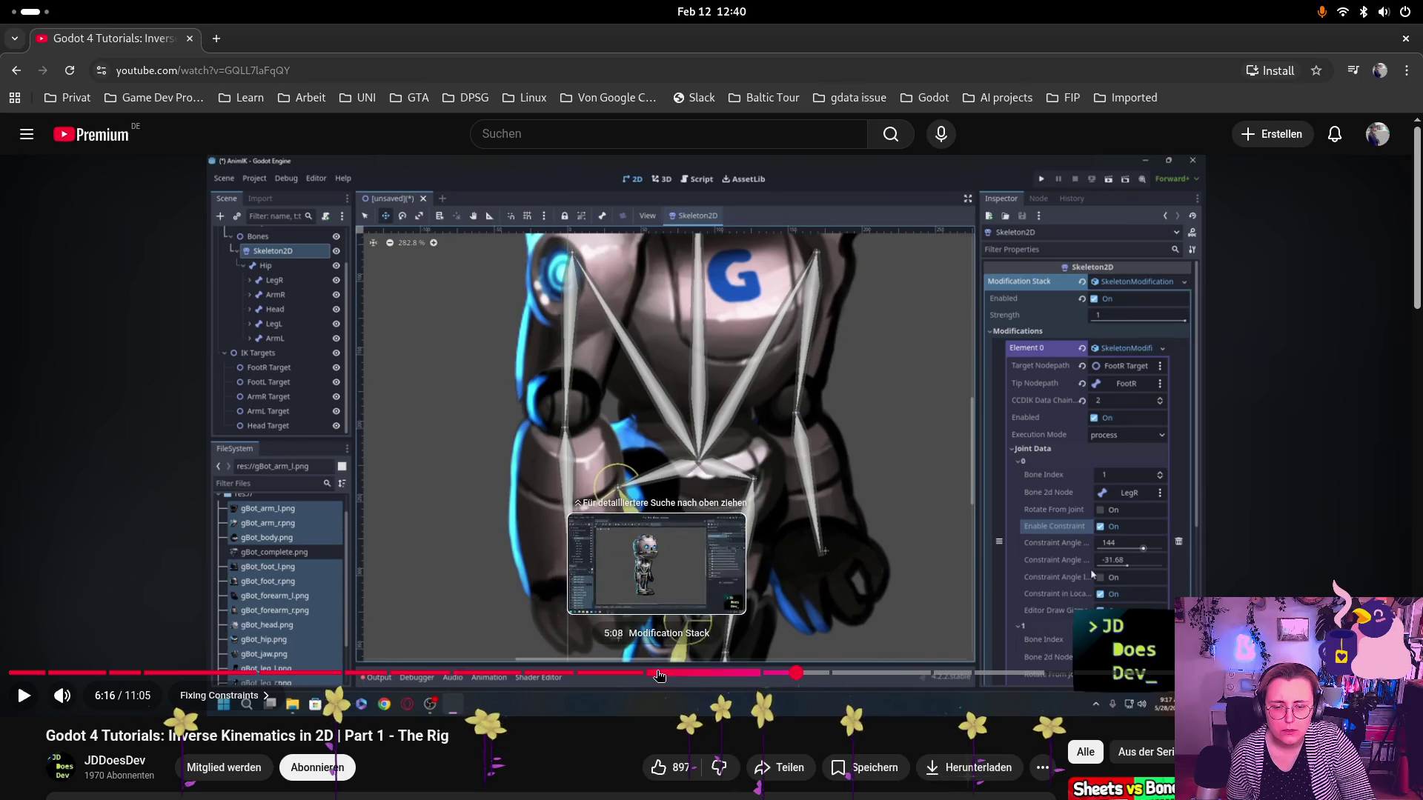
left_click(646, 674)
left_click(24, 695)
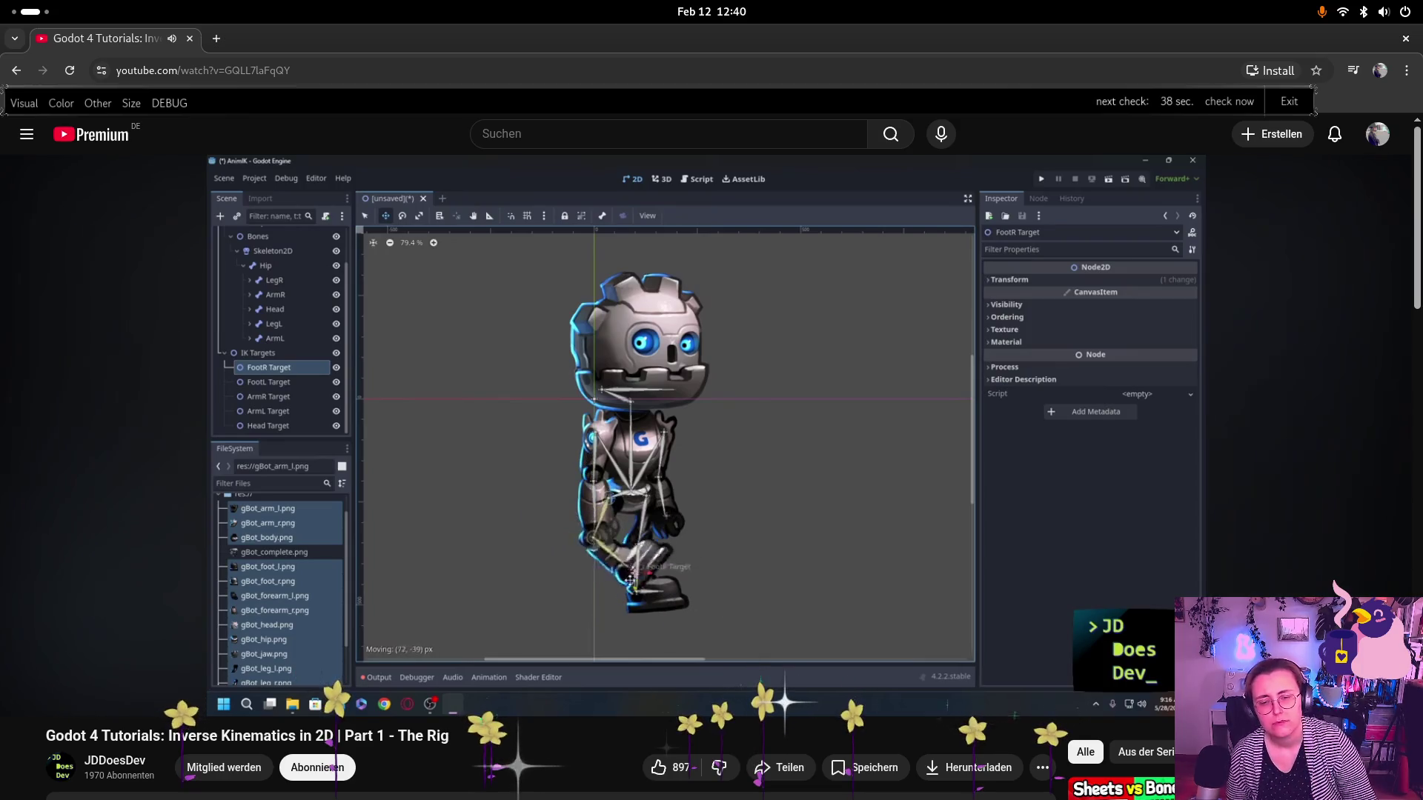
mouse_move(921, 525)
left_click(24, 695)
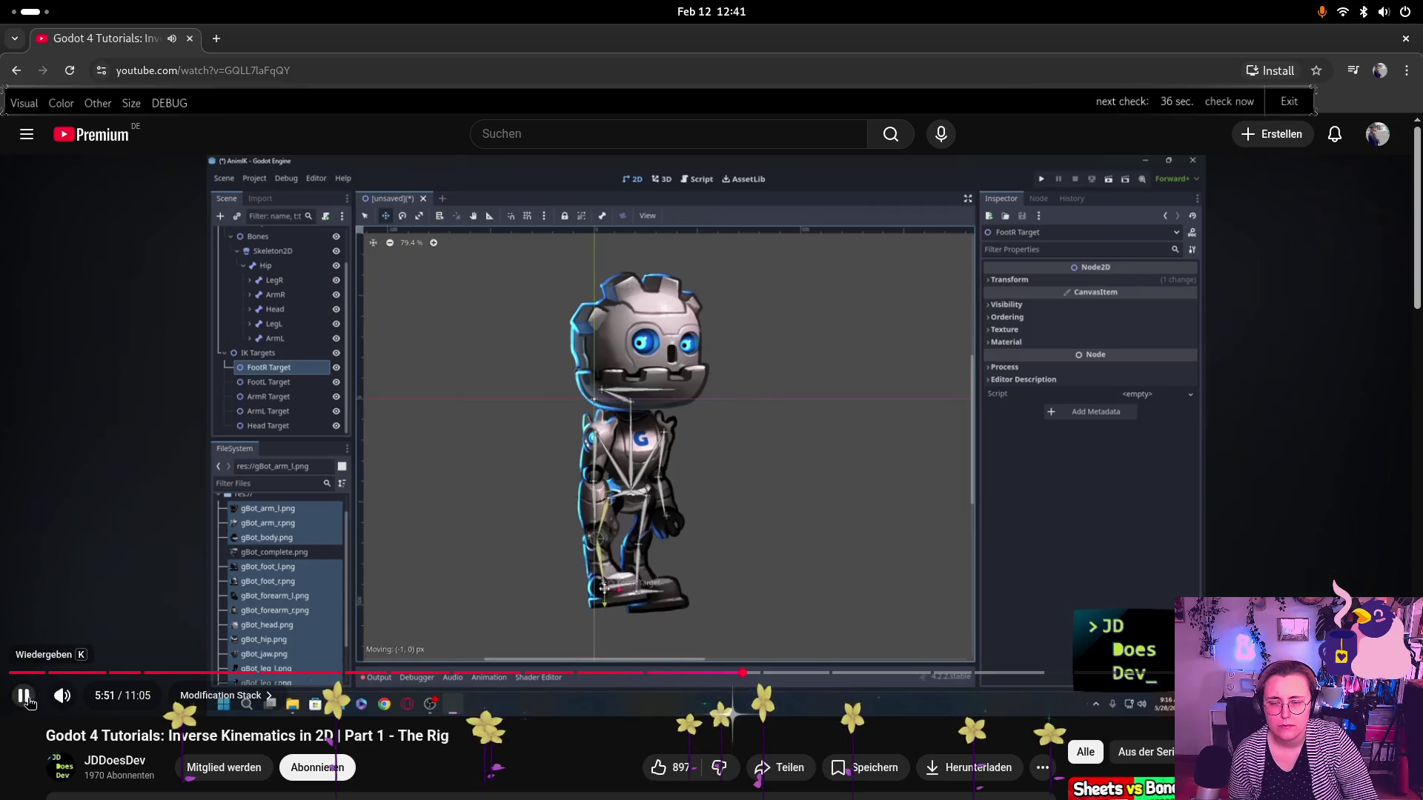
left_click(707, 673)
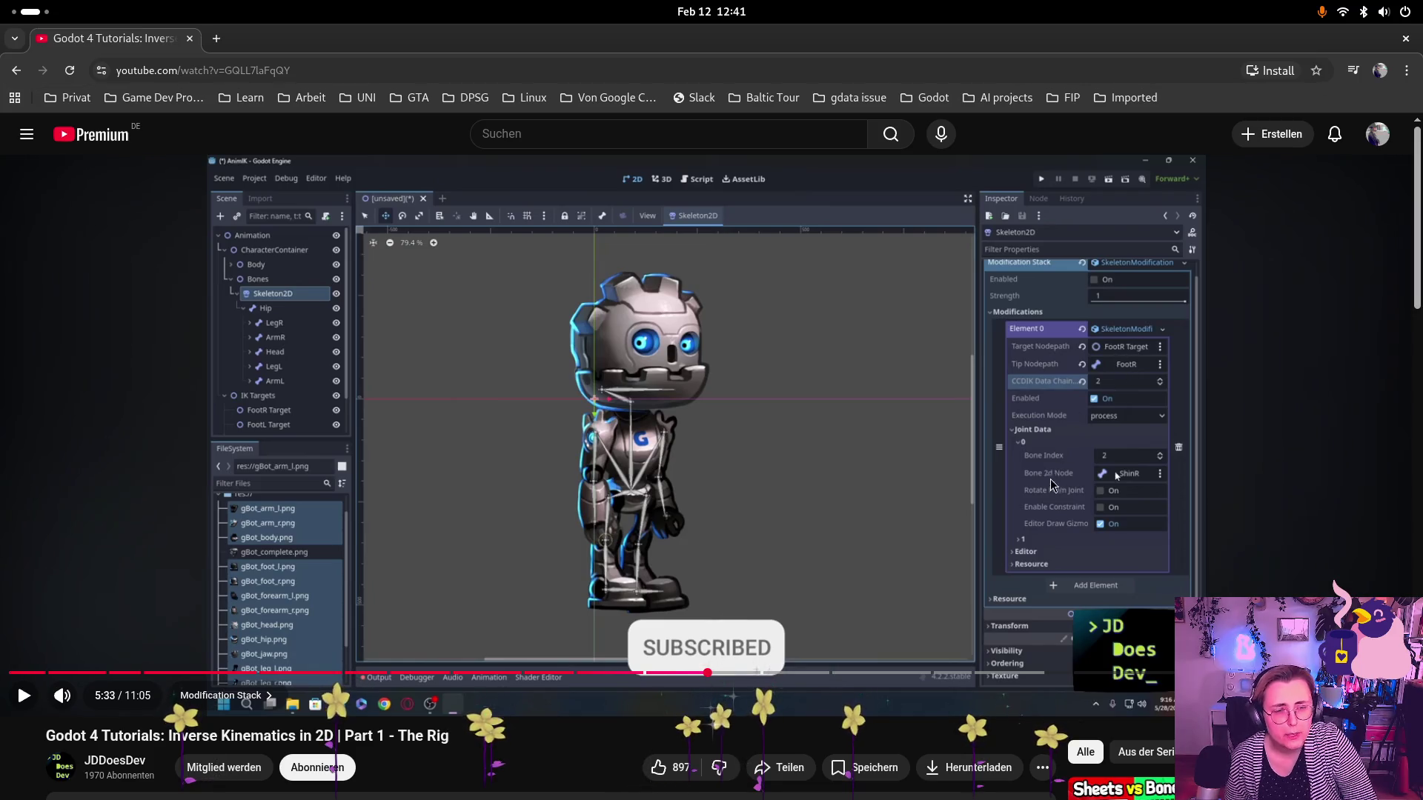
key("super")
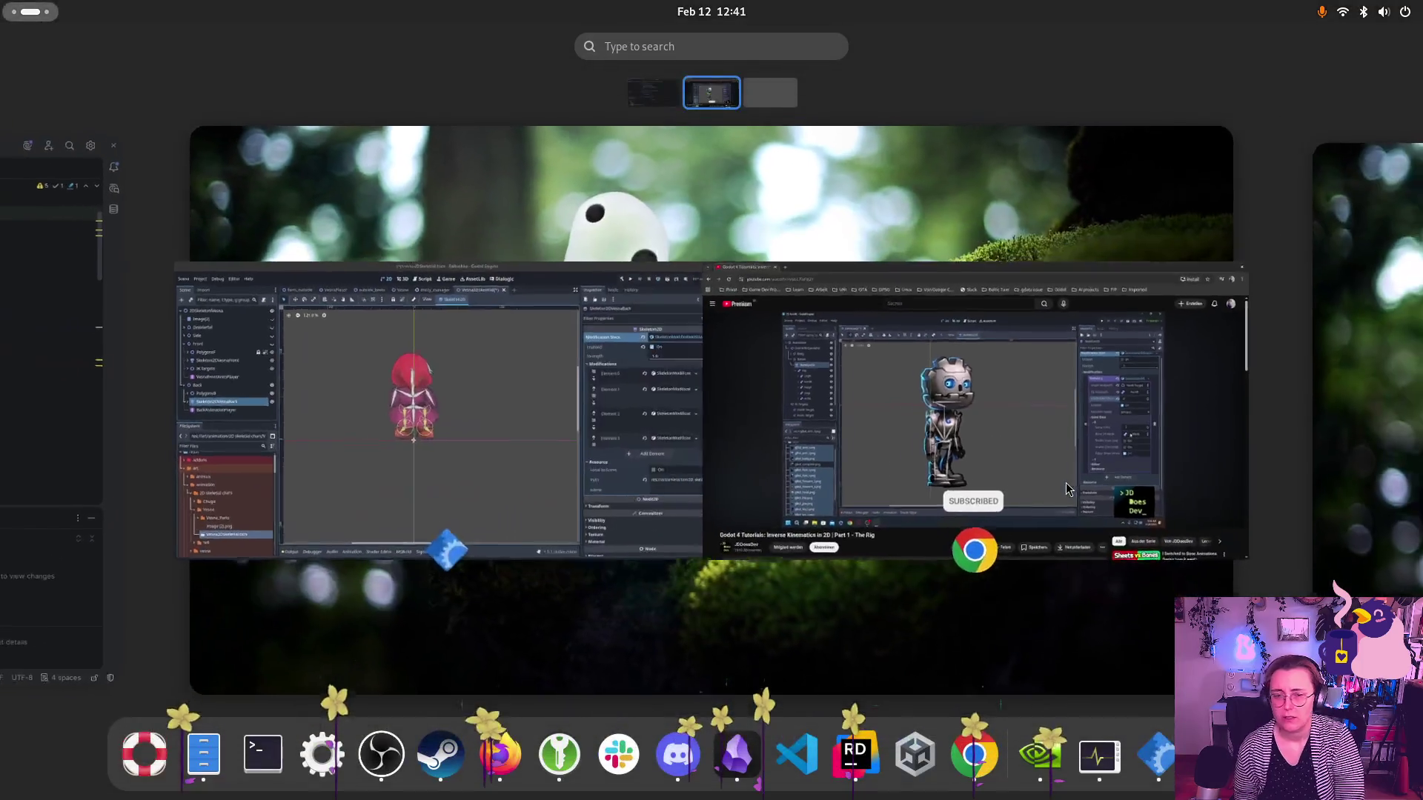
- Back in Godot, expand Skeleton2DVesnaBack's bone list in the Scene dock
left_click(489, 415)
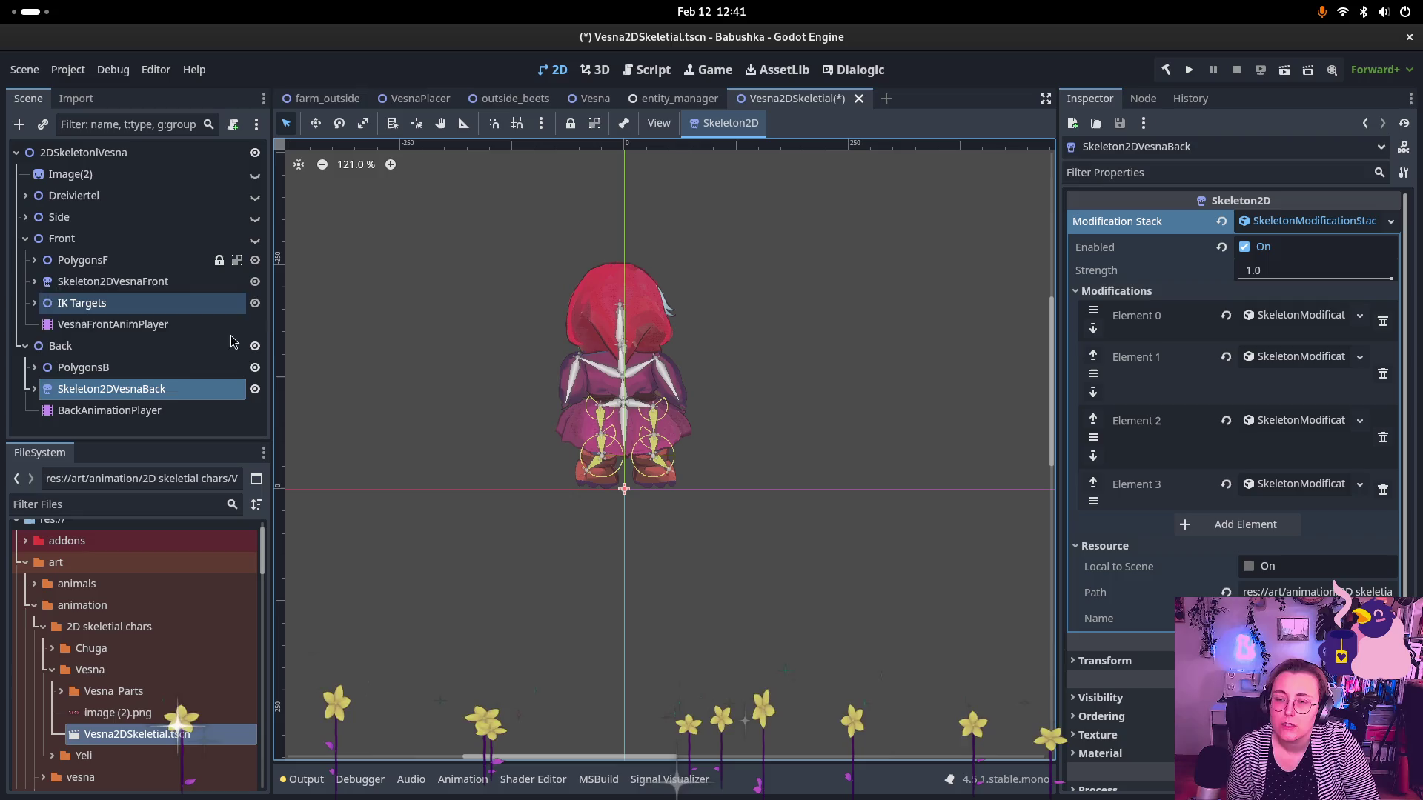
left_click(34, 389)
left_click(34, 389)
left_click(34, 389)
scroll(180, 328, "down", 1)
scroll(180, 327, "down", 5)
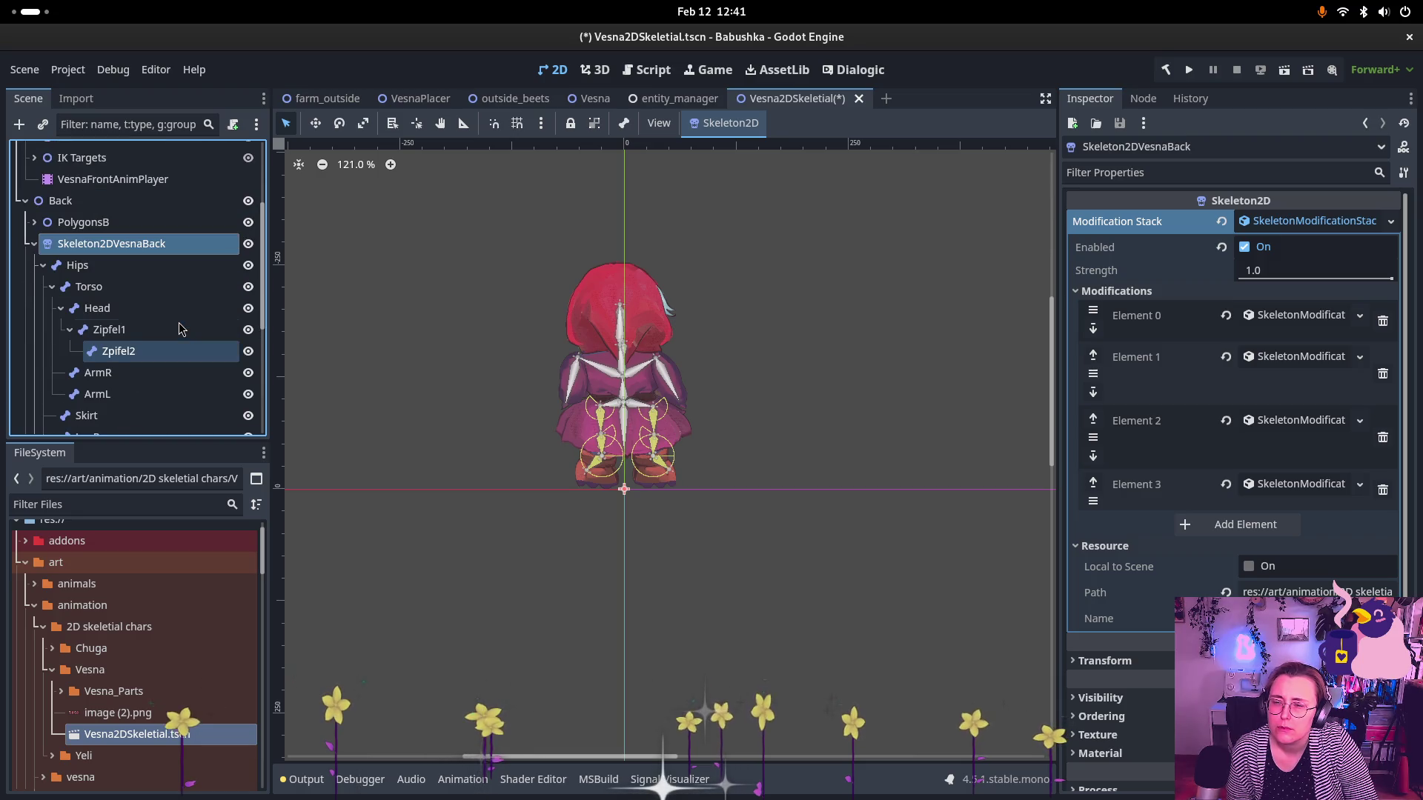
scroll(178, 326, "down", 4)
scroll(169, 309, "up", 6)
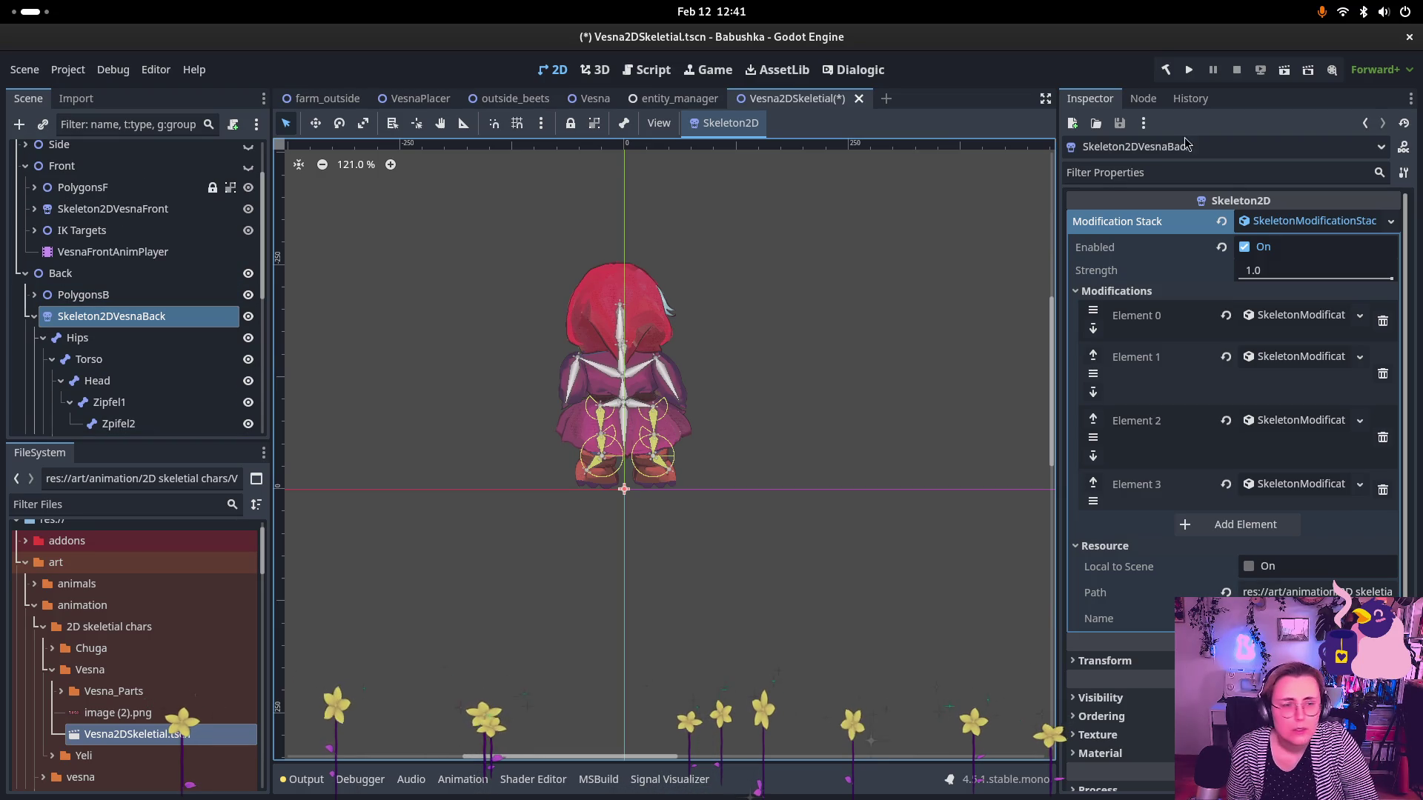
- Expand Element 0 to view its CCDIK setup: target FootL Target, tip FootL, chain length 2
left_click(1097, 333)
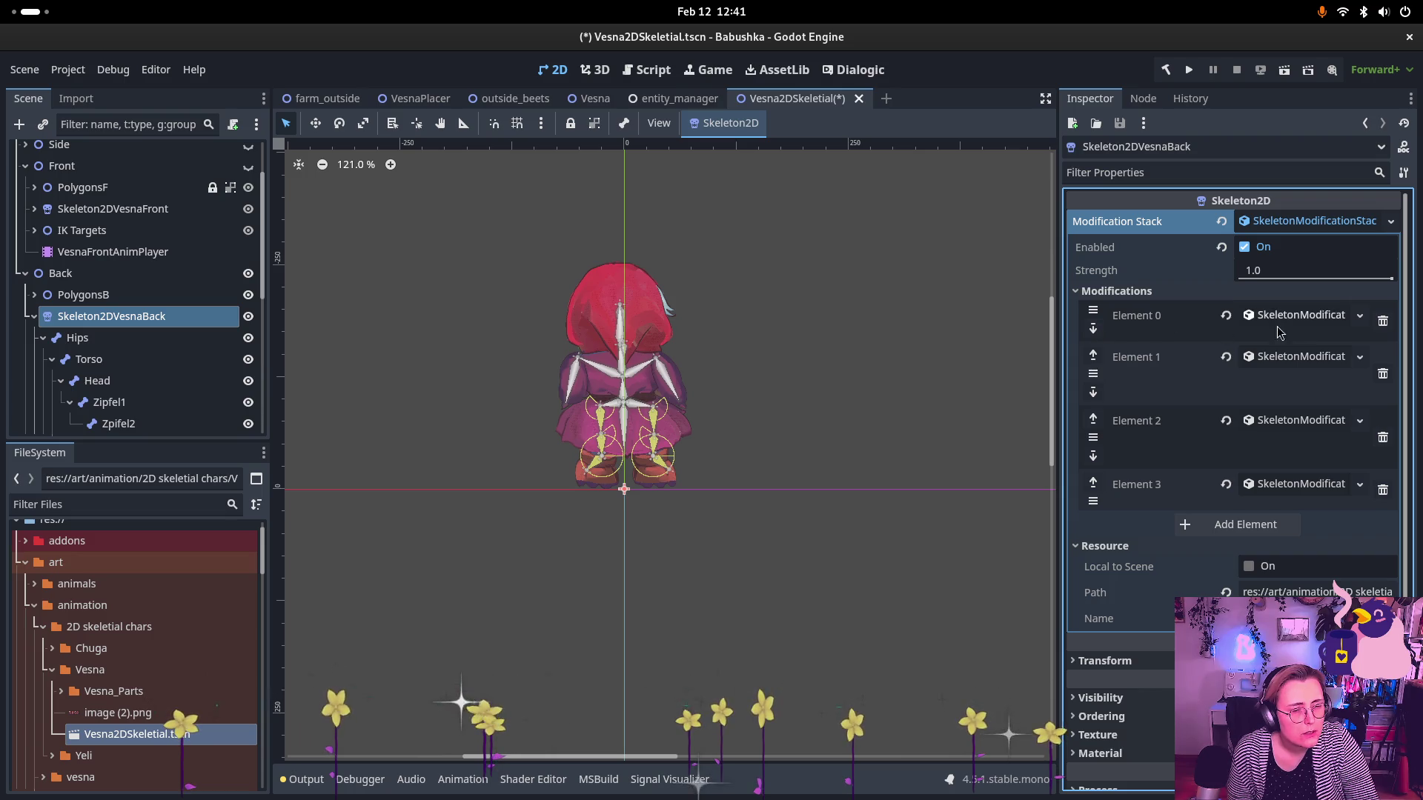
left_click(1362, 320)
left_click(1363, 320)
left_click(1310, 317)
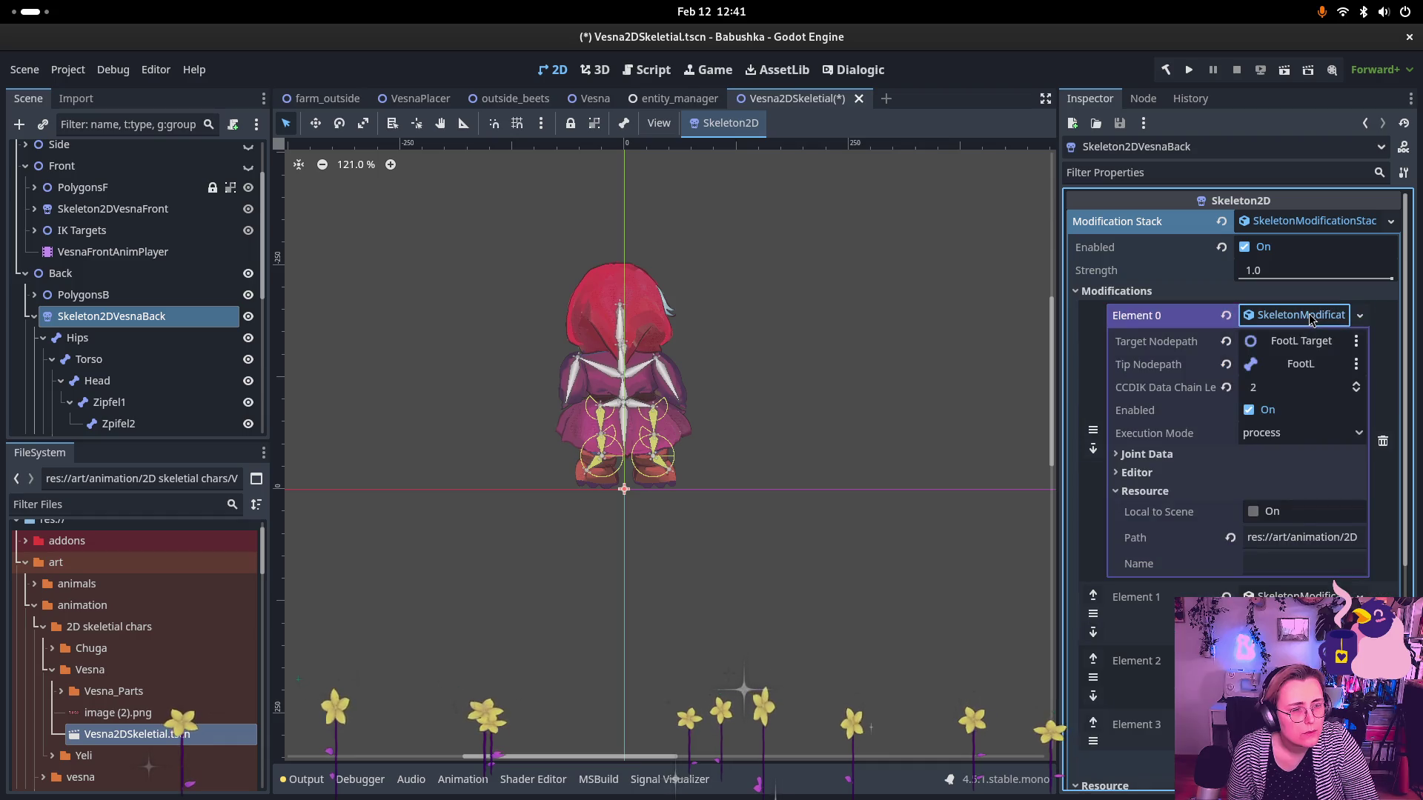
left_click(1303, 342)
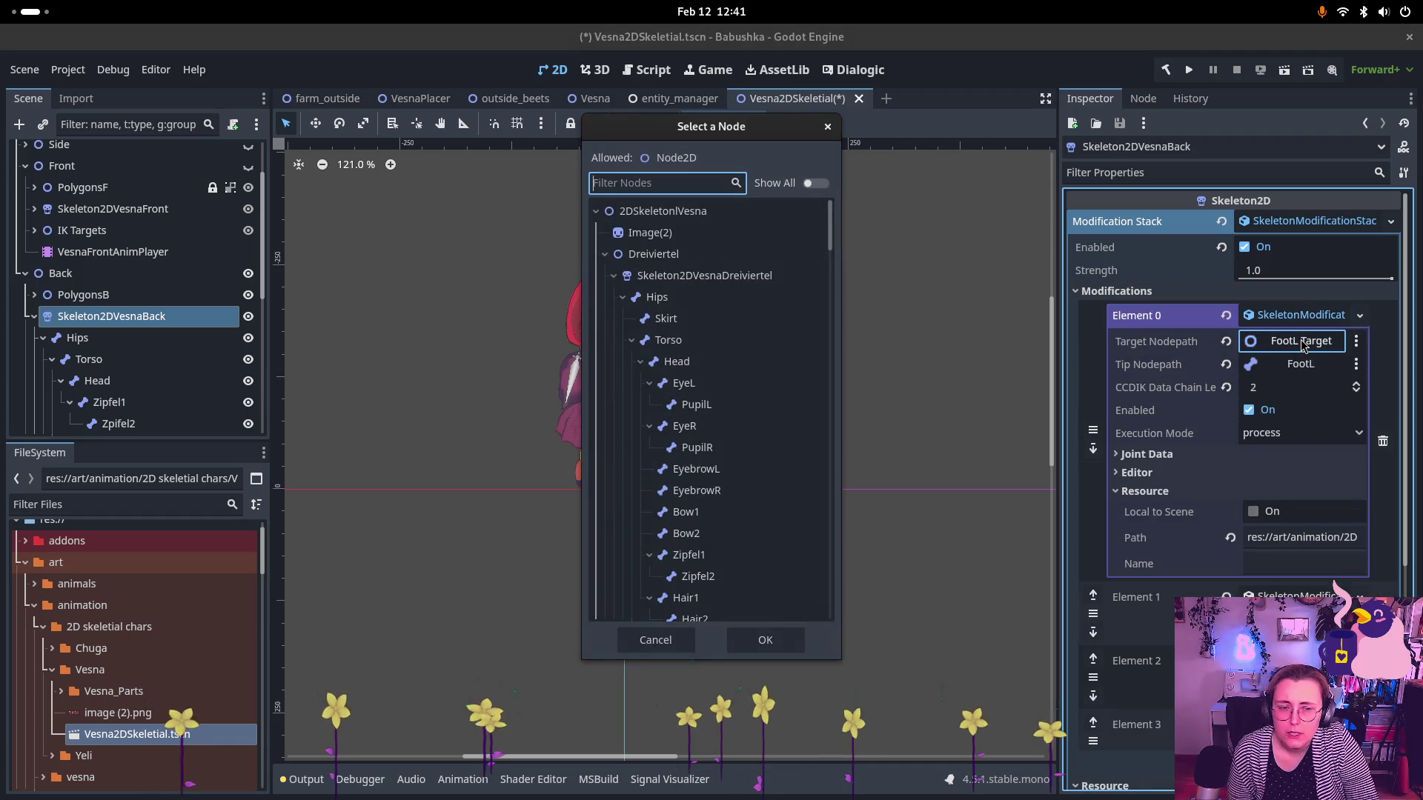
left_click(830, 126)
scroll(186, 323, "down", 5)
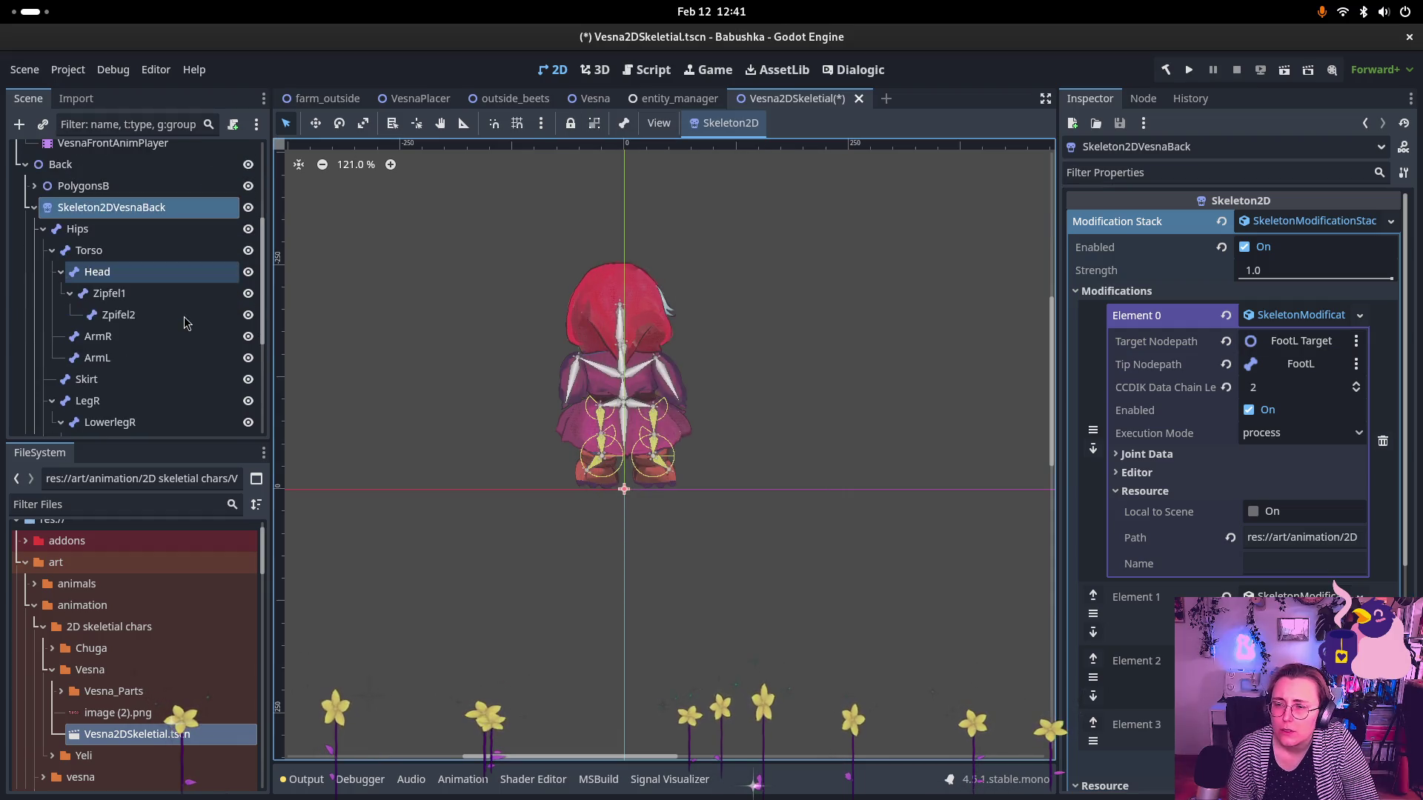
scroll(186, 323, "down", 5)
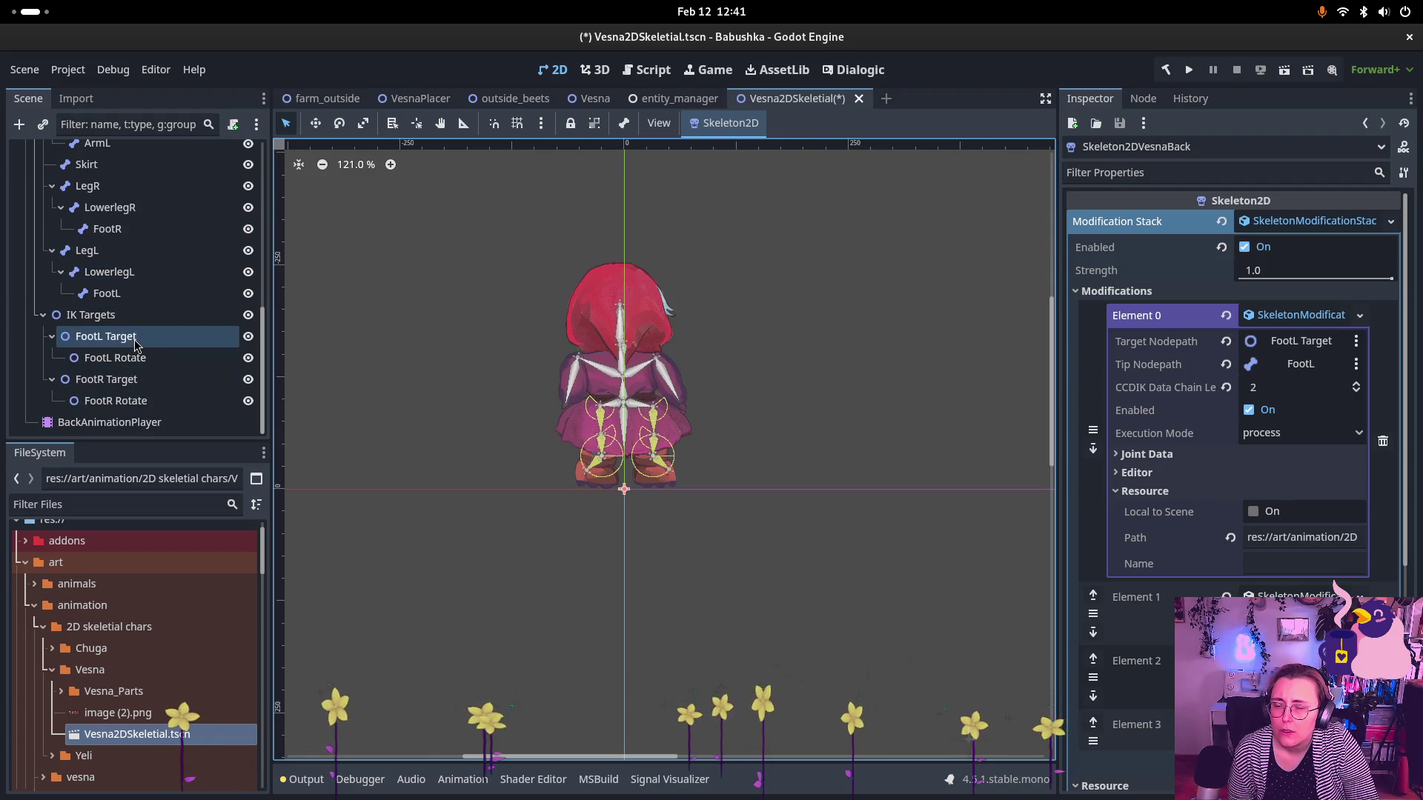
scroll(136, 341, "up", 5)
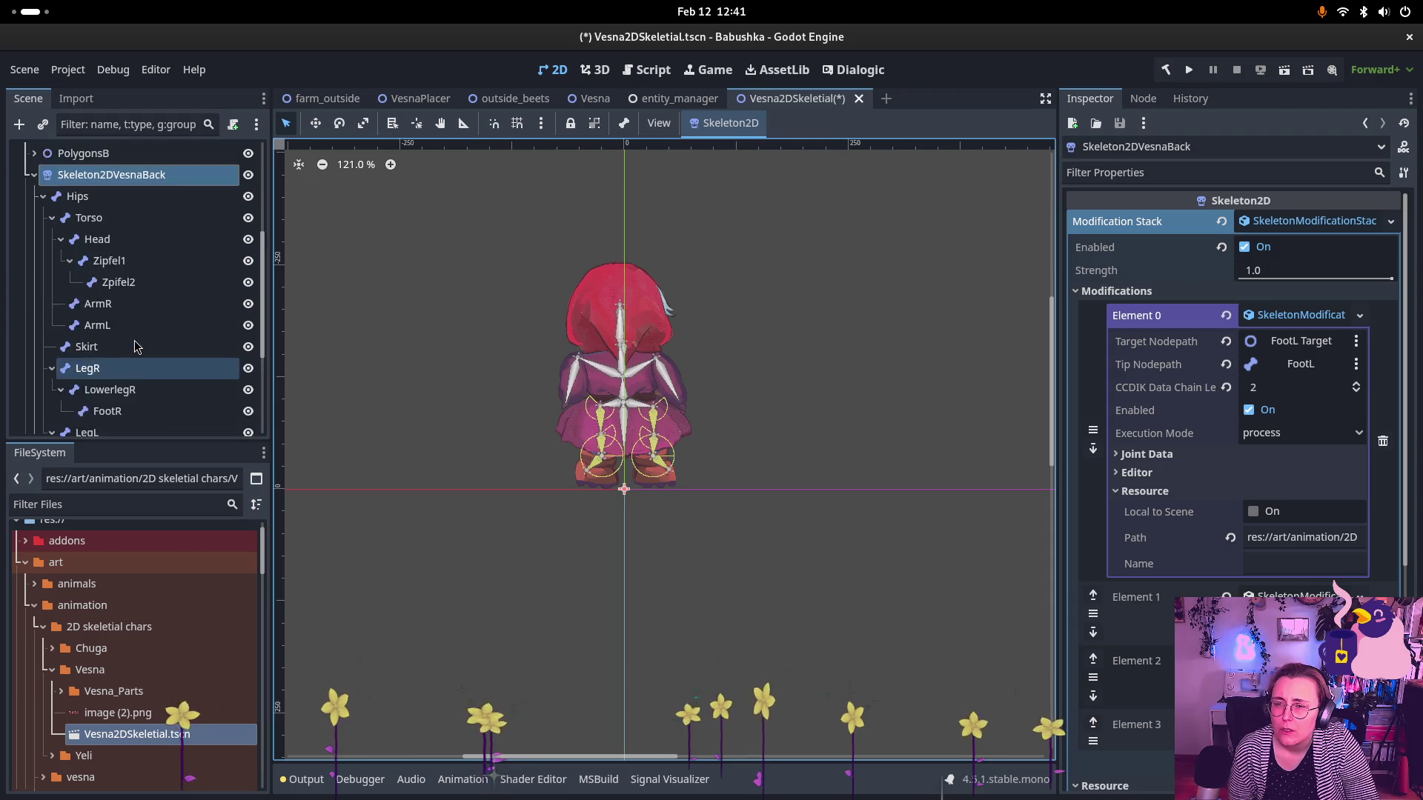
scroll(137, 333, "down", 3)
scroll(133, 341, "down", 3)
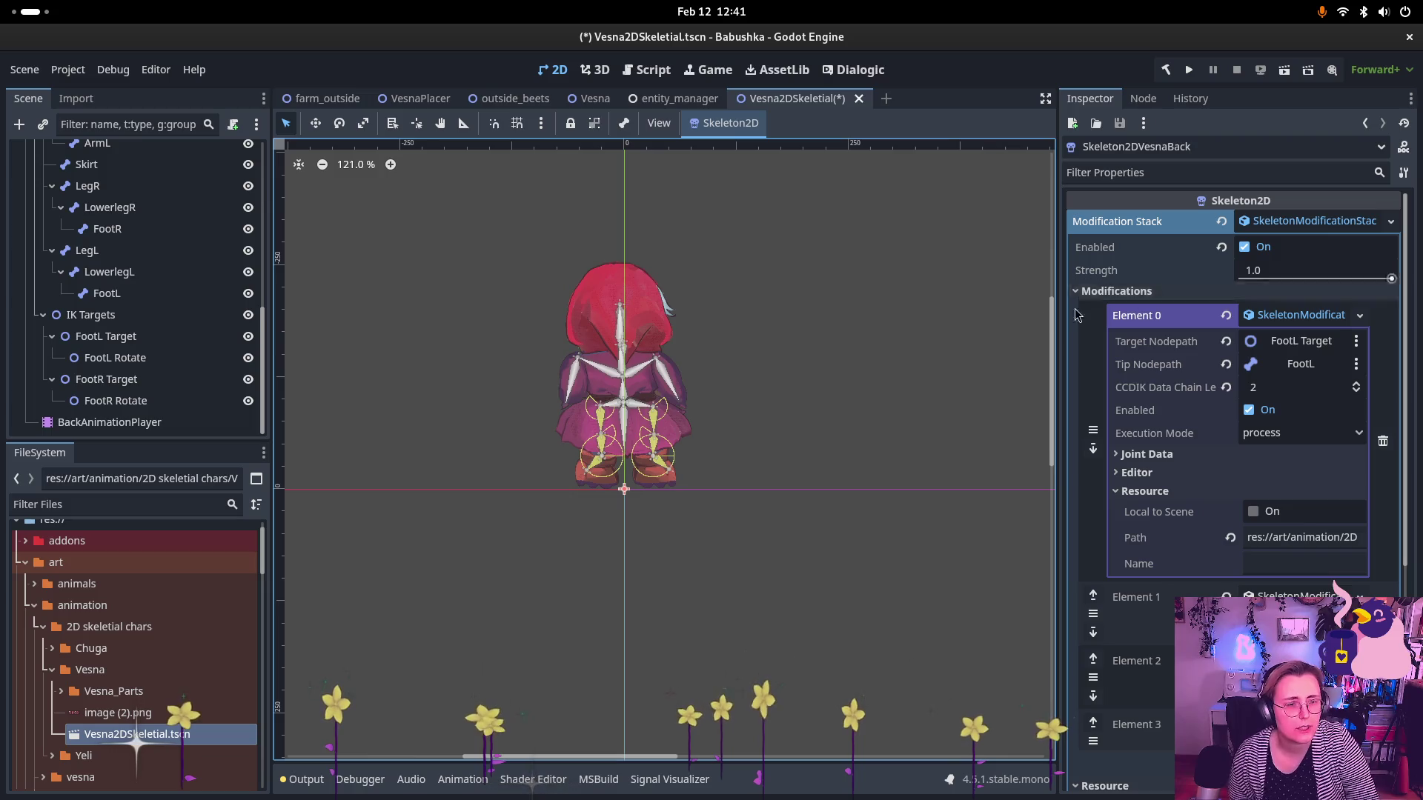
- Drag FootL Target further left and FootR Target right to 37, -35 px, then reselect Skeleton2DVesnaBack
left_click(151, 336)
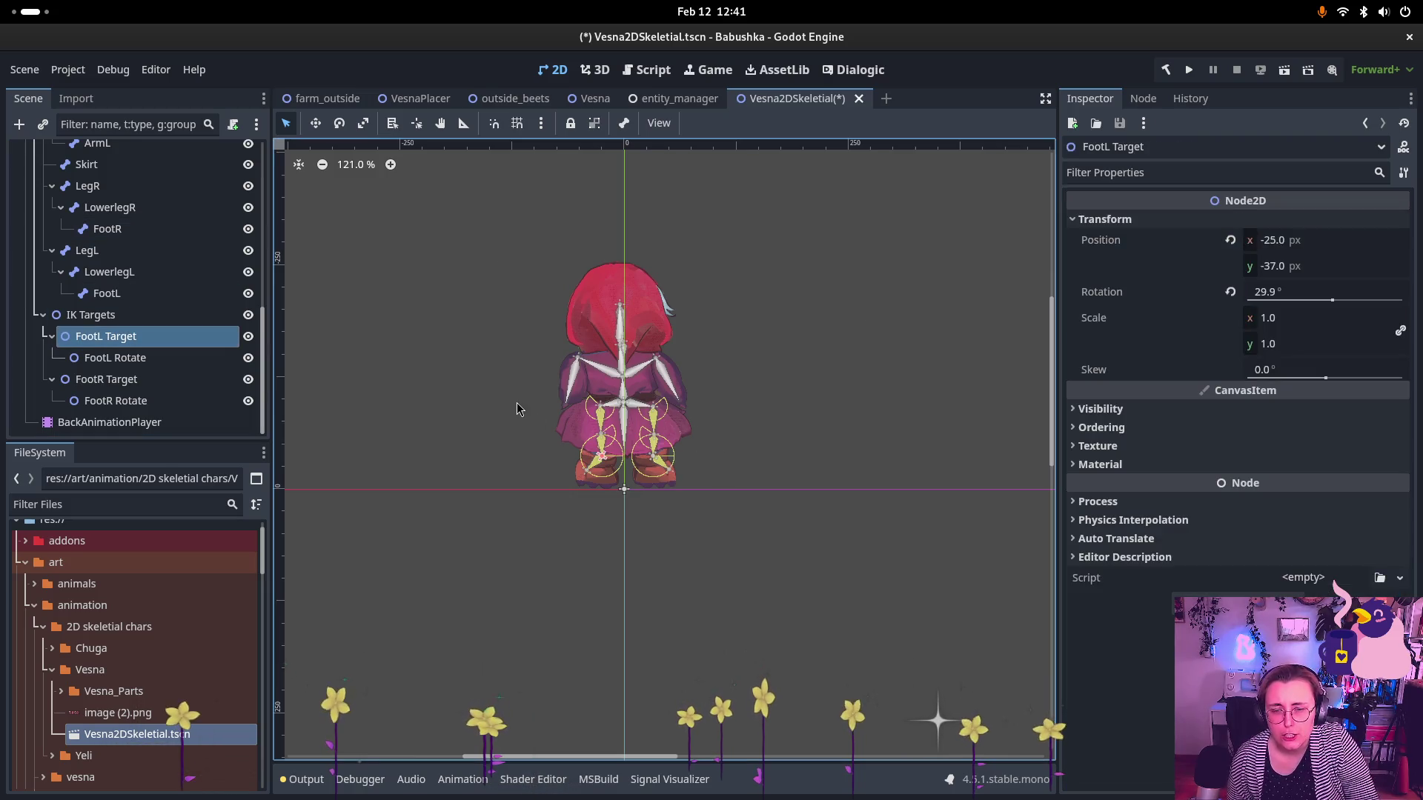
mouse_move(602, 455)
left_mouse_down()
mouse_move(577, 426)
mouse_move(598, 463)
left_mouse_up()
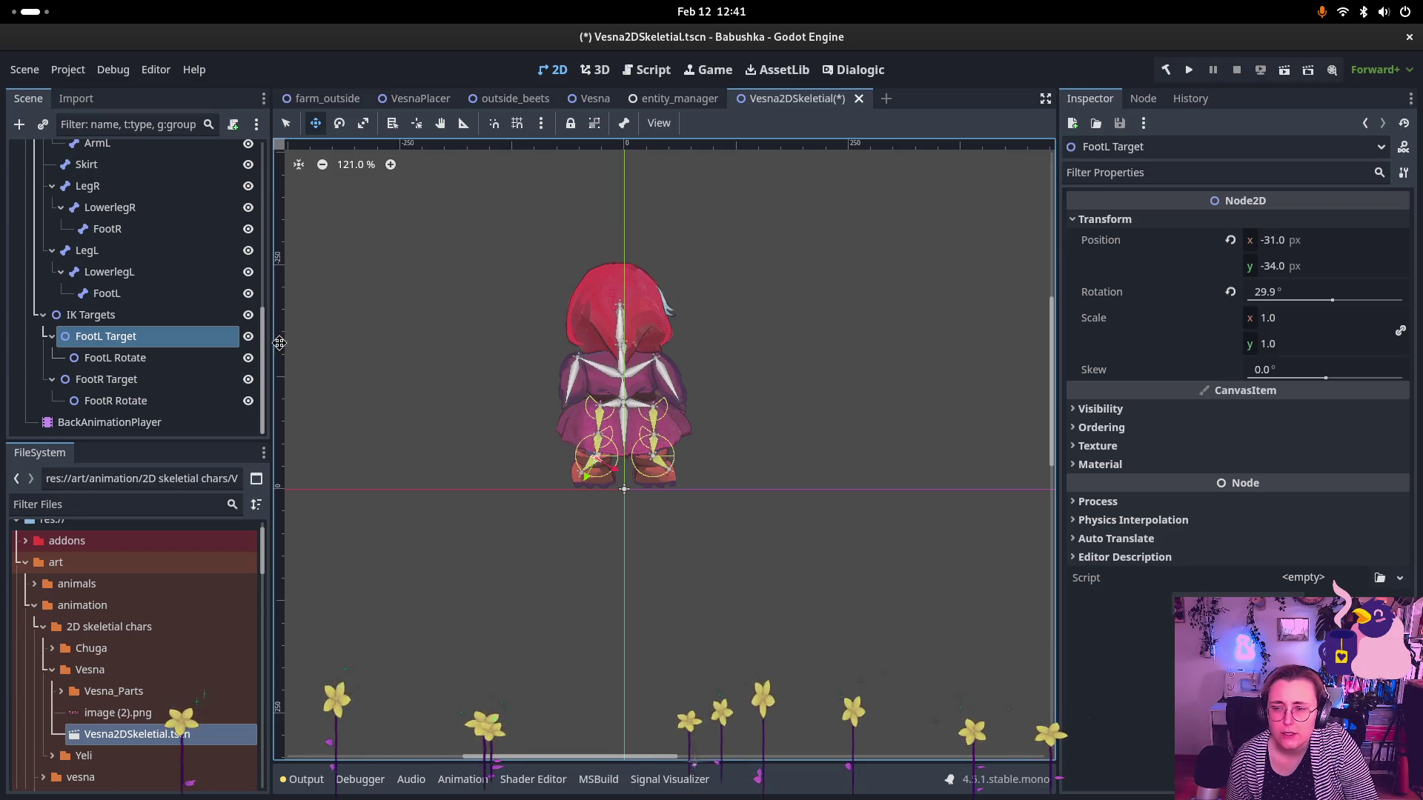
left_click(106, 378)
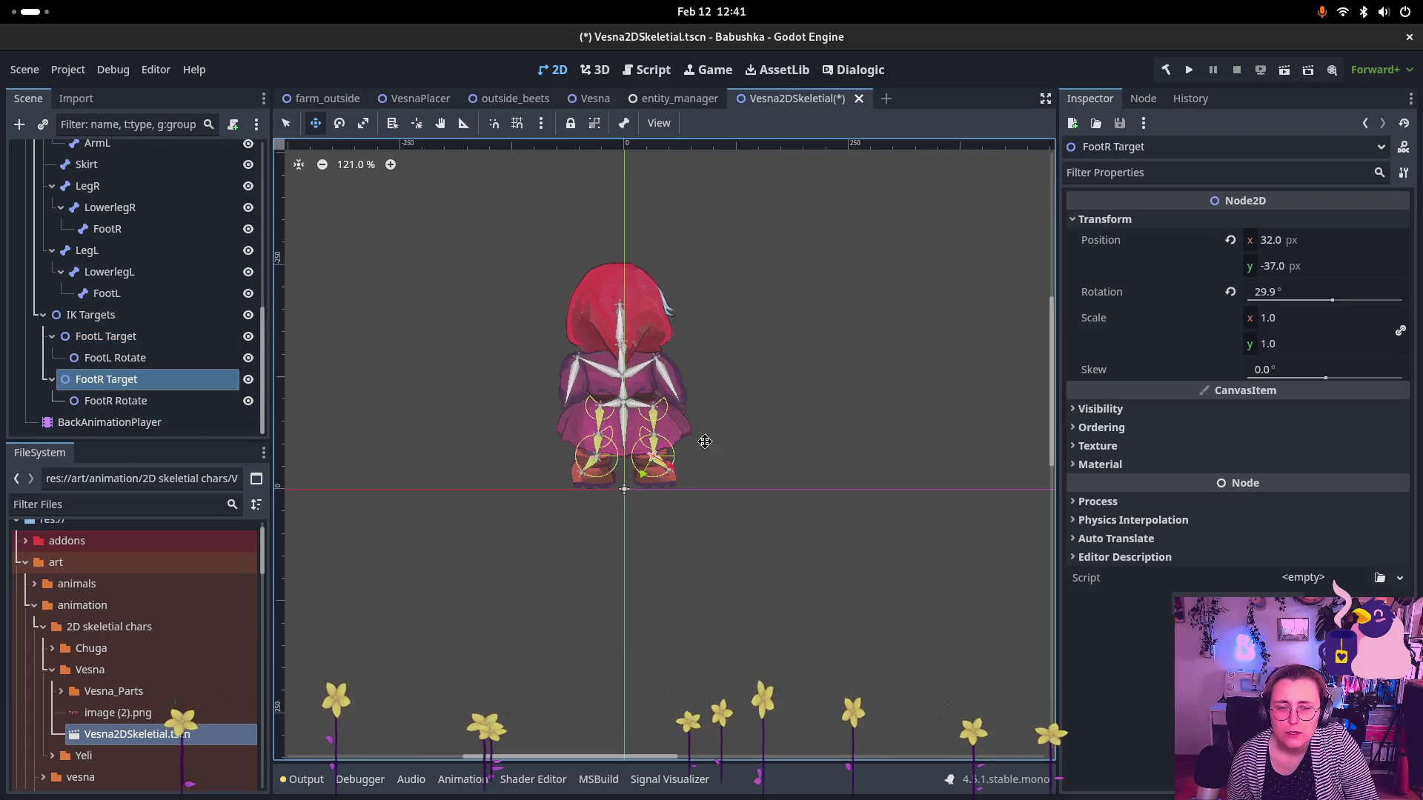
mouse_move(658, 461)
left_mouse_down()
mouse_move(659, 440)
mouse_move(637, 460)
mouse_move(654, 446)
mouse_move(662, 462)
left_mouse_up()
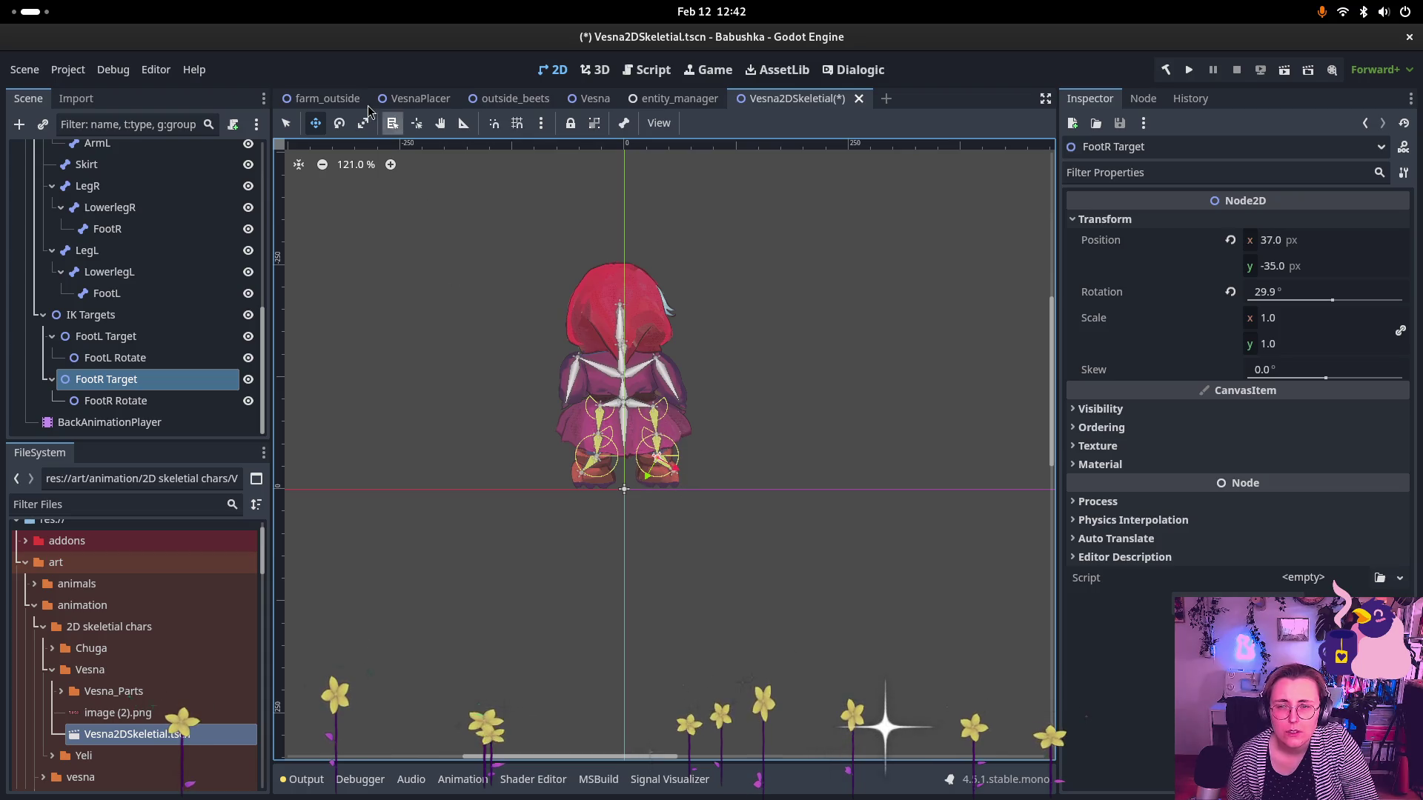
scroll(119, 221, "up", 5)
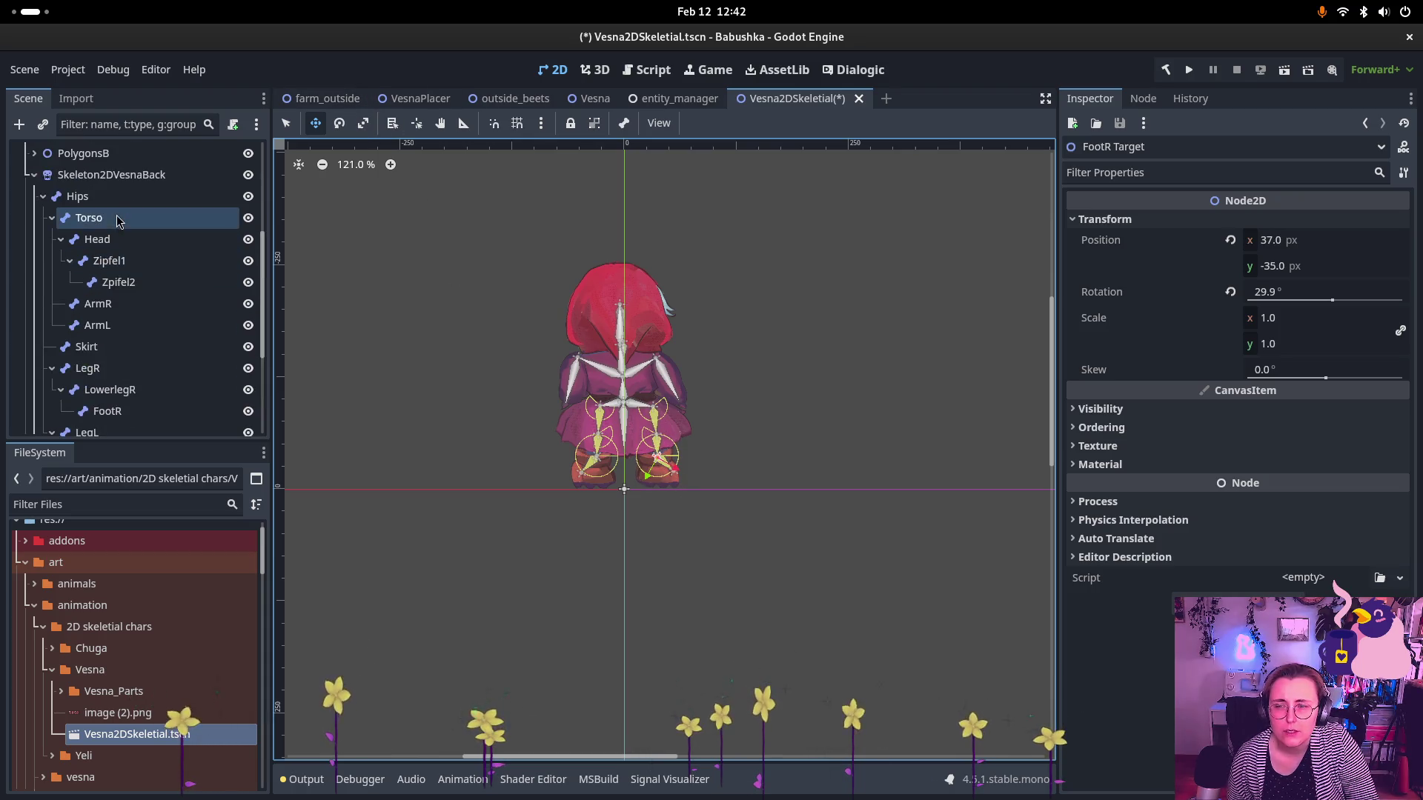
left_click(111, 175)
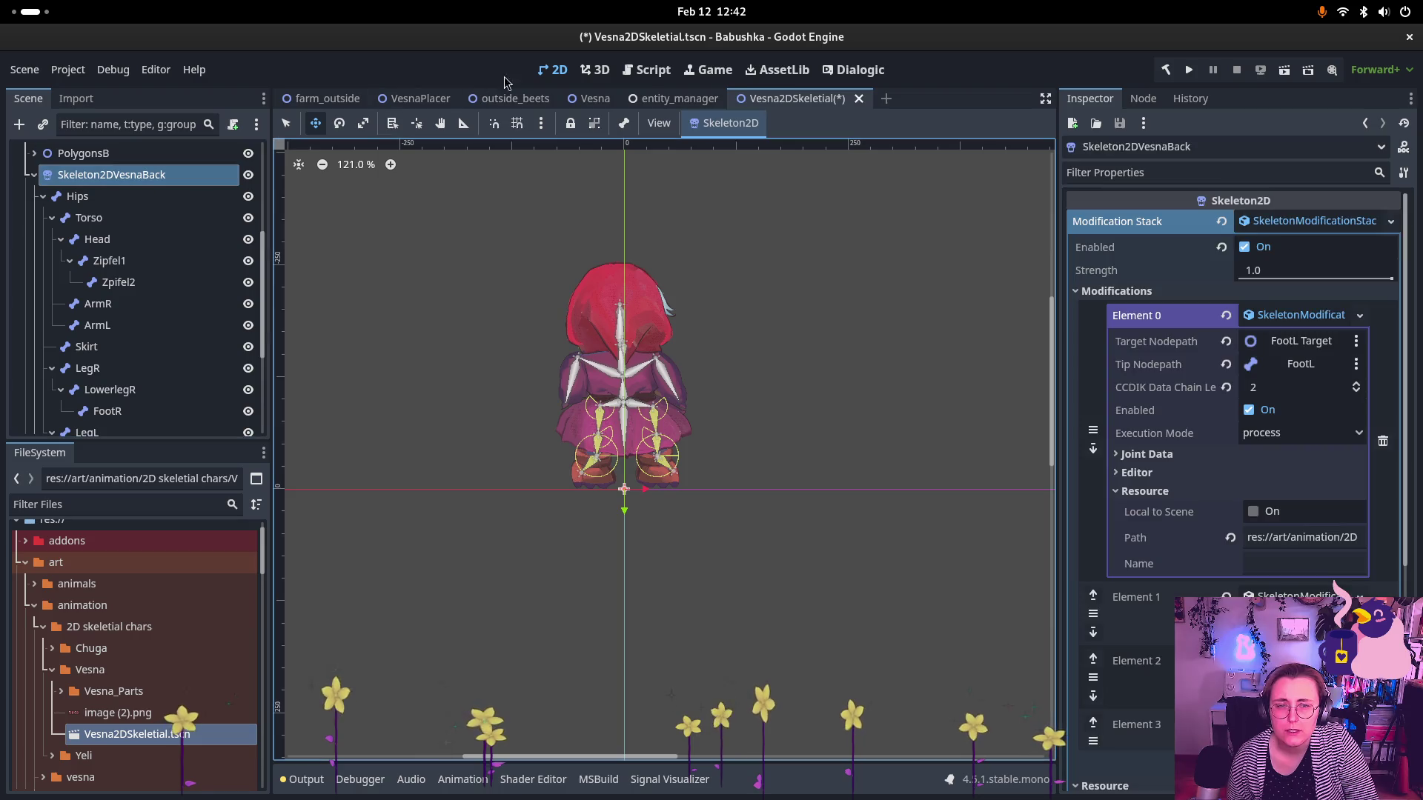
- Reset the back skeleton to its rest pose and pull FootL Target up and left
left_click(730, 124)
left_click(754, 152)
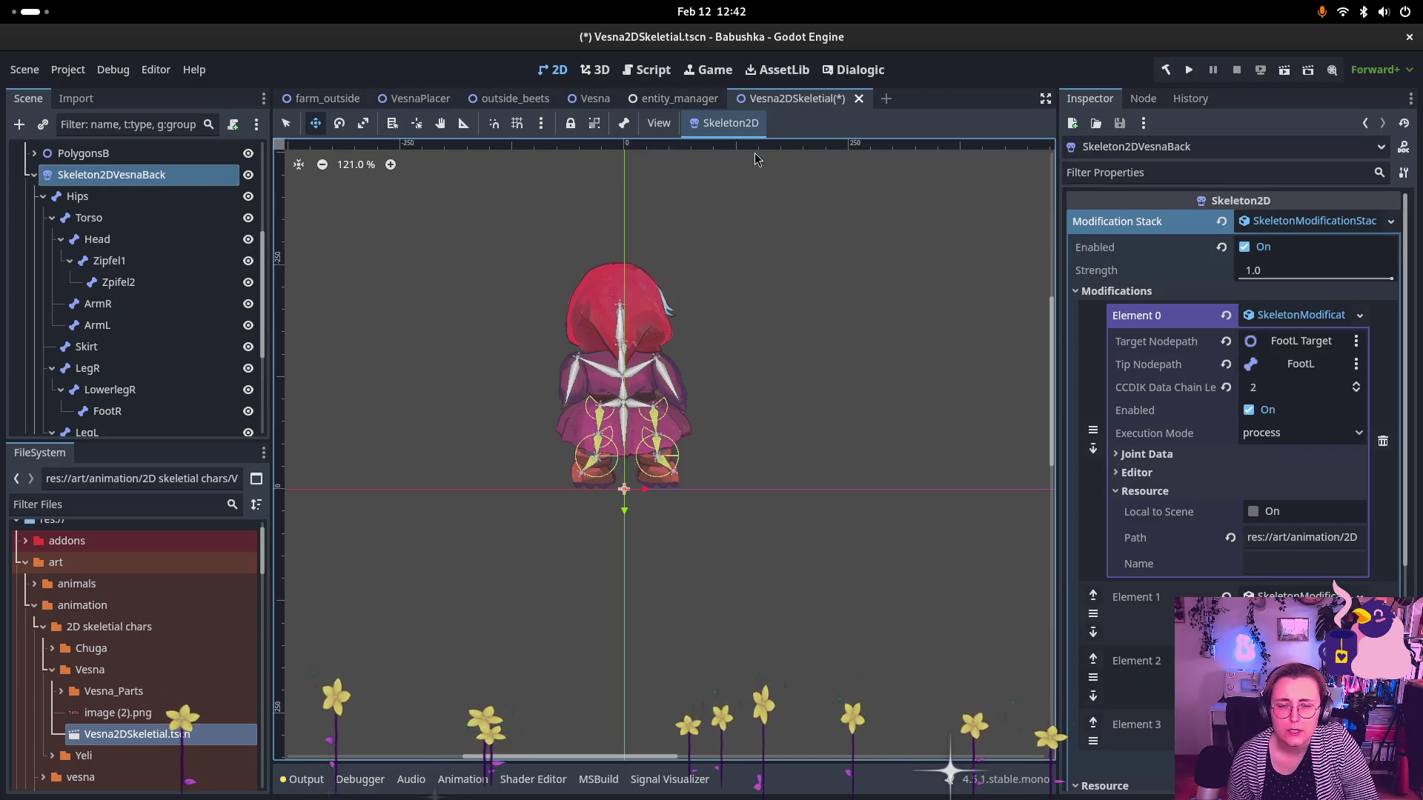
scroll(667, 485, "up", 10)
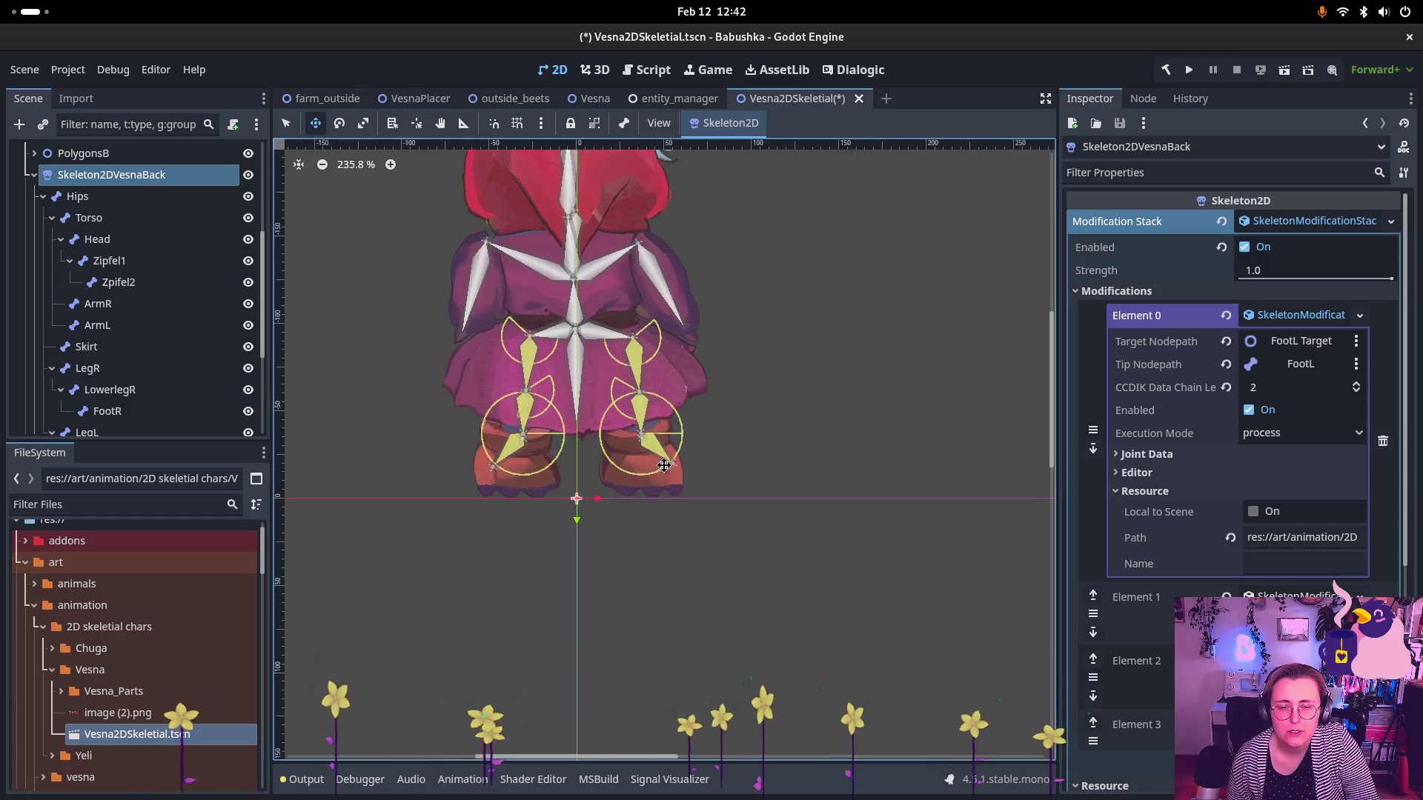
scroll(148, 312, "down", 5)
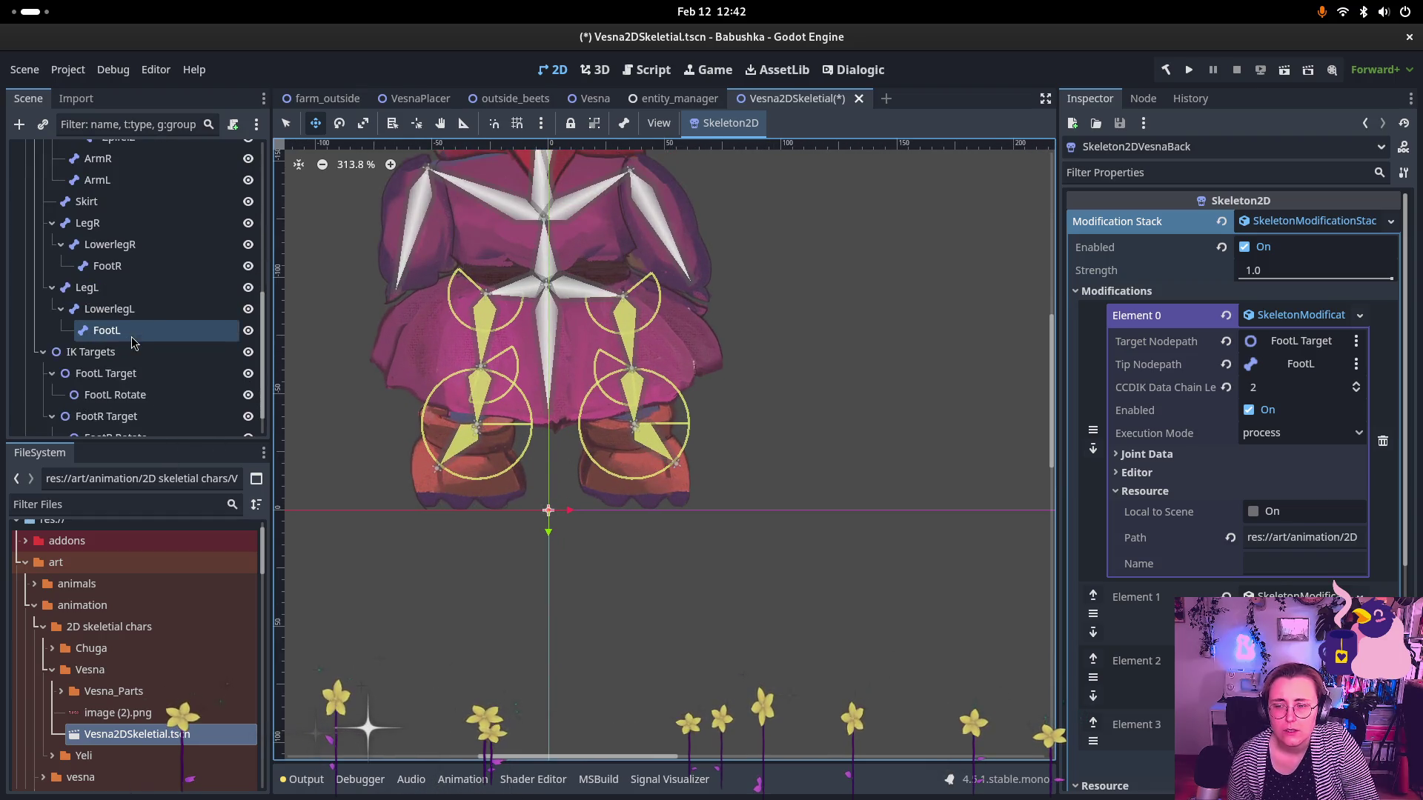
left_click(143, 378)
left_click_drag(478, 430, 460, 411)
scroll(117, 247, "up", 5)
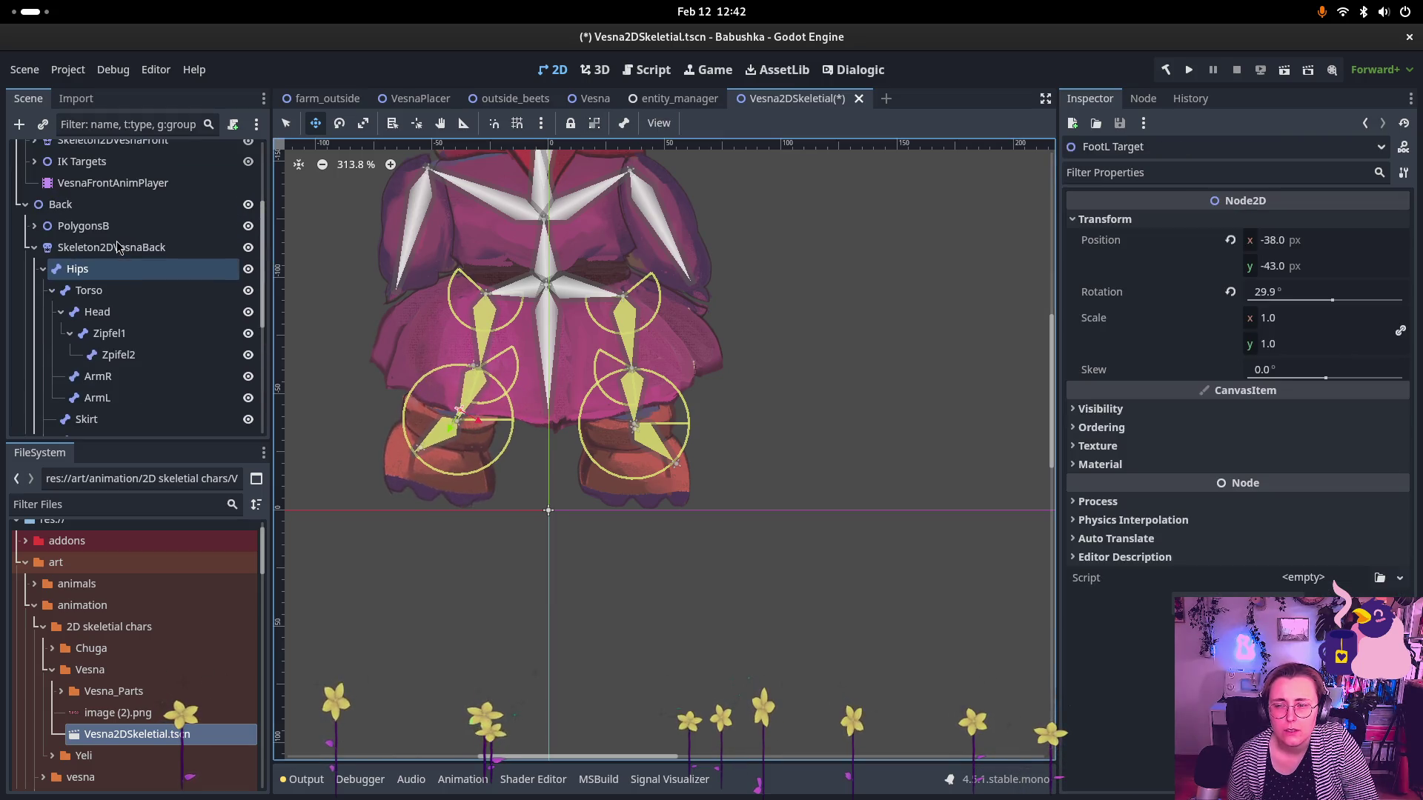
left_click(117, 247)
- Reset the rest pose again and drag the left foot target to -29, -32 px
left_click(723, 123)
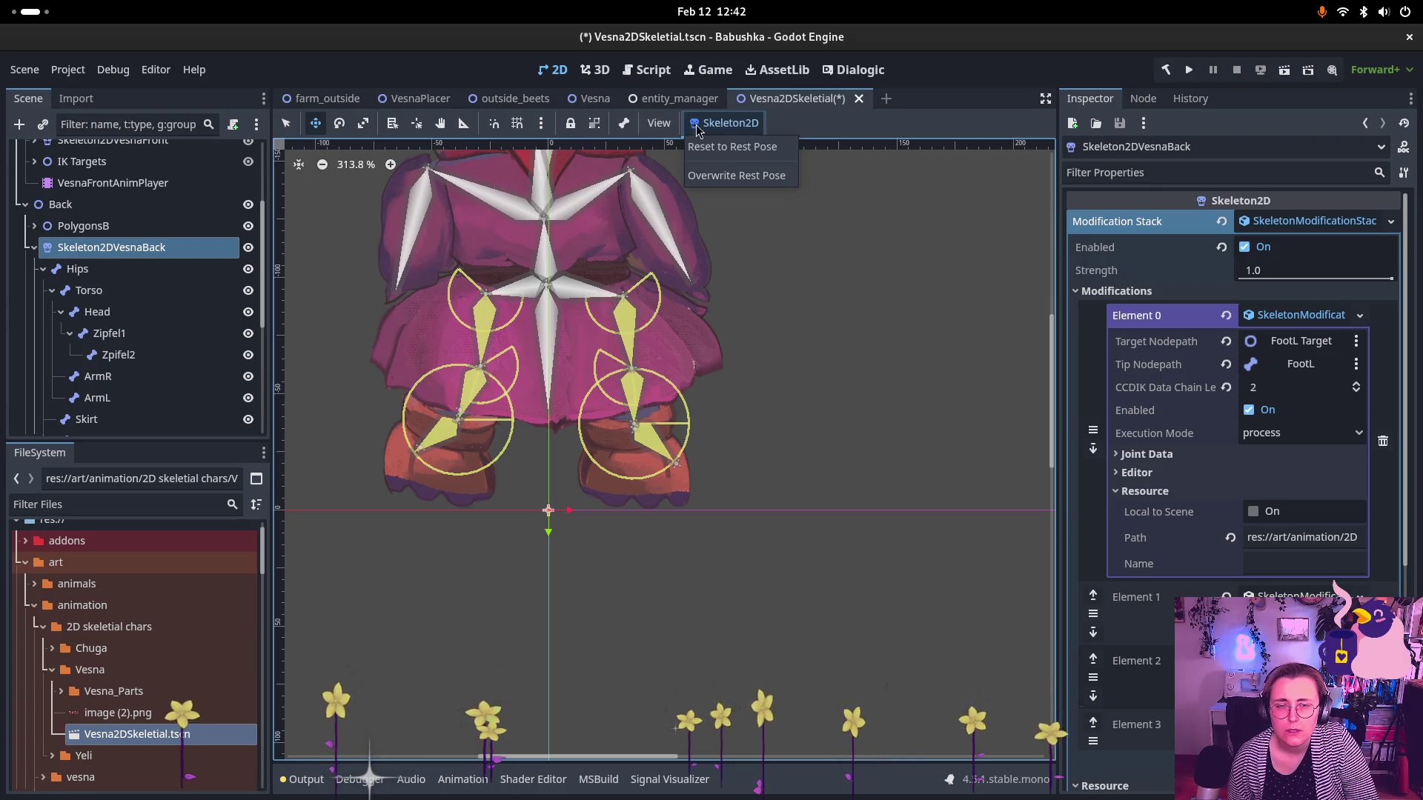
left_click(712, 150)
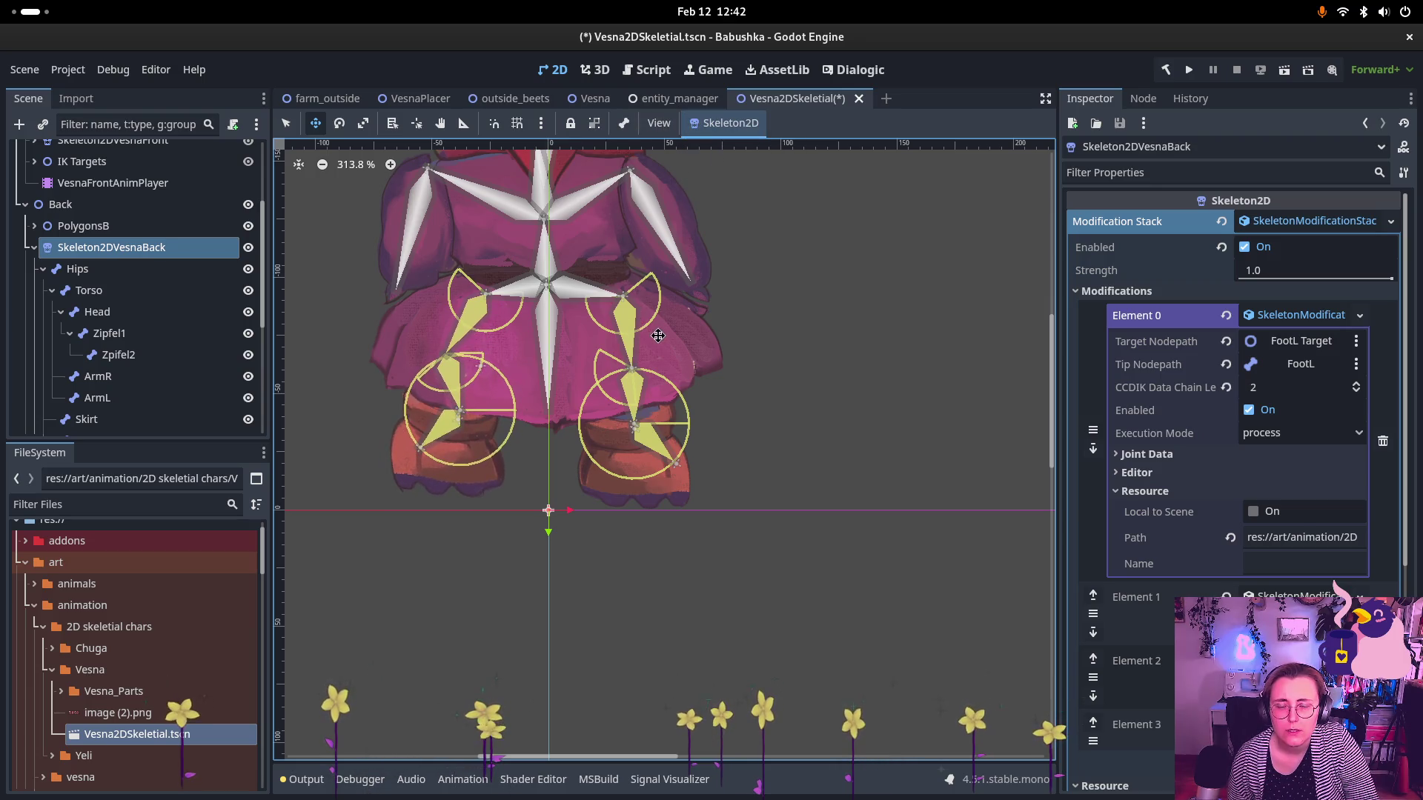
scroll(149, 333, "down", 4)
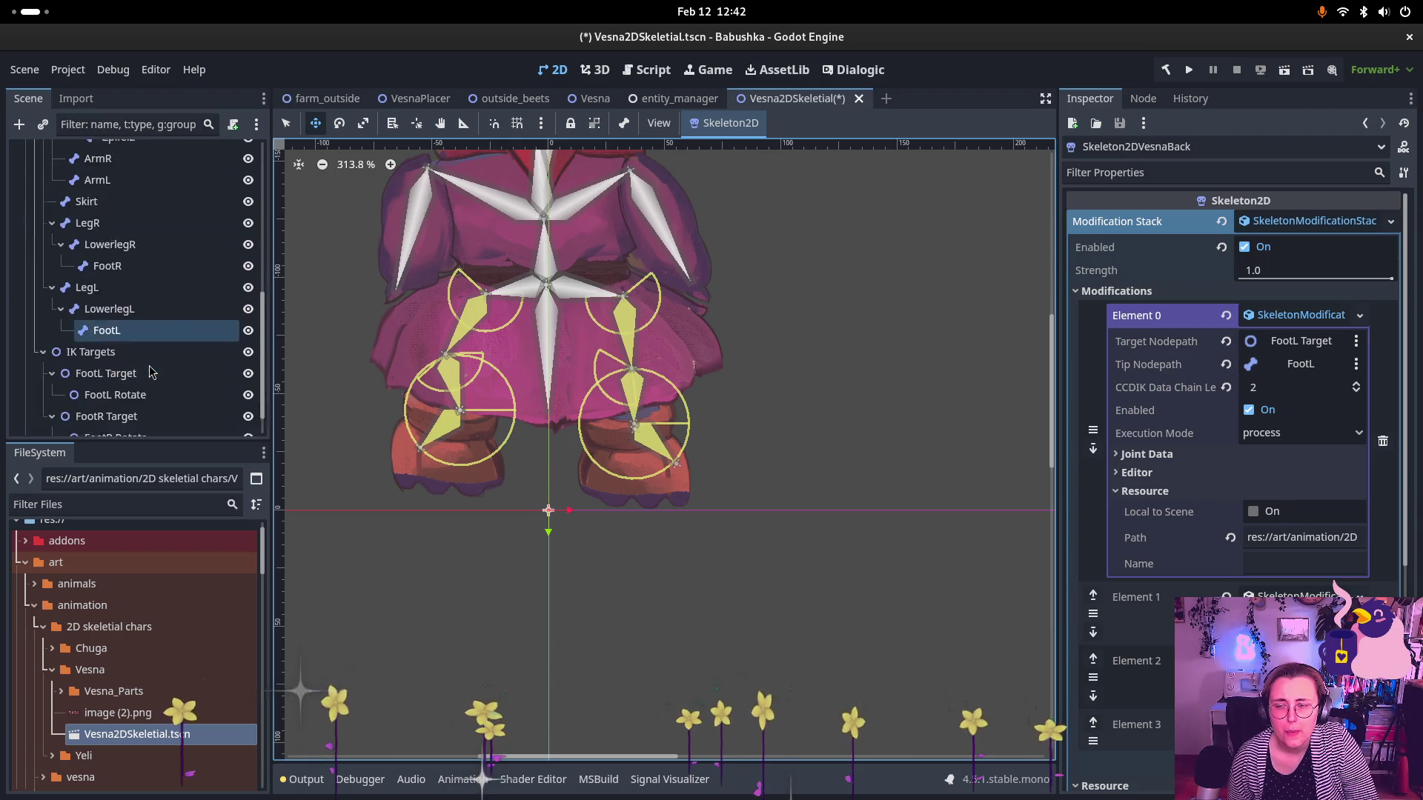
left_click(137, 382)
left_click(115, 358)
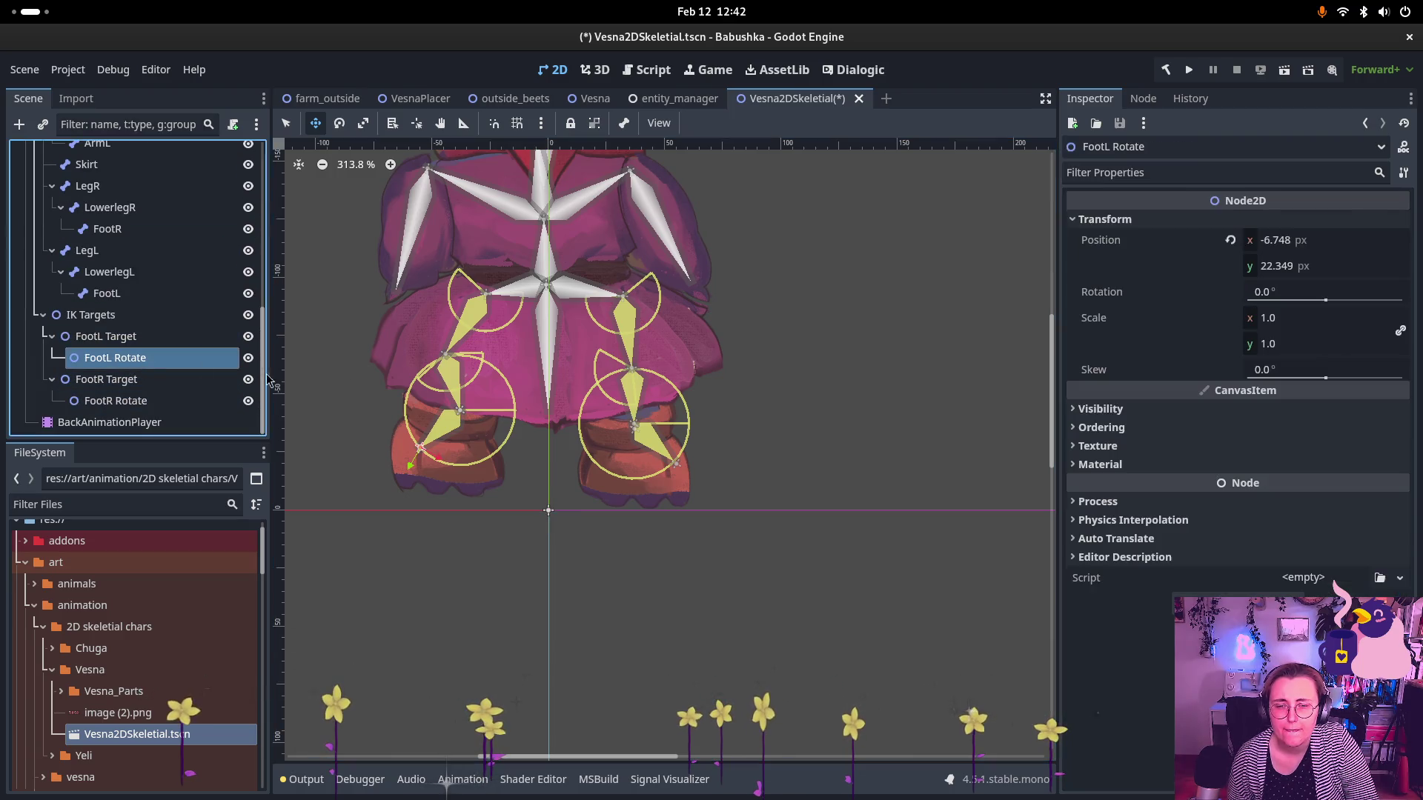
mouse_move(433, 444)
left_mouse_down()
mouse_move(505, 410)
mouse_move(479, 422)
mouse_move(489, 435)
left_mouse_up()
scroll(652, 365, "down", 7)
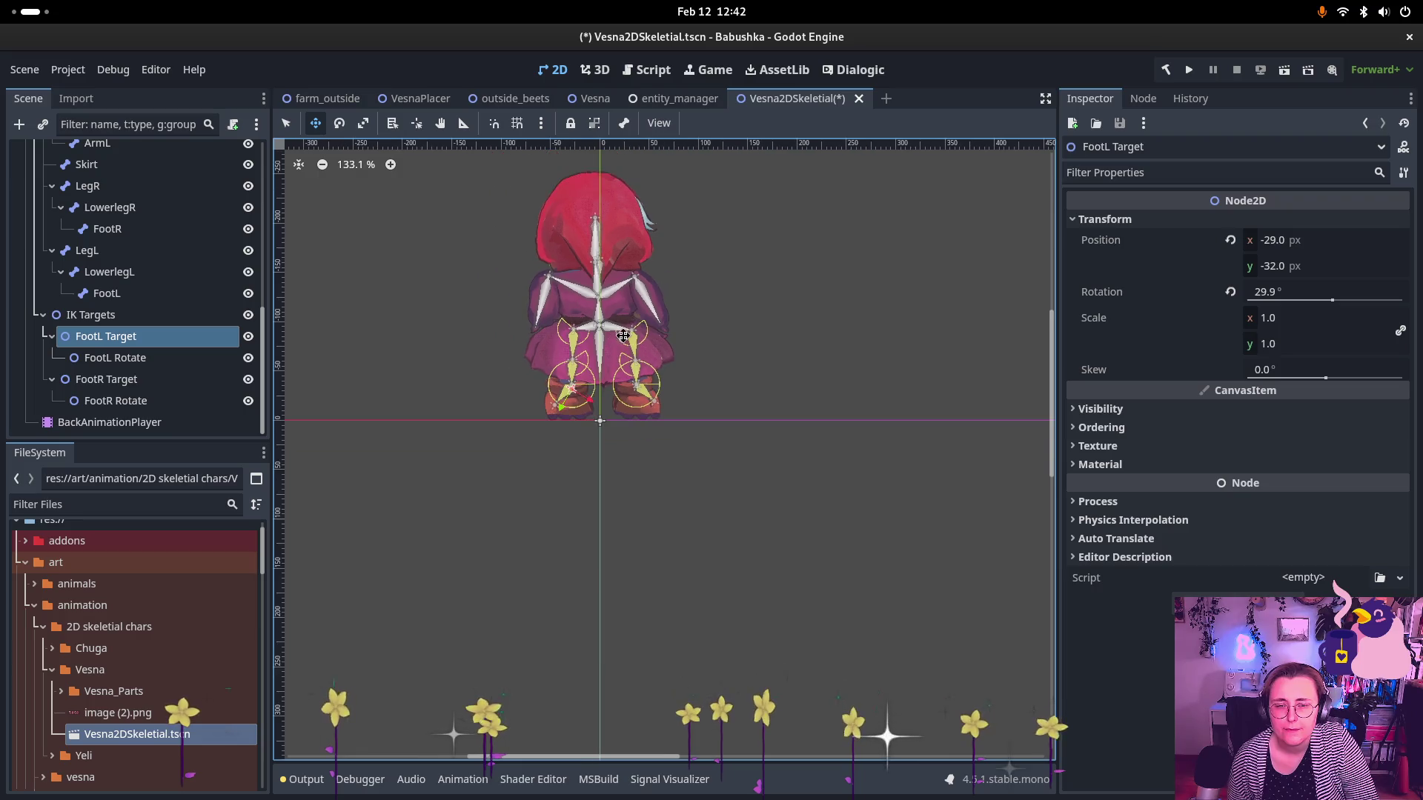
- Open and dismiss the context menus of the scene tab and the root node
scroll(688, 338, "up", 2)
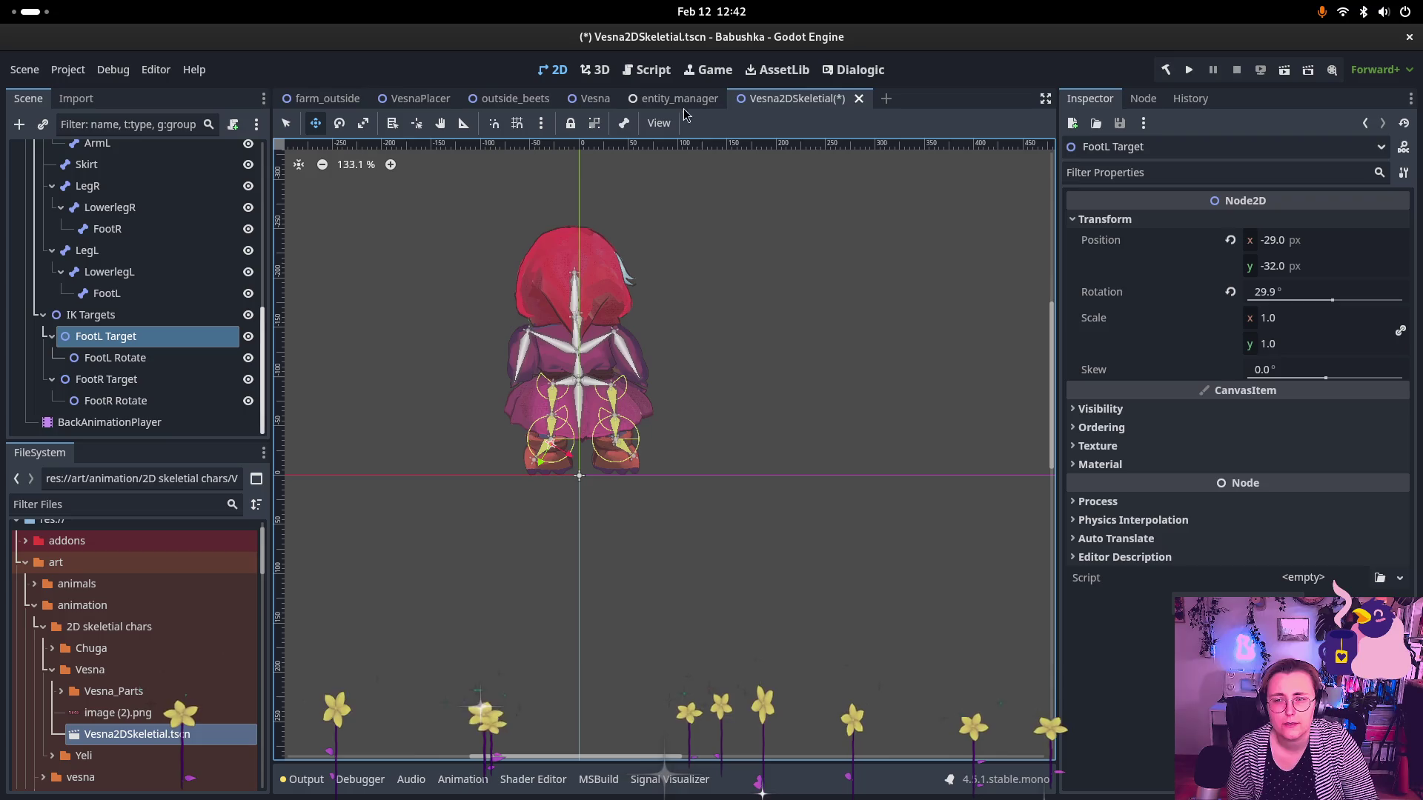
right_click(775, 106)
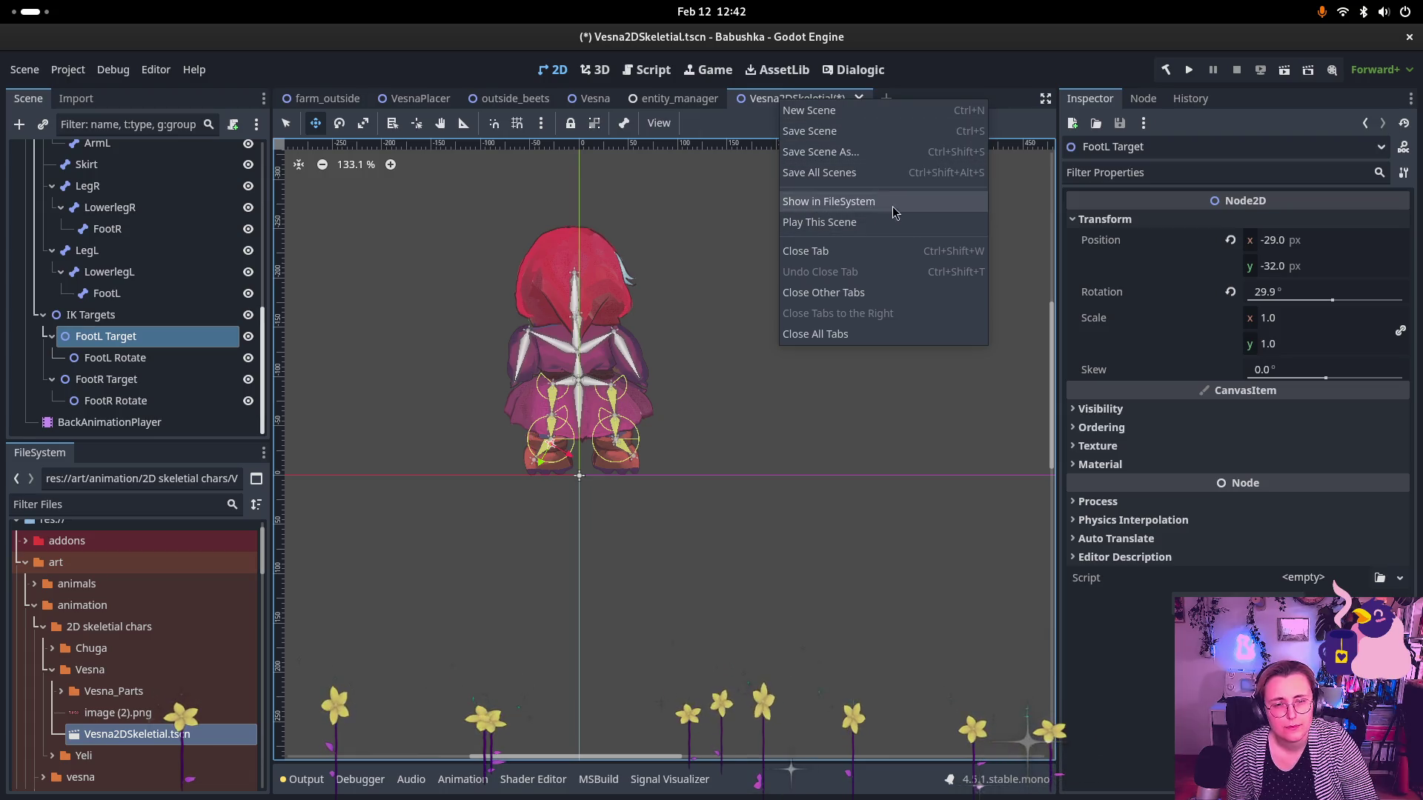
left_click(753, 450)
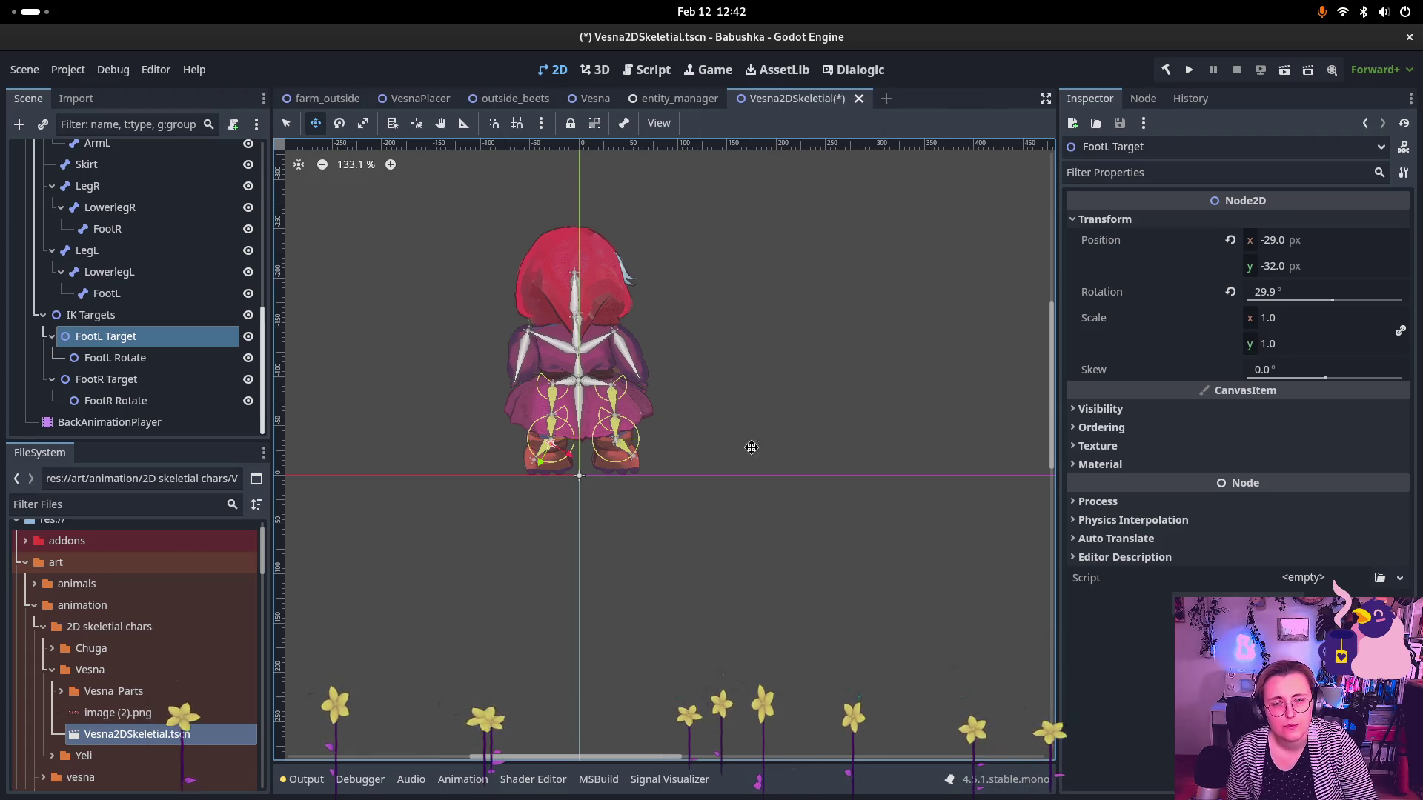
scroll(111, 289, "up", 10)
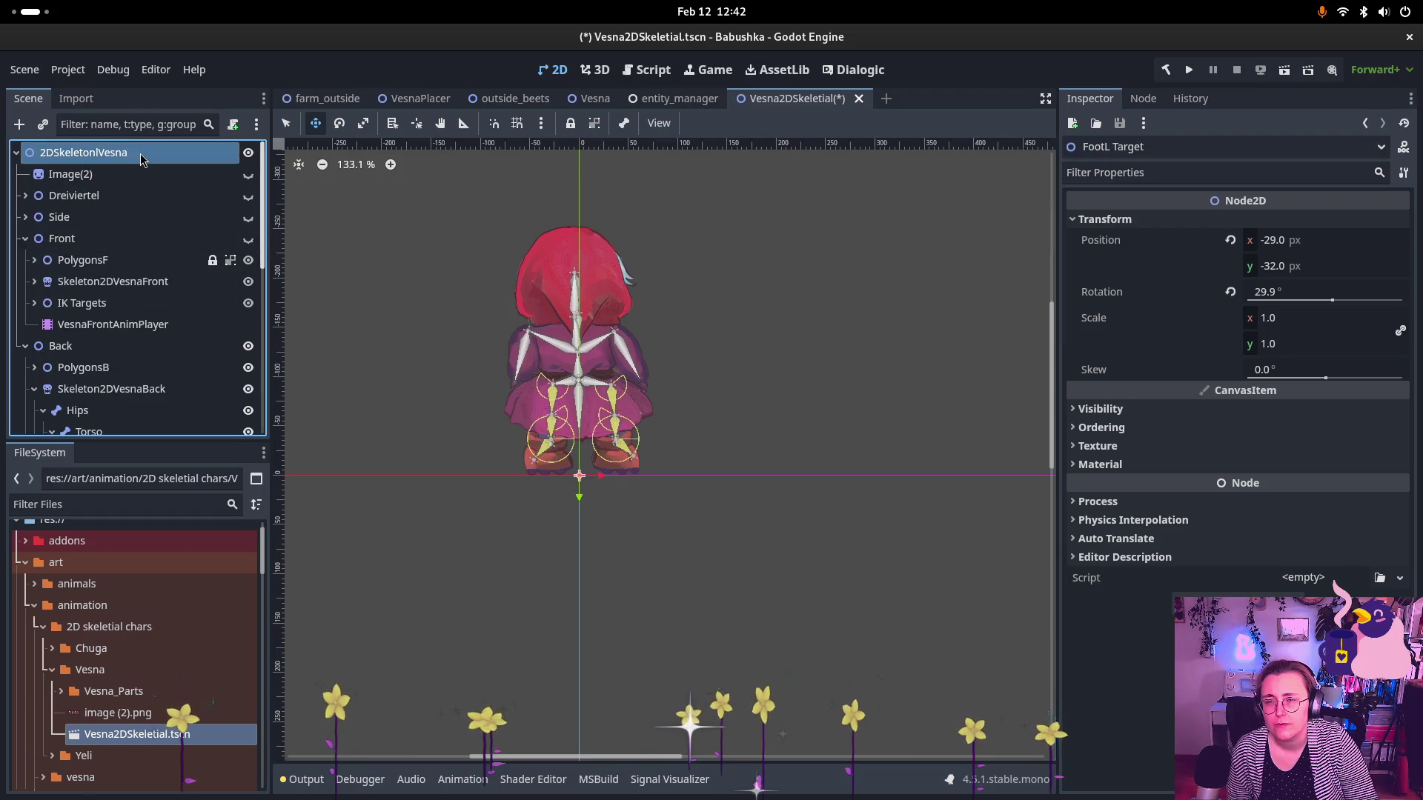
right_click(141, 154)
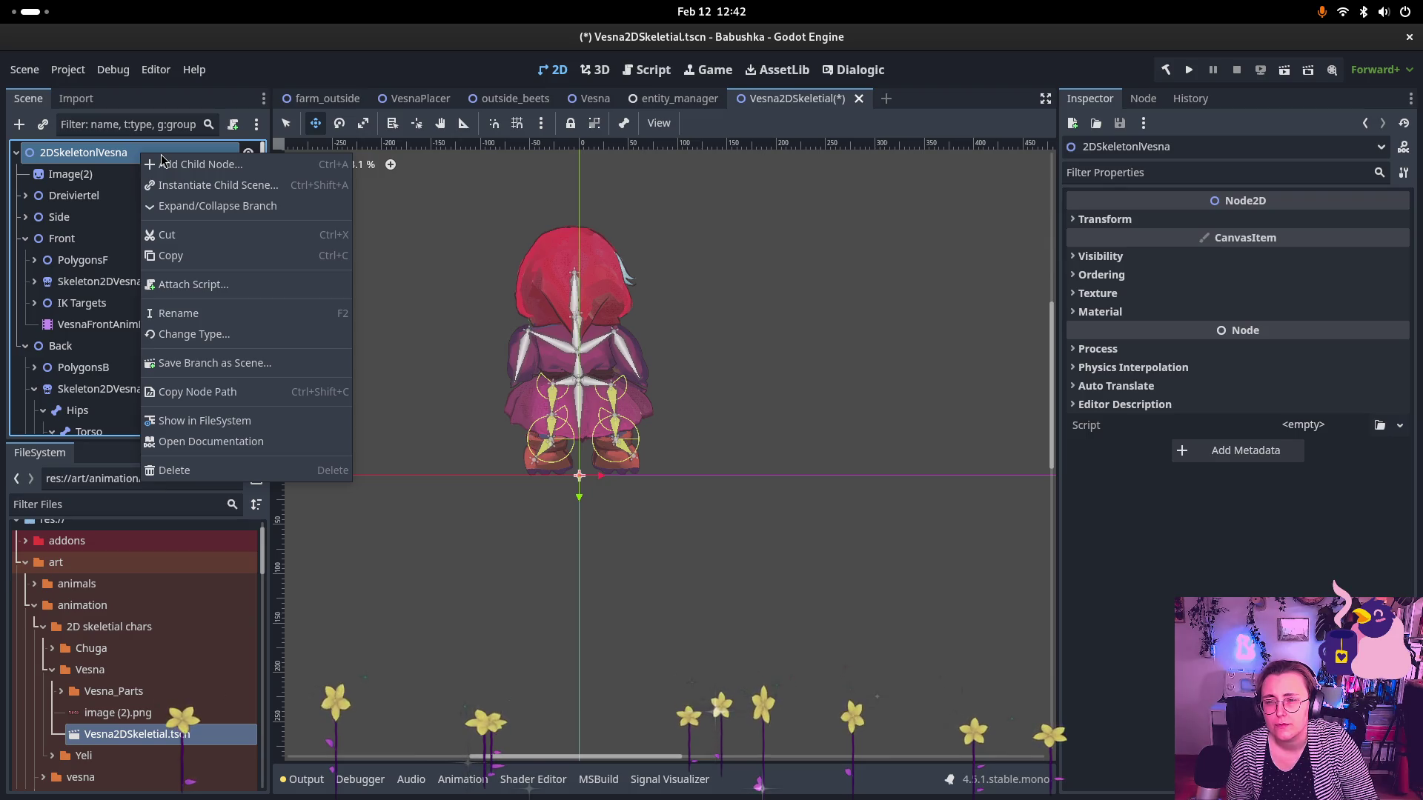
left_click(130, 158)
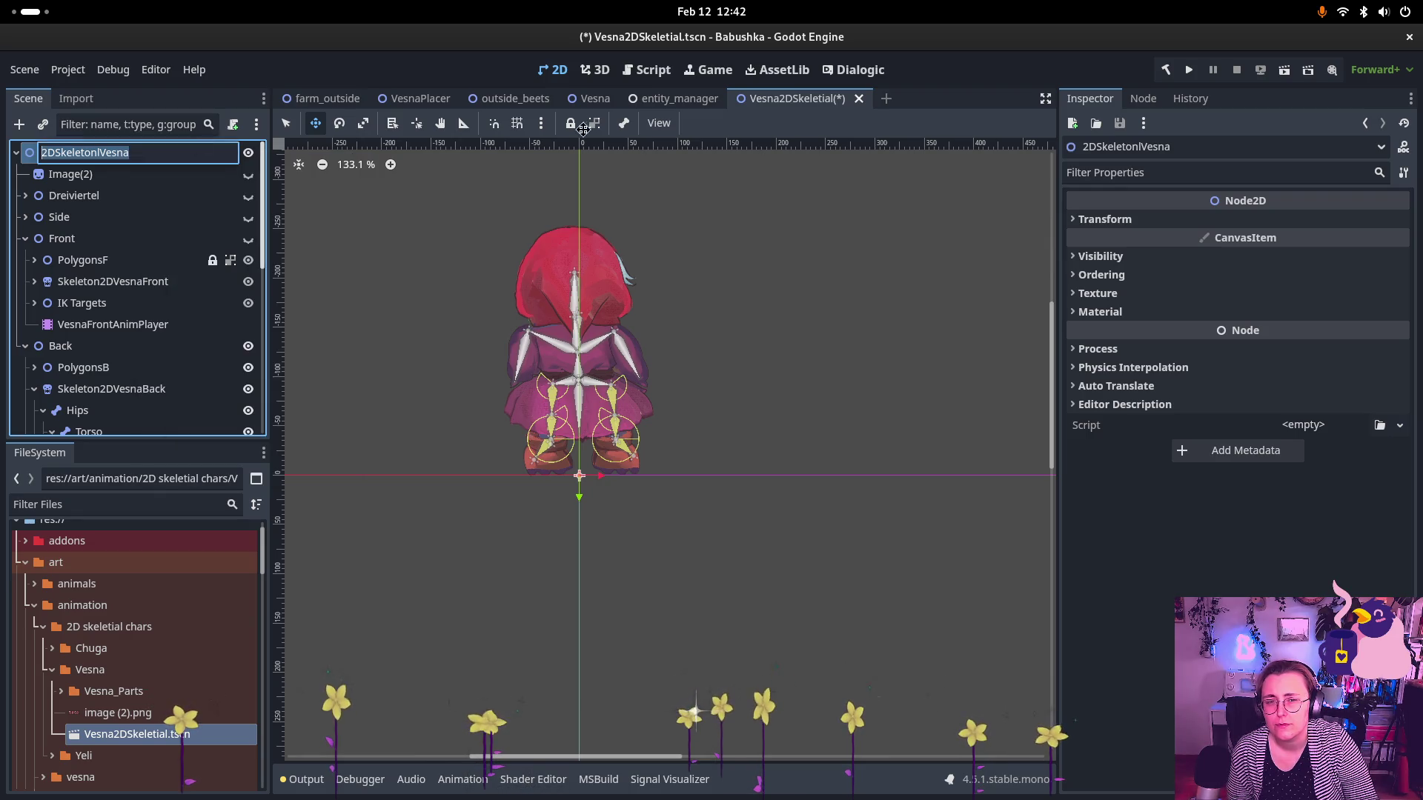
- Close Vesna2DSkeletal without saving and reopen Vesna2DSkeletal.tscn from the FileSystem dock
left_click(858, 98)
left_click(568, 443)
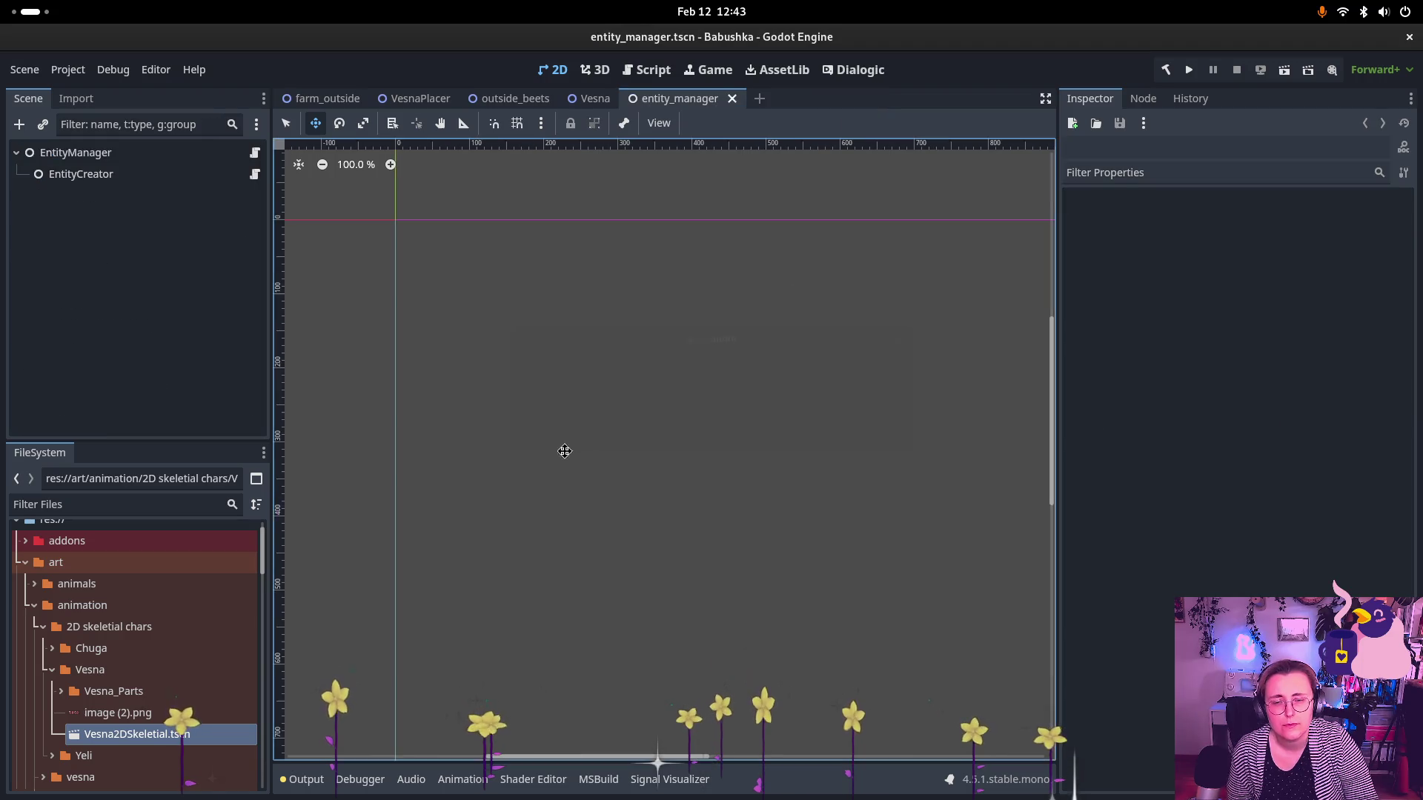
double_click(138, 734)
scroll(237, 328, "down", 5)
scroll(215, 318, "down", 4)
scroll(190, 303, "up", 10)
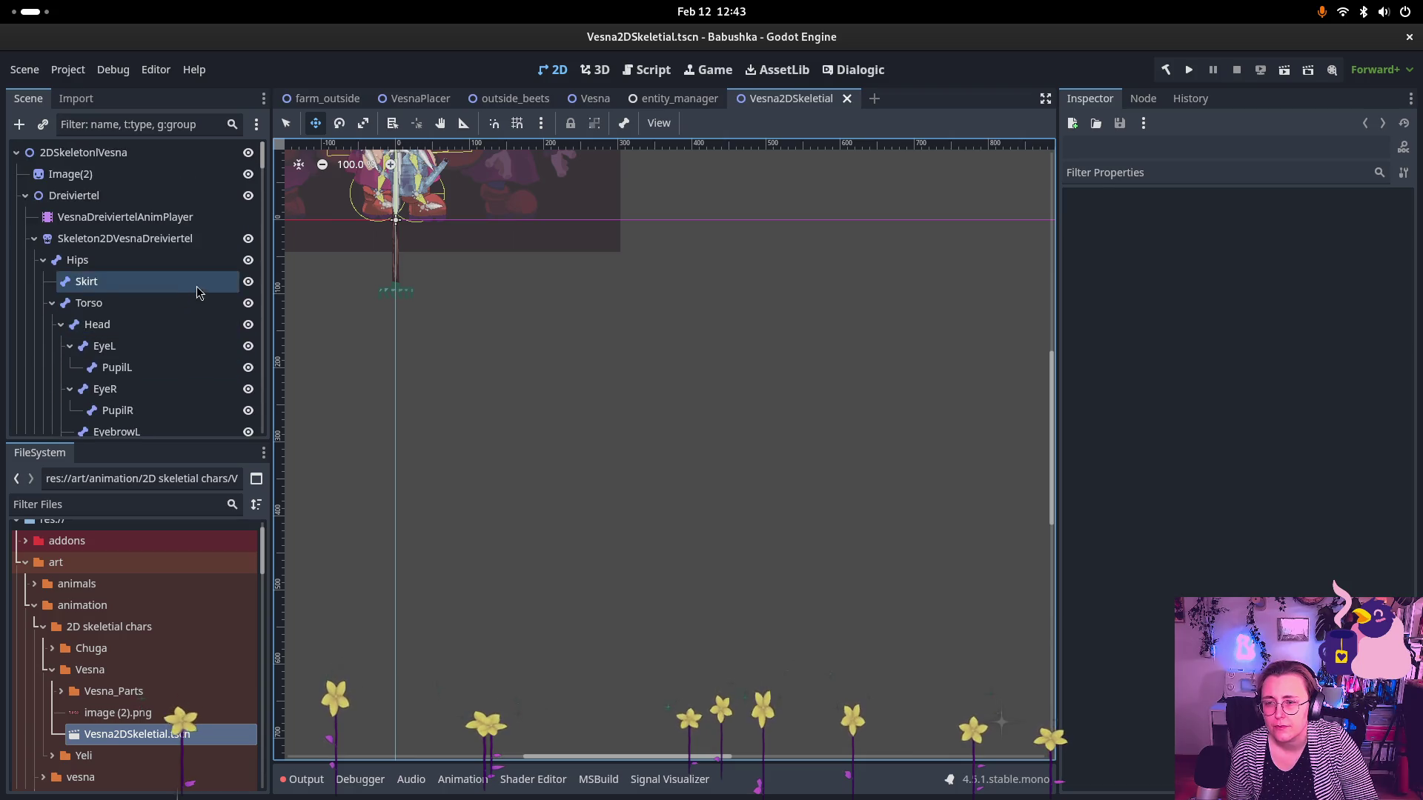
- Hide Dreiviertel, collapse the Dreiviertel, Side and Front branches, and show Back centred
left_click(248, 195)
left_click(25, 195)
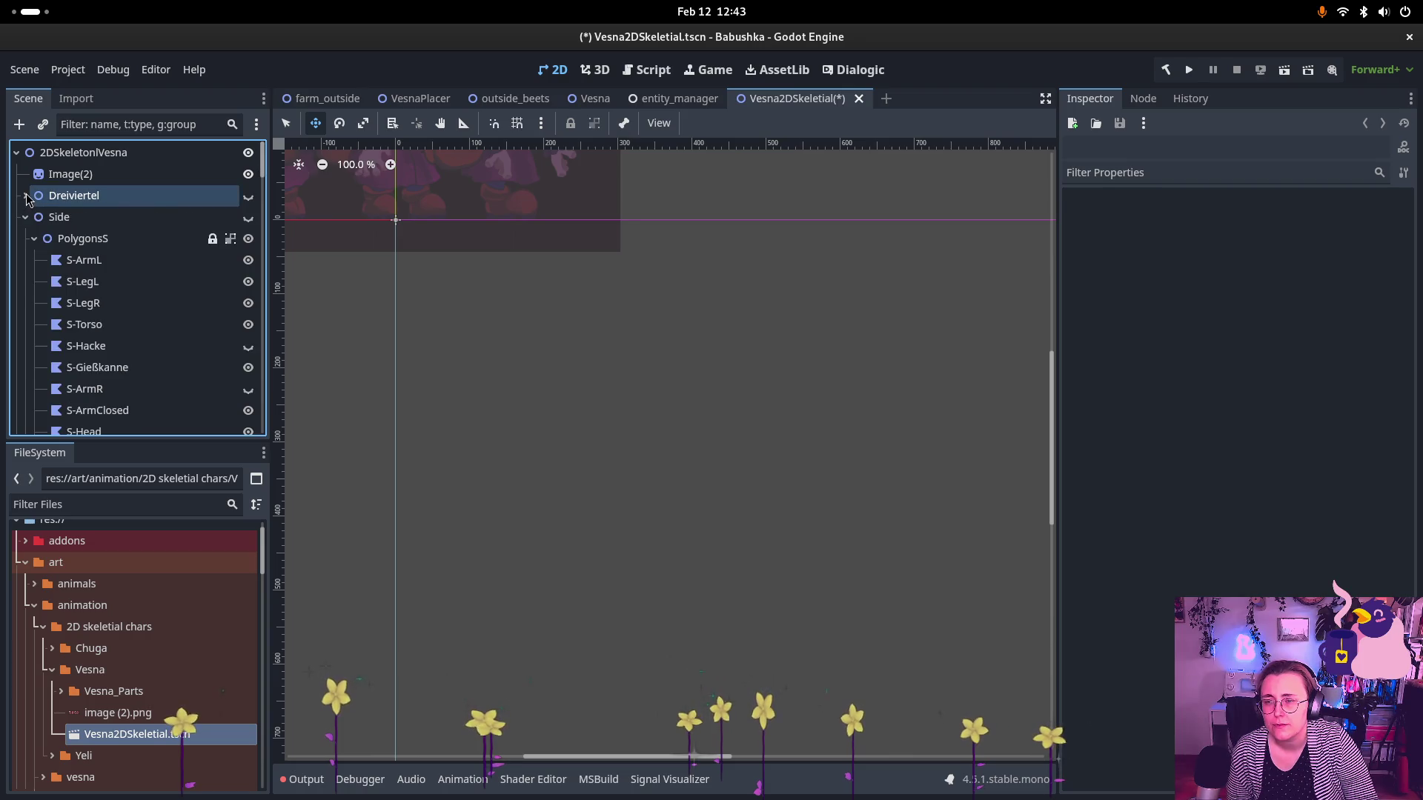
left_click(34, 217)
left_click(26, 239)
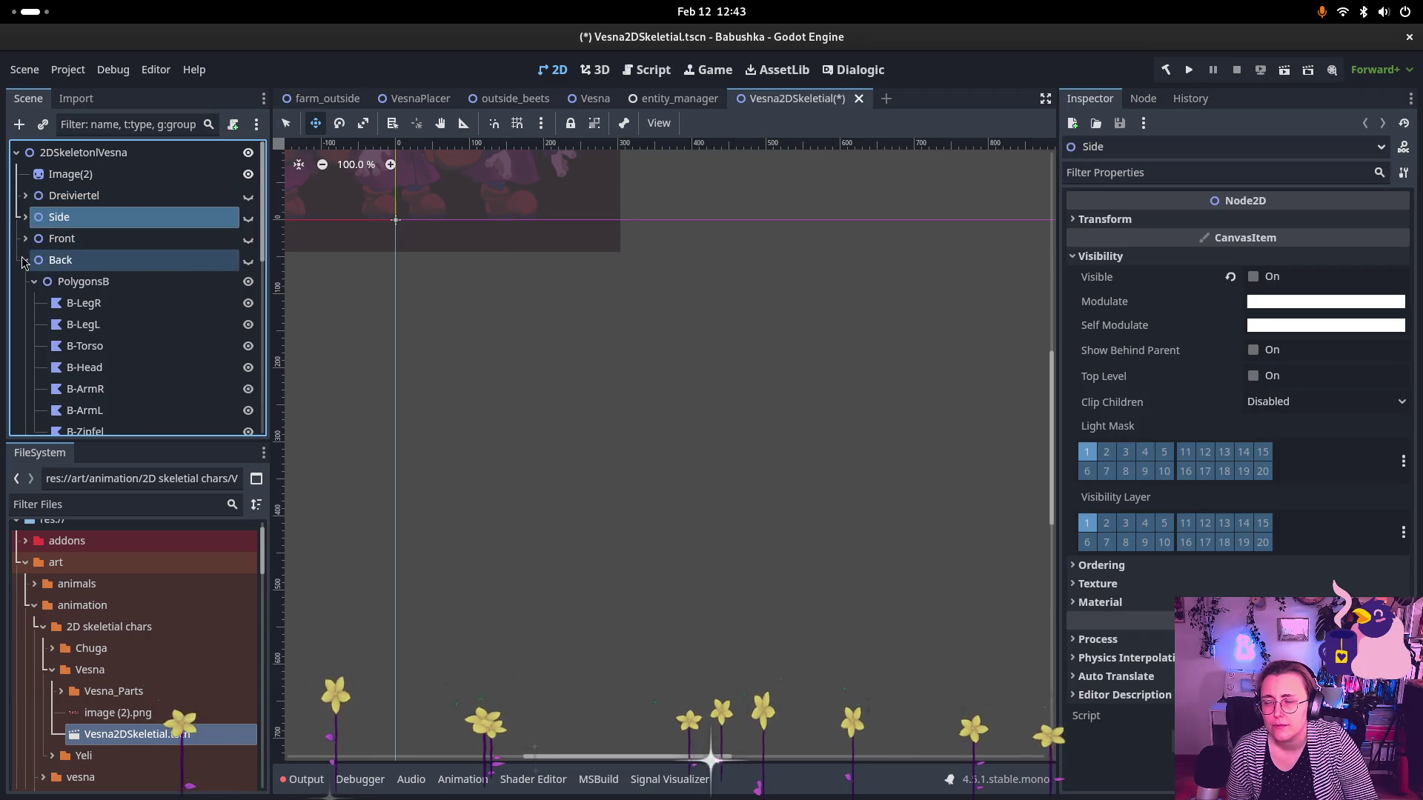
left_click(248, 260)
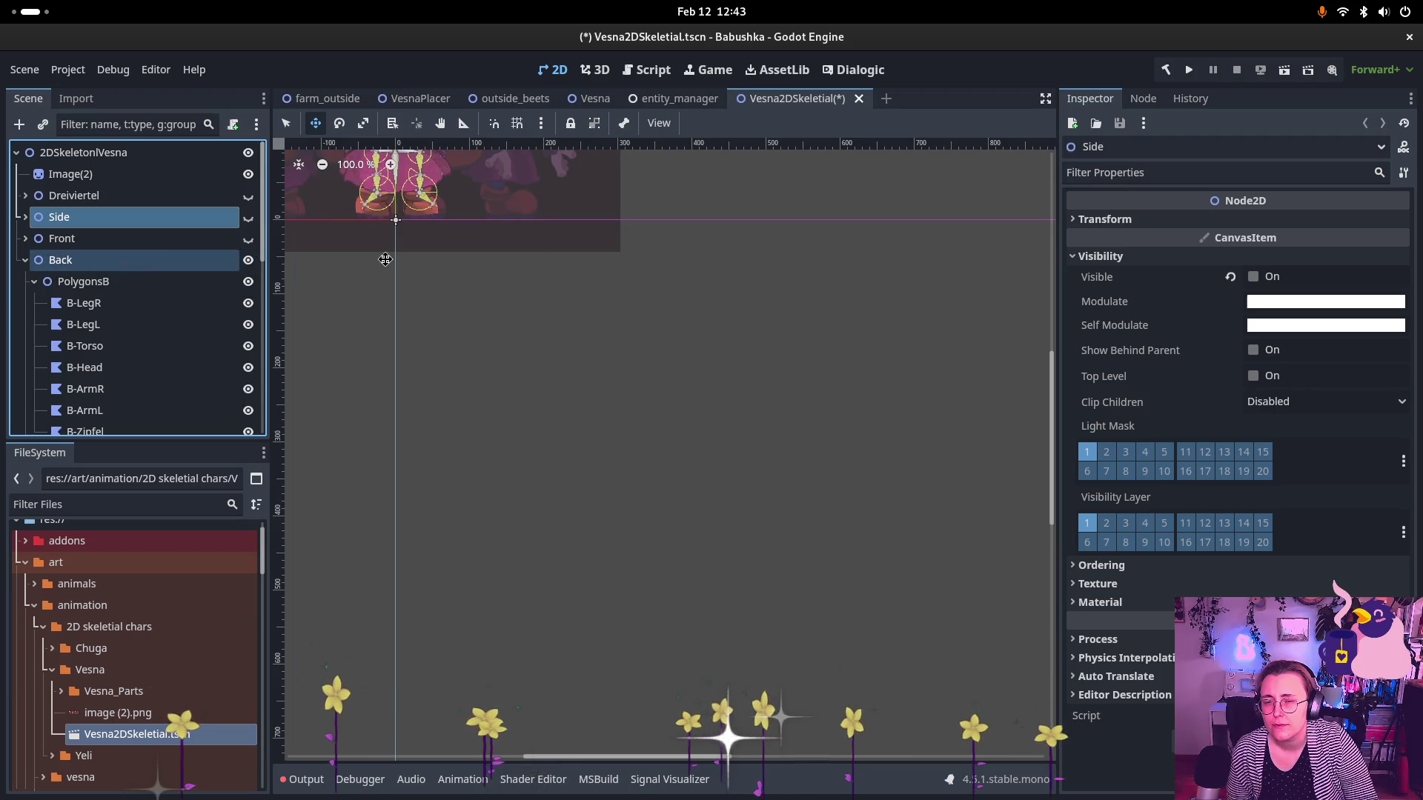
key("f")
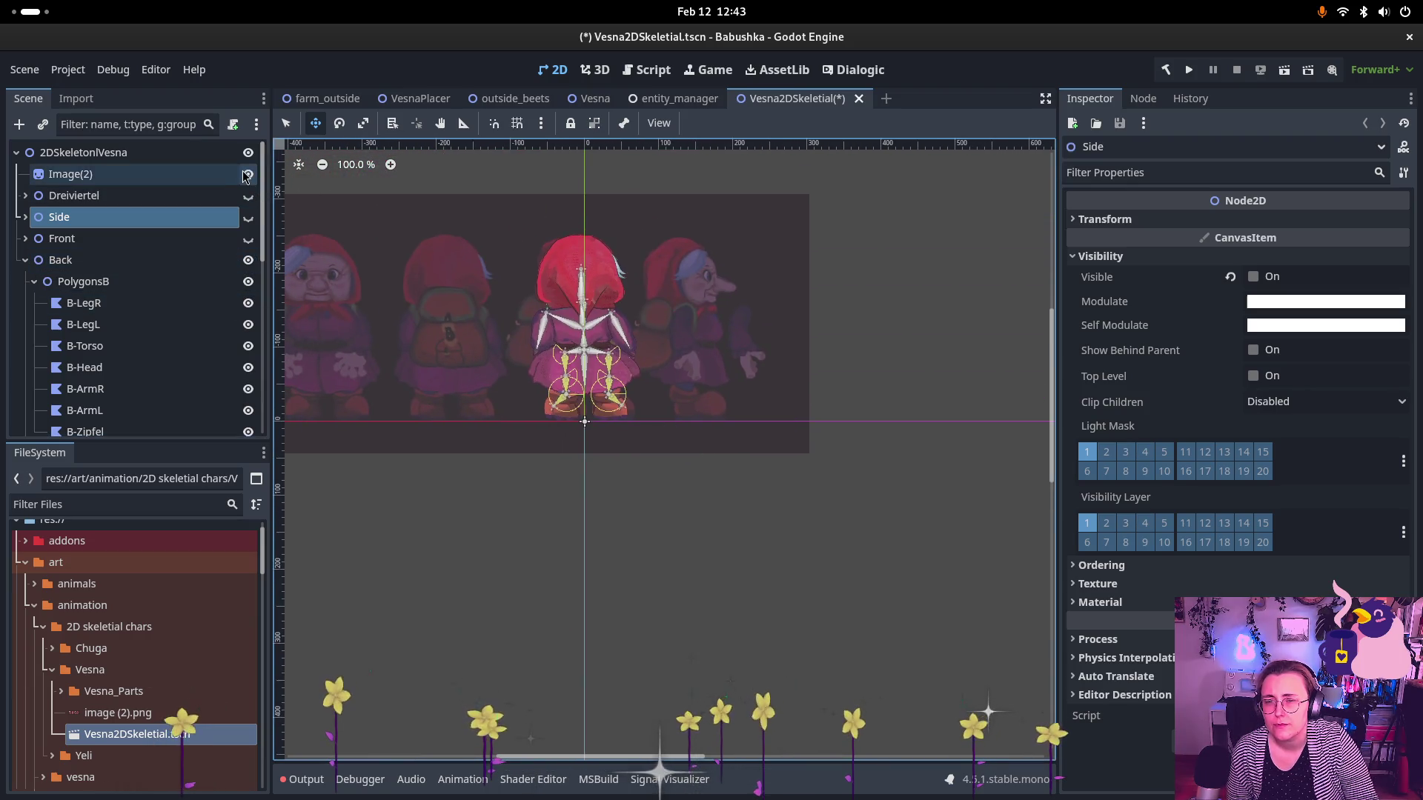
- Hide Image(2) and Back, show Front, collapse its subgroups and select VesnaFrontAnimPlayer
left_click(248, 175)
left_click(248, 239)
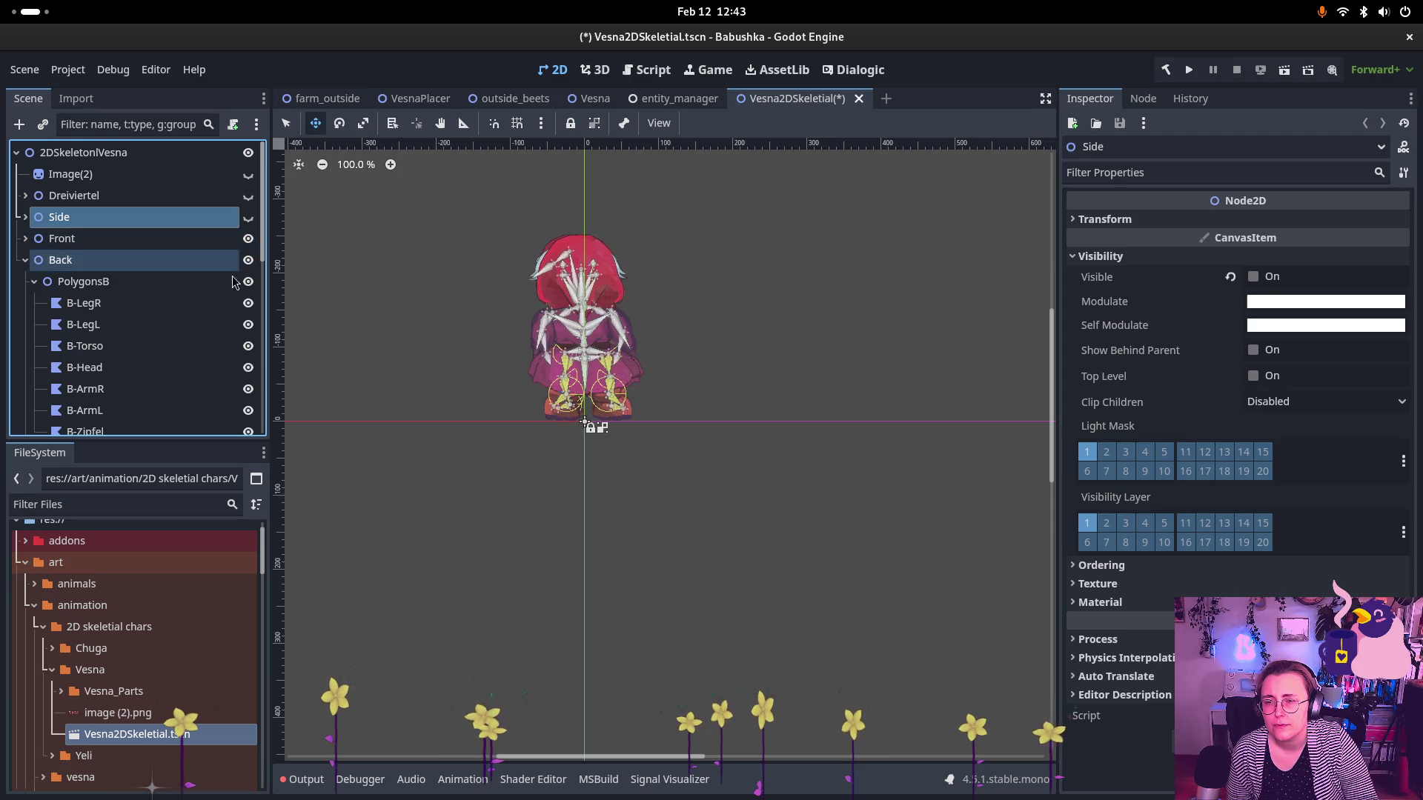
left_click(248, 261)
left_click(25, 260)
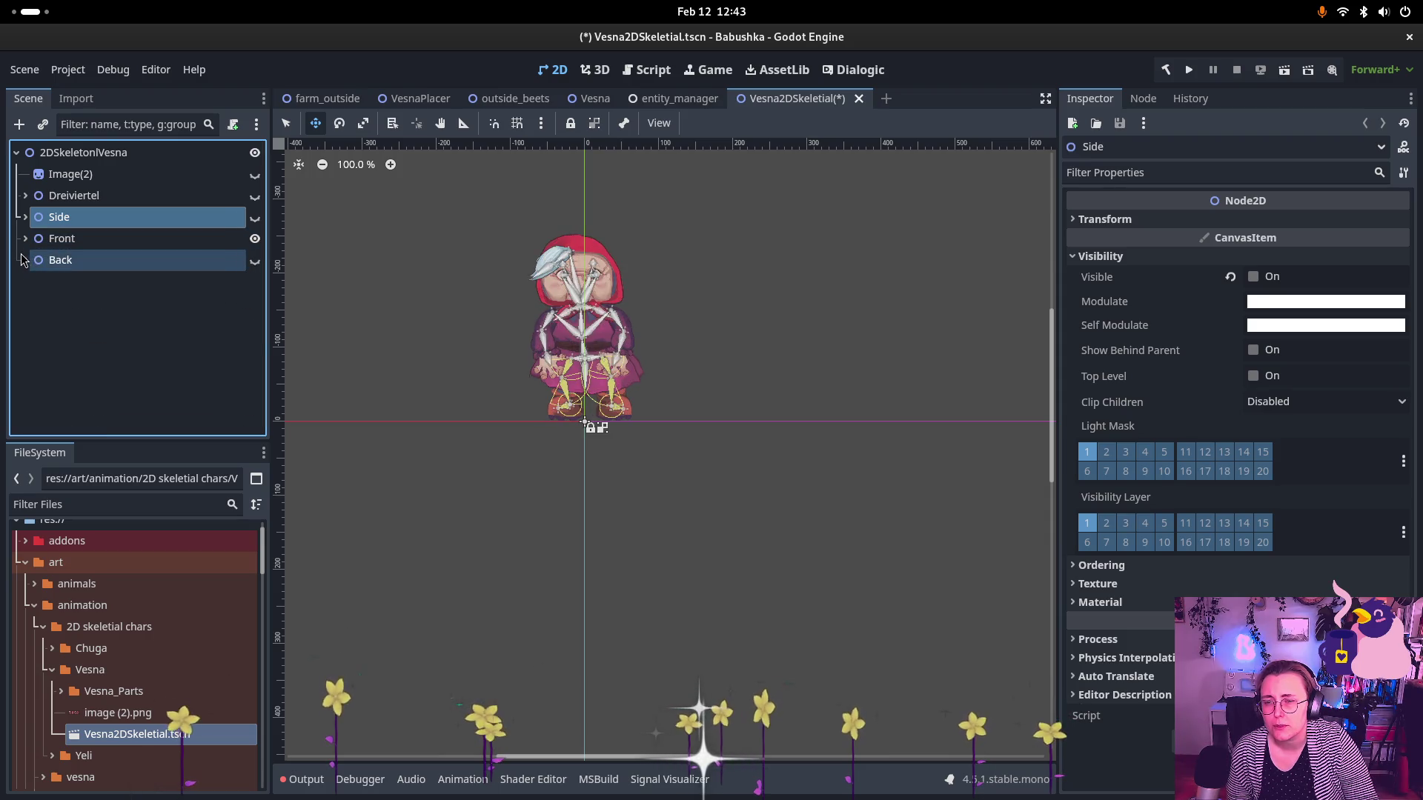
left_click(26, 239)
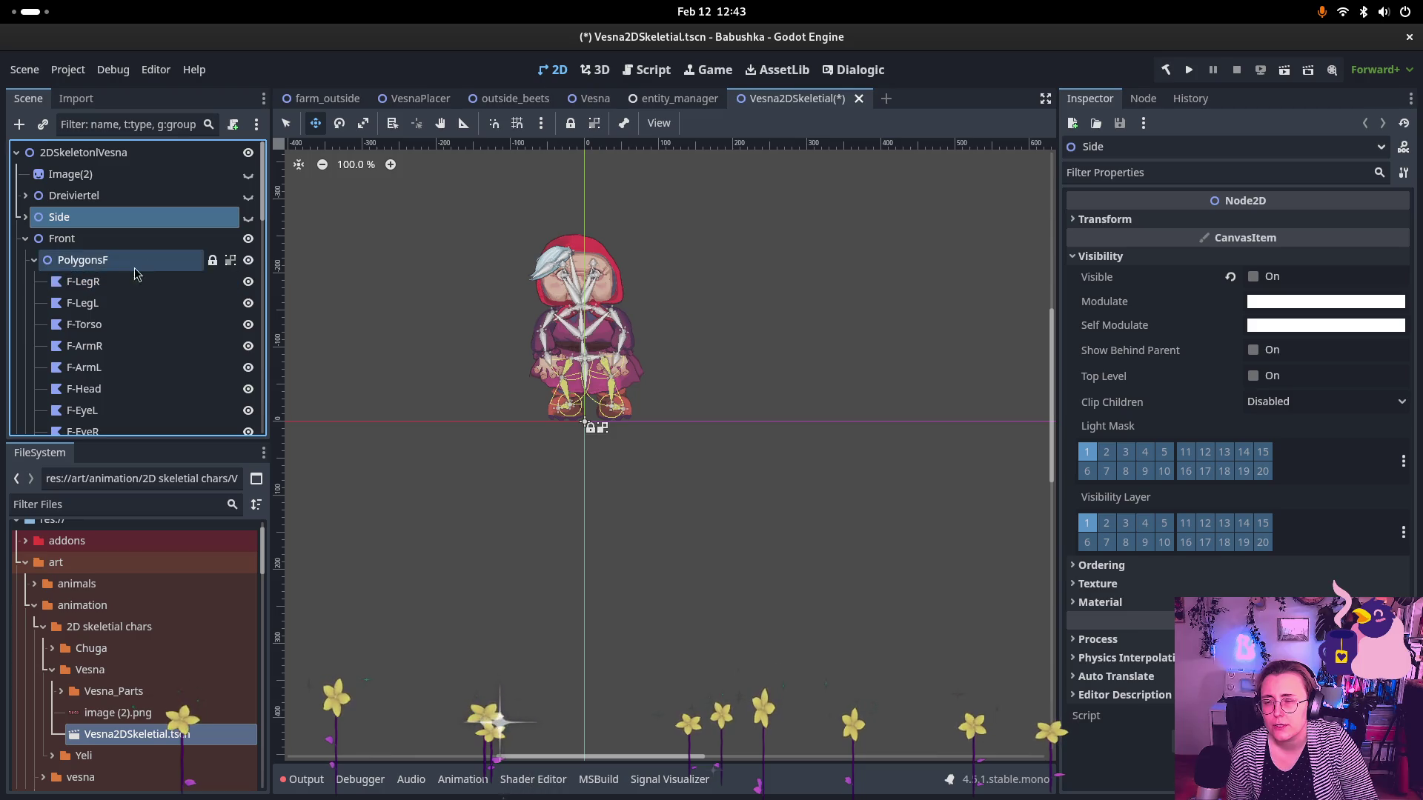
left_click(34, 260)
left_click(34, 282)
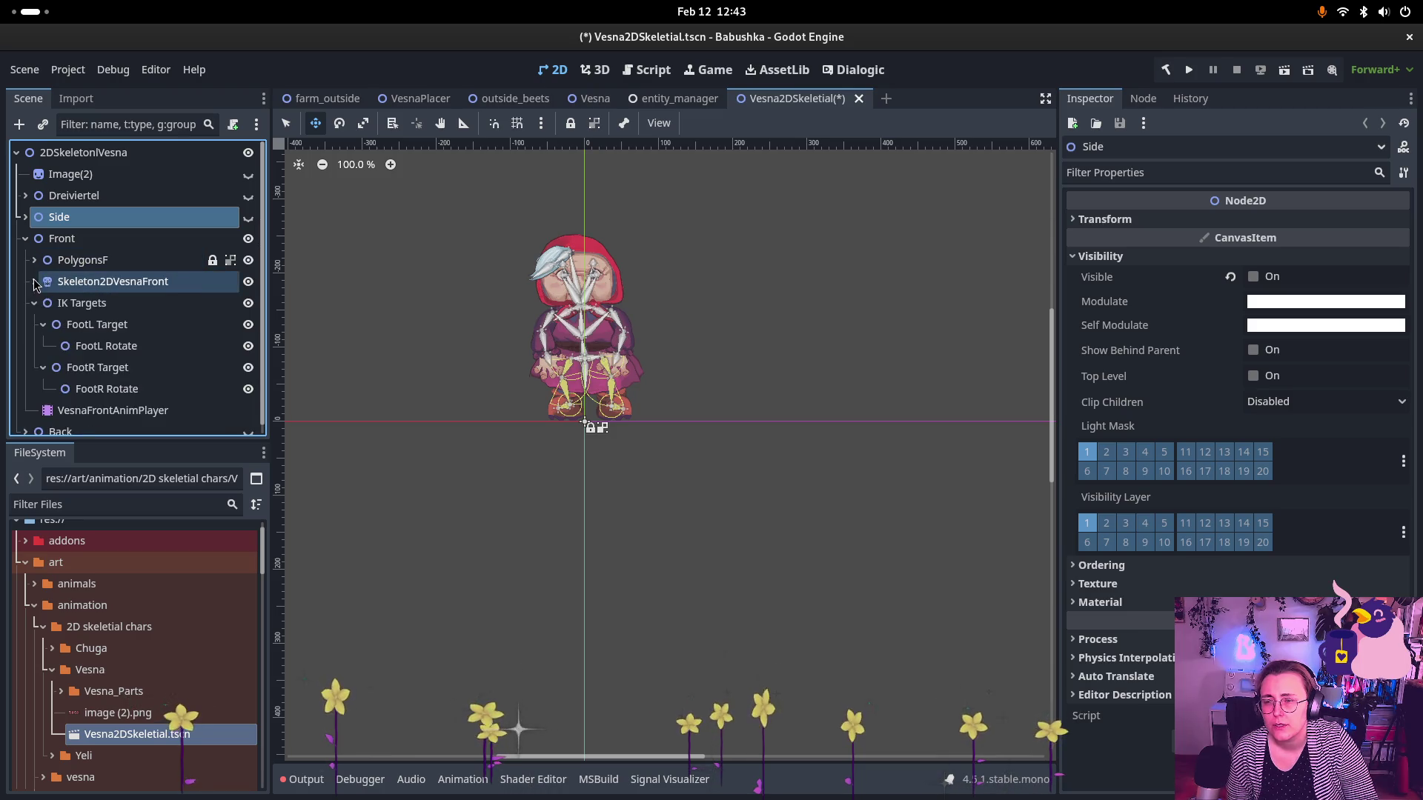
left_click(35, 303)
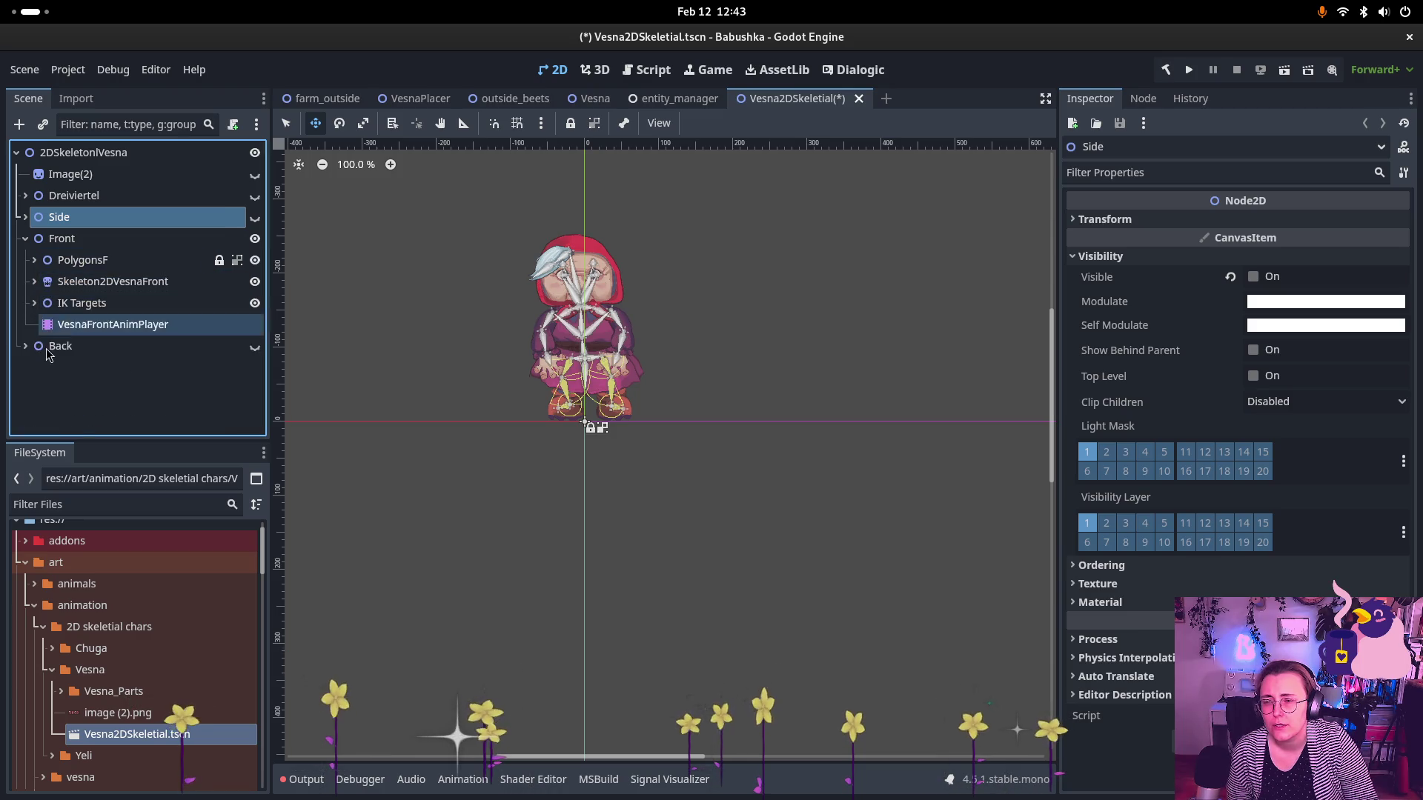
left_click(118, 325)
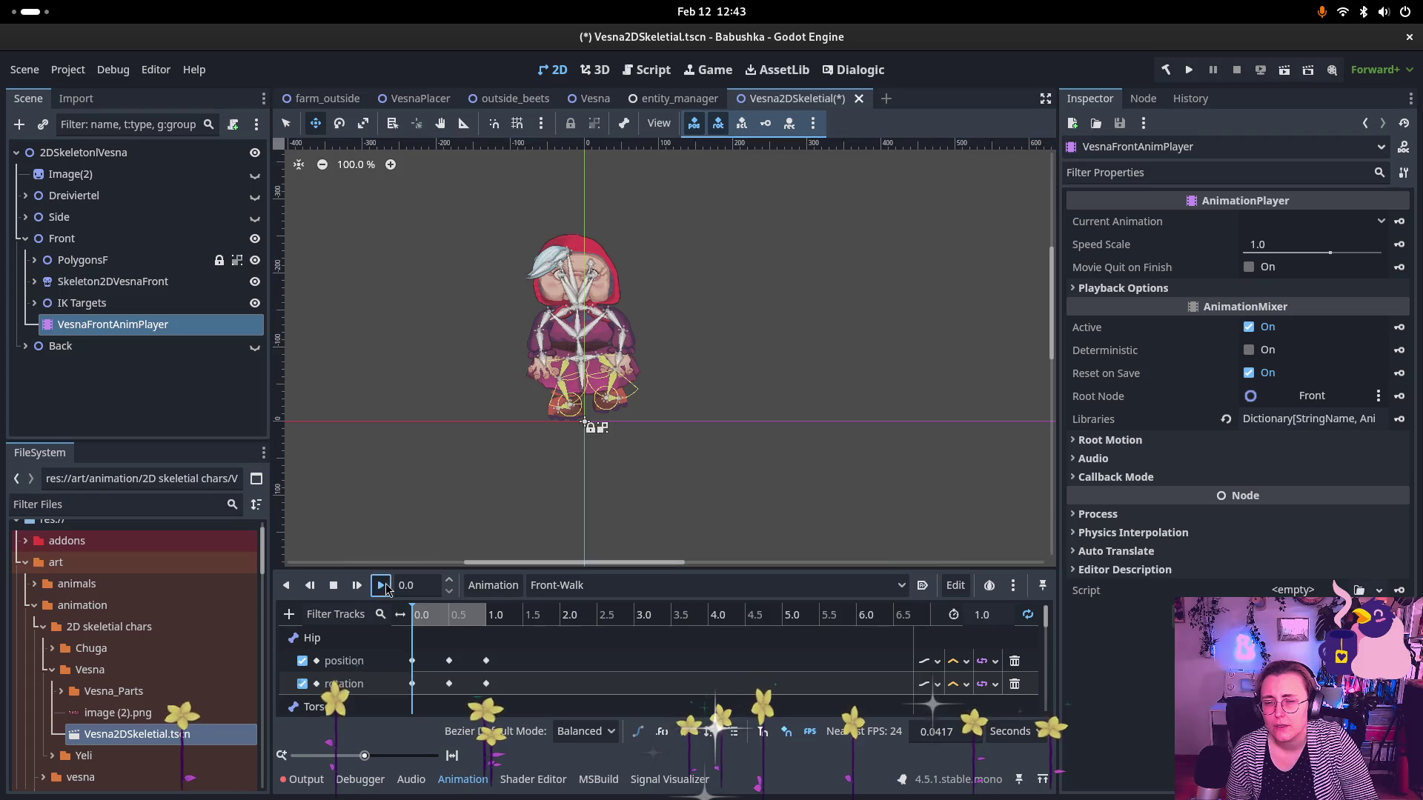
- Play the Front-Walk animation and enlarge the animation track area
left_click(378, 586)
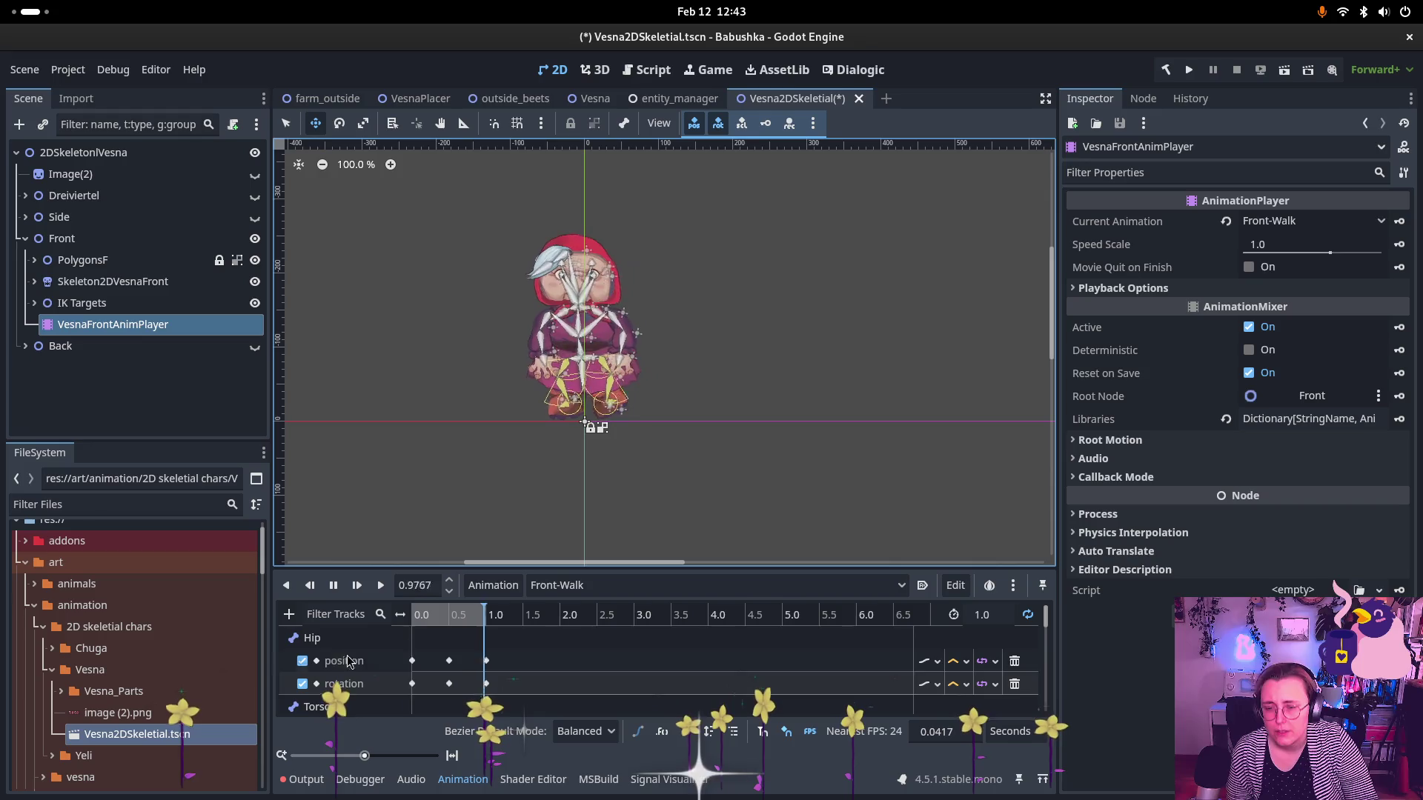
left_click_drag(646, 566, 646, 475)
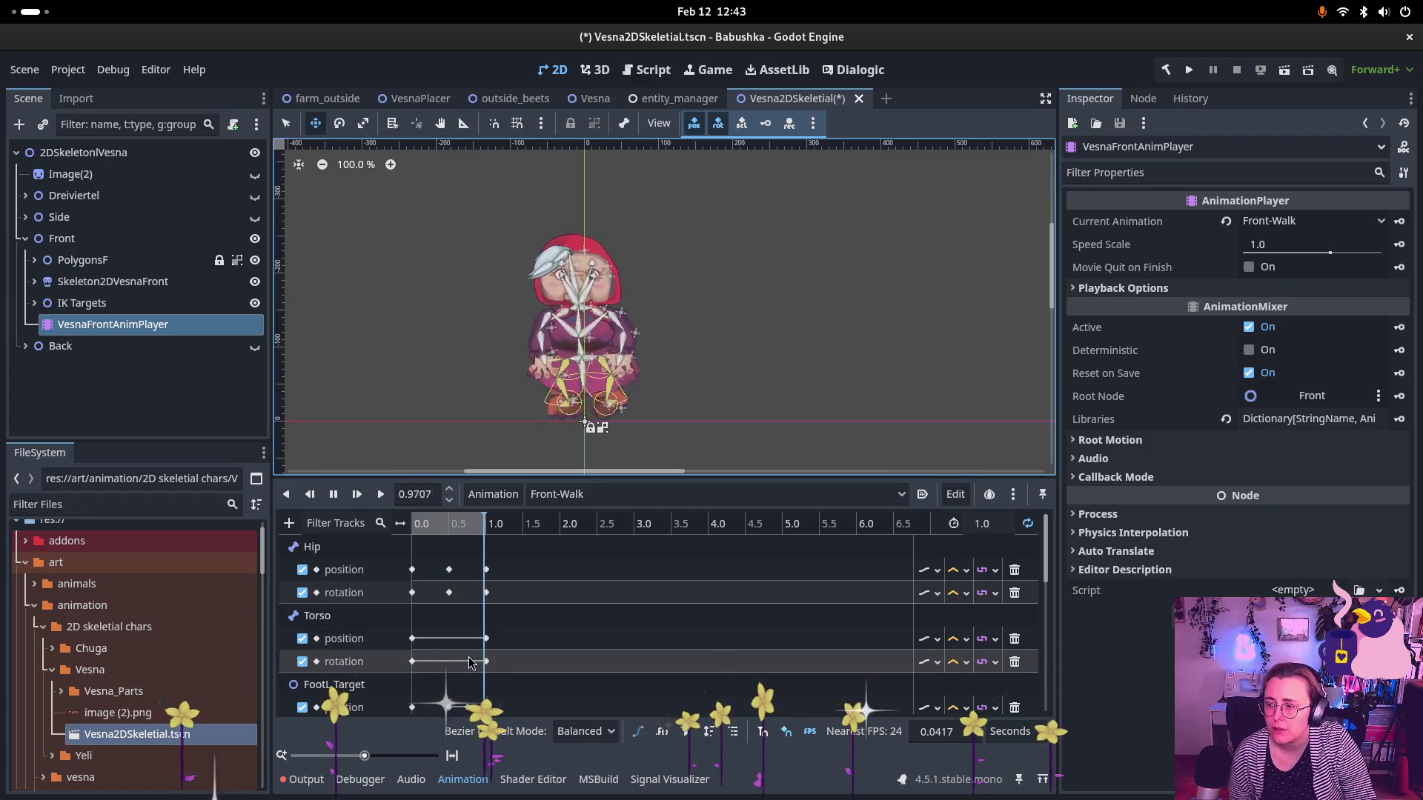
scroll(461, 620, "down", 2)
scroll(461, 622, "down", 2)
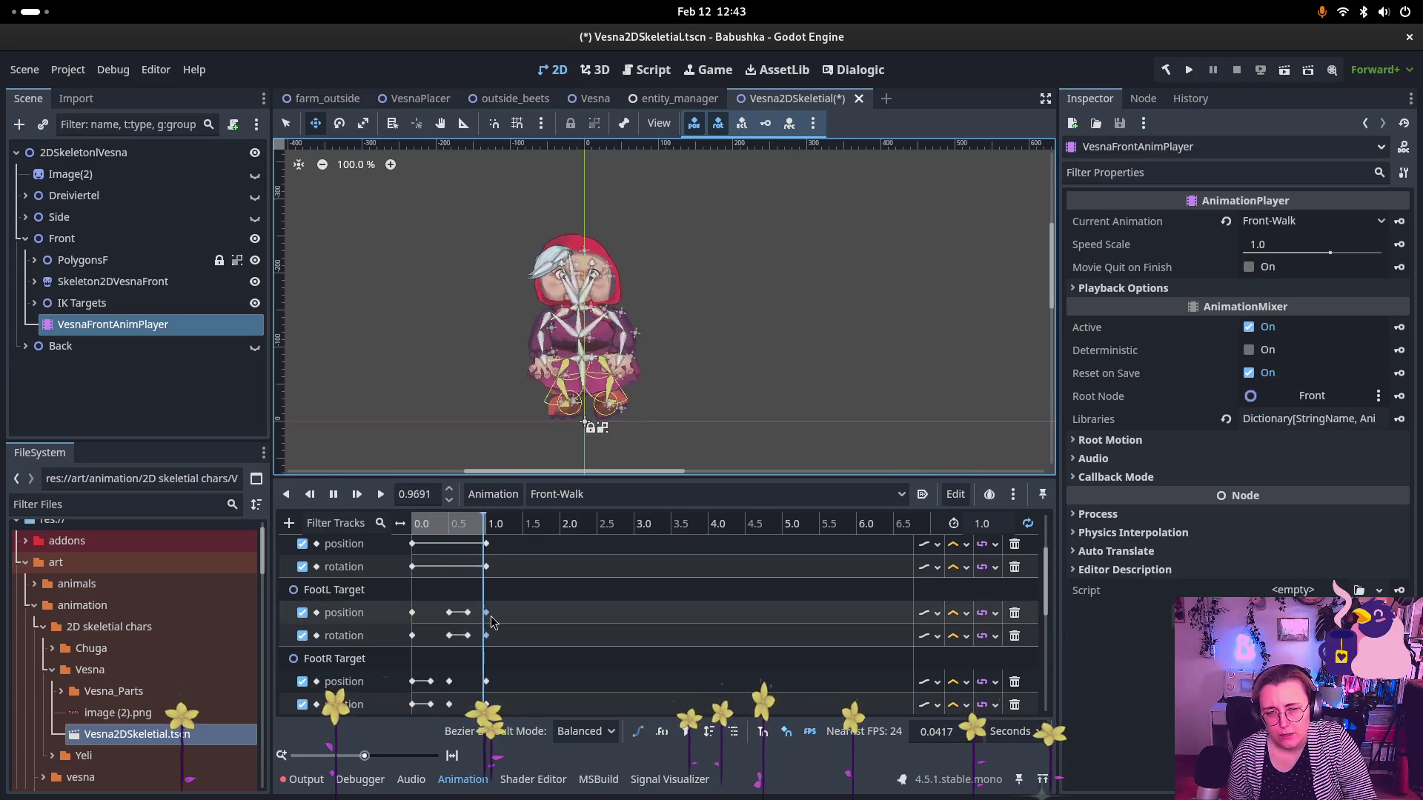
scroll(460, 639, "down", 3)
scroll(459, 639, "down", 2)
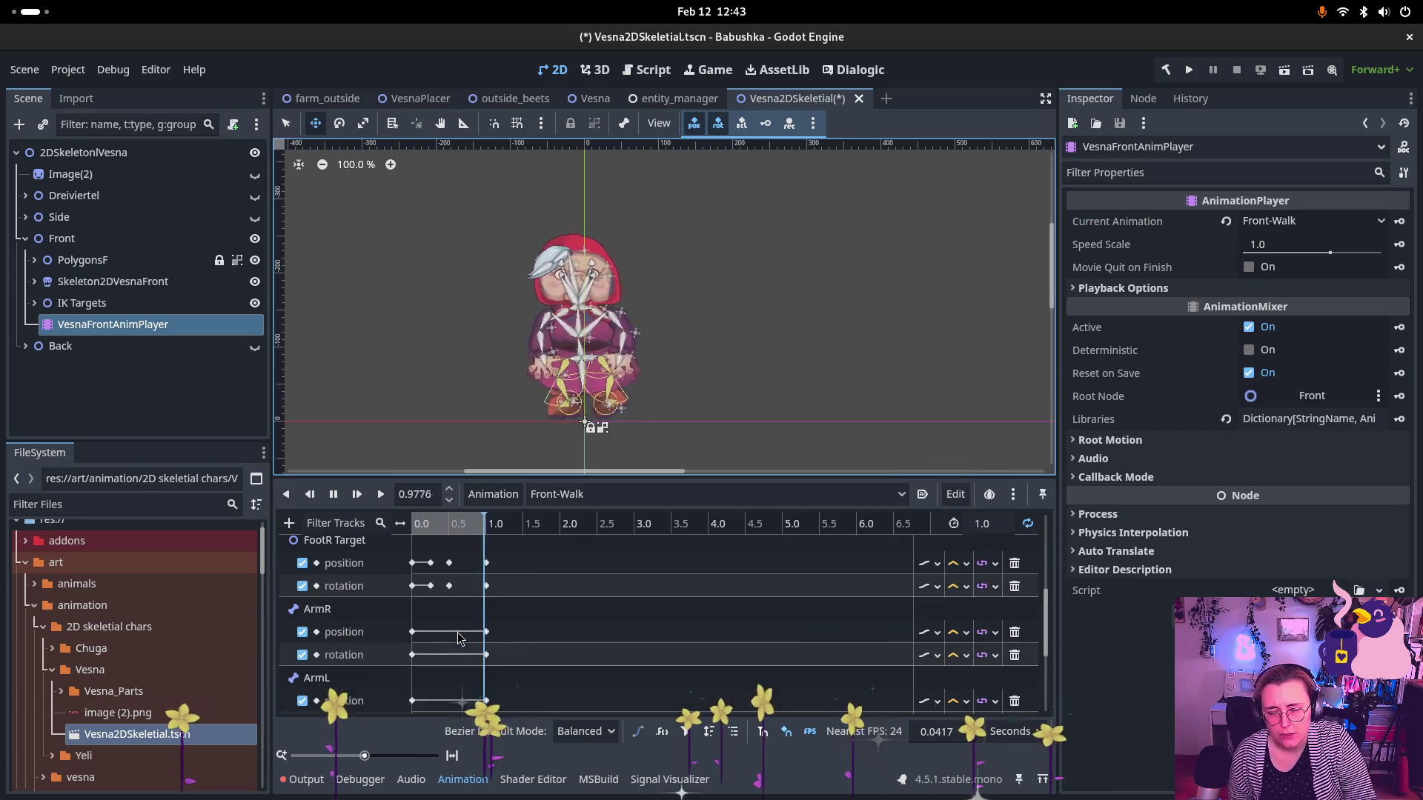
scroll(578, 346, "up", 4)
scroll(578, 346, "up", 3)
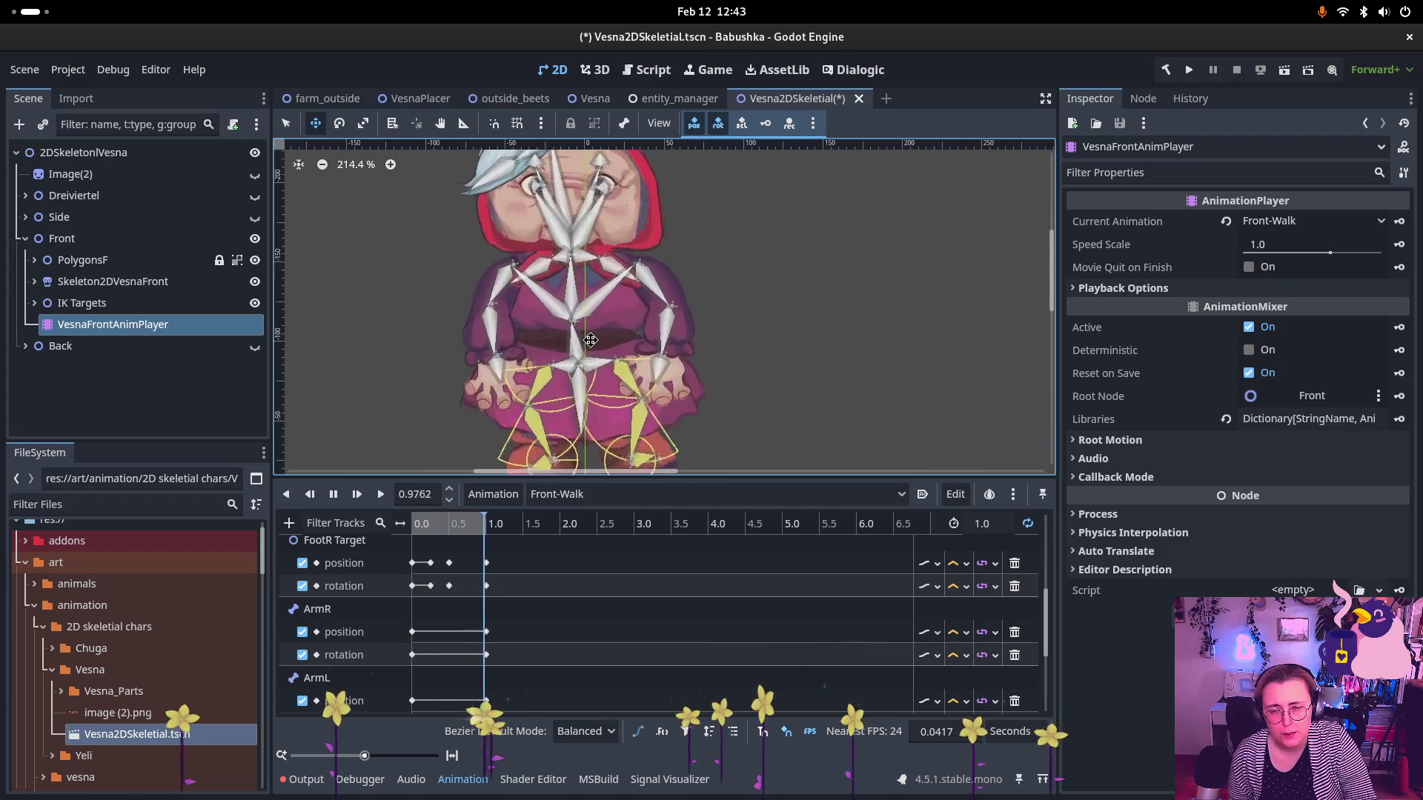
- Inspect the ArmR position key at 1.0 s holding 35, -39 px and stop playback
left_click(486, 631)
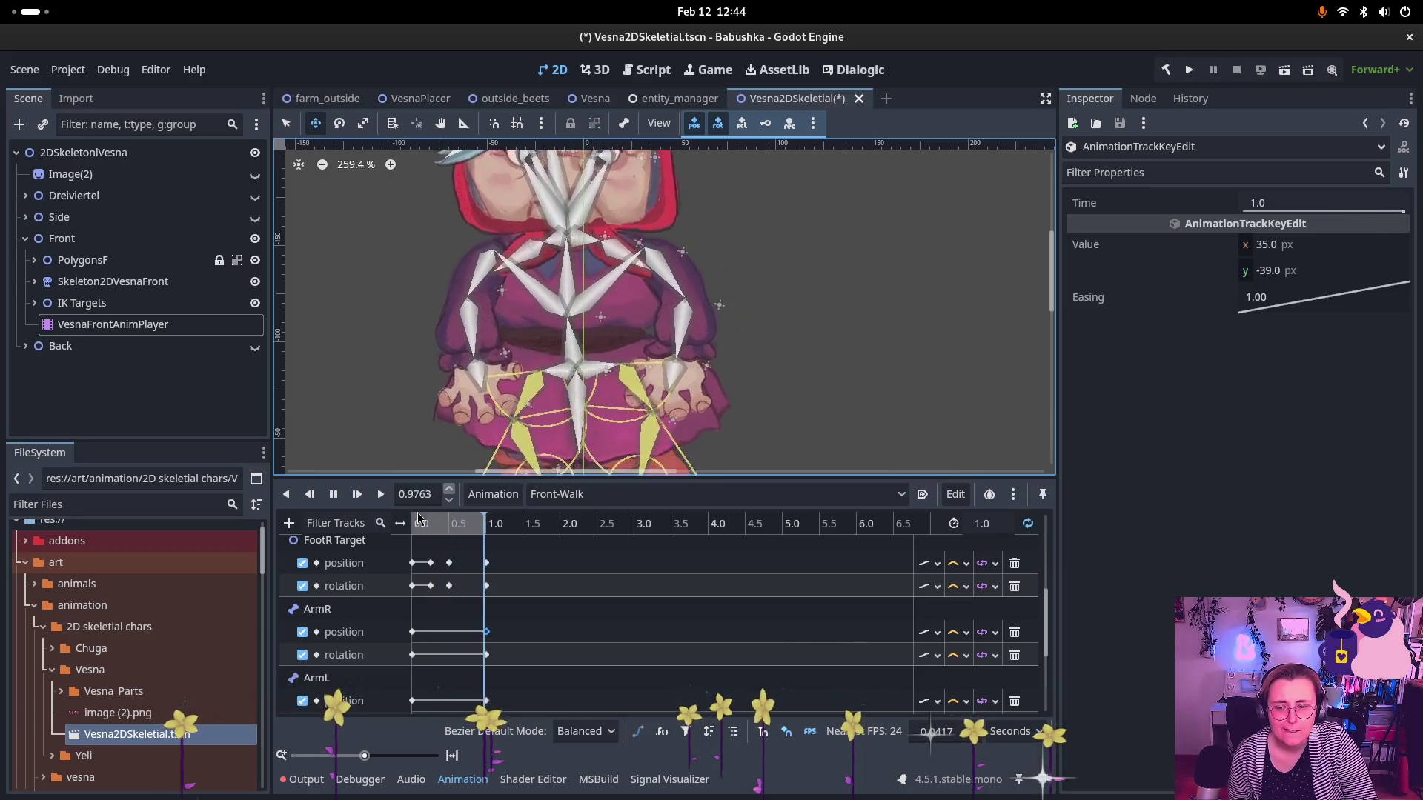
left_click(333, 494)
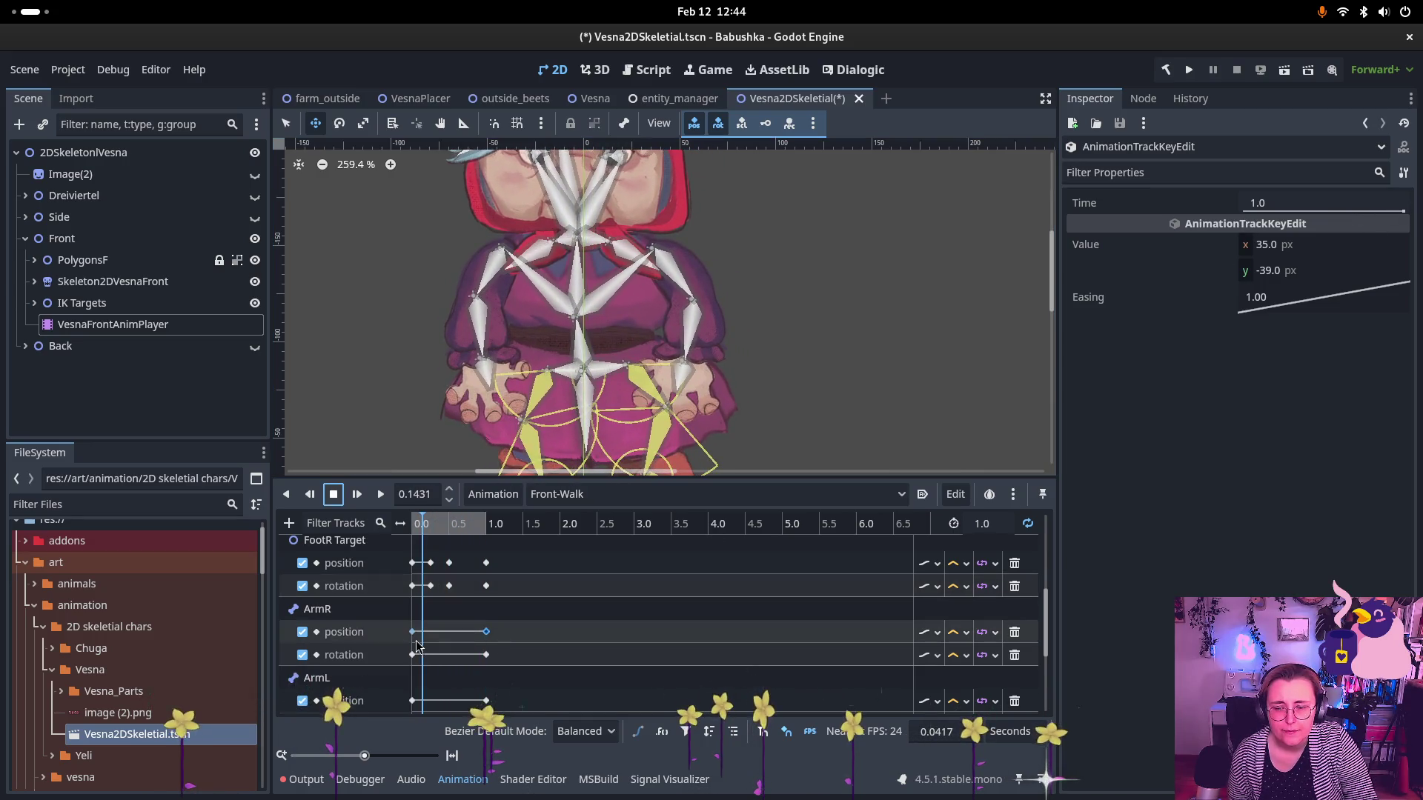
mouse_move(486, 635)
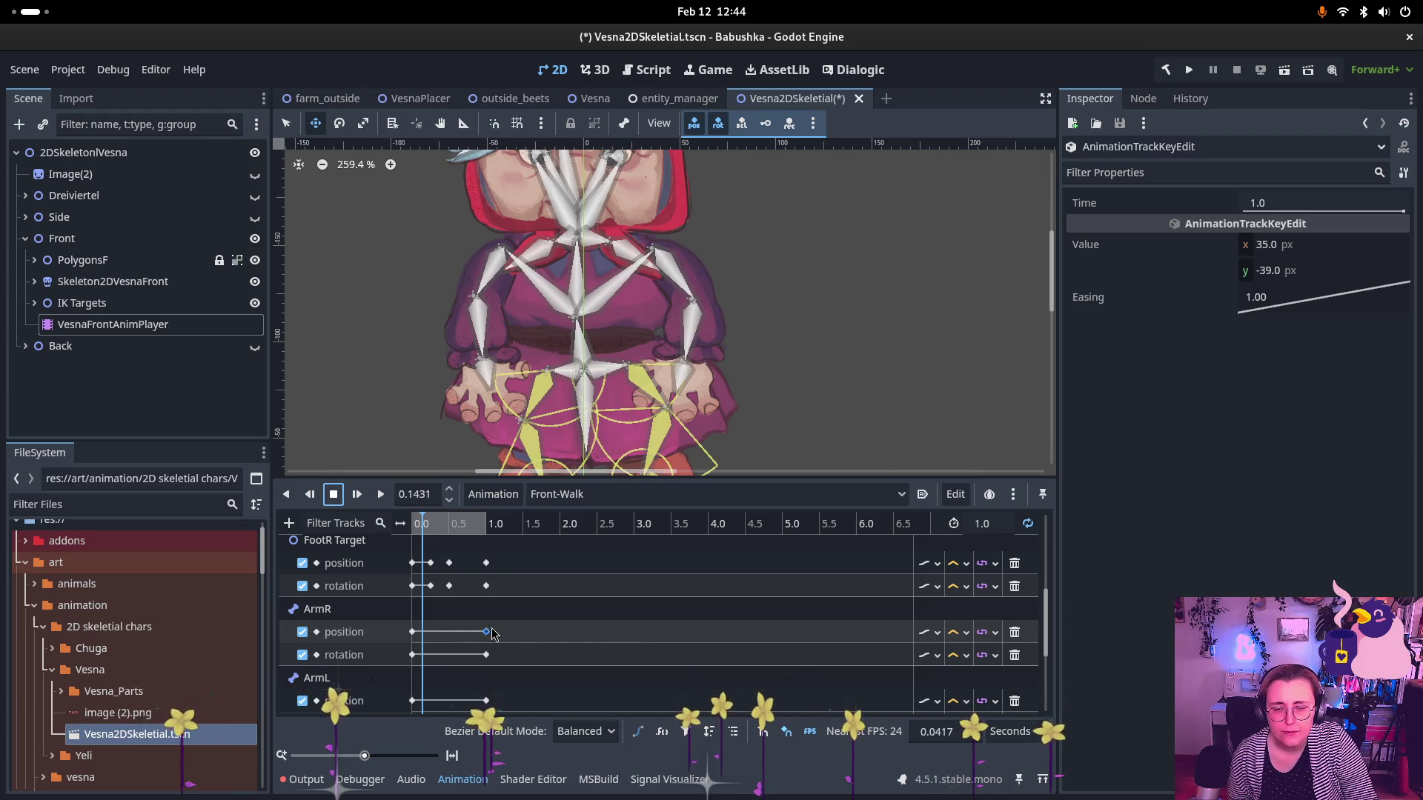
right_click(446, 630)
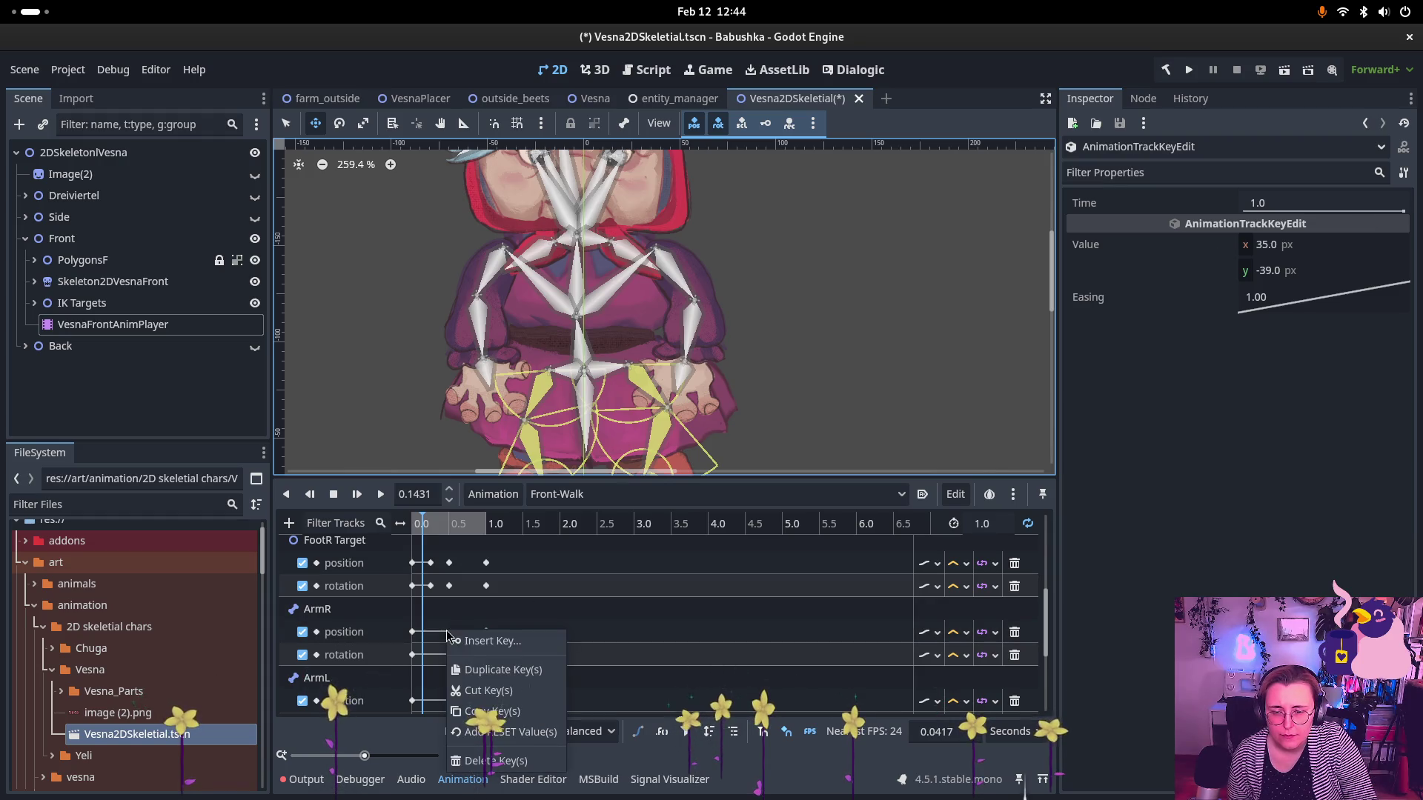
- Insert a new ArmR position key and shift its time to 0.5417 s
left_click(452, 639)
left_click_drag(448, 631, 488, 631)
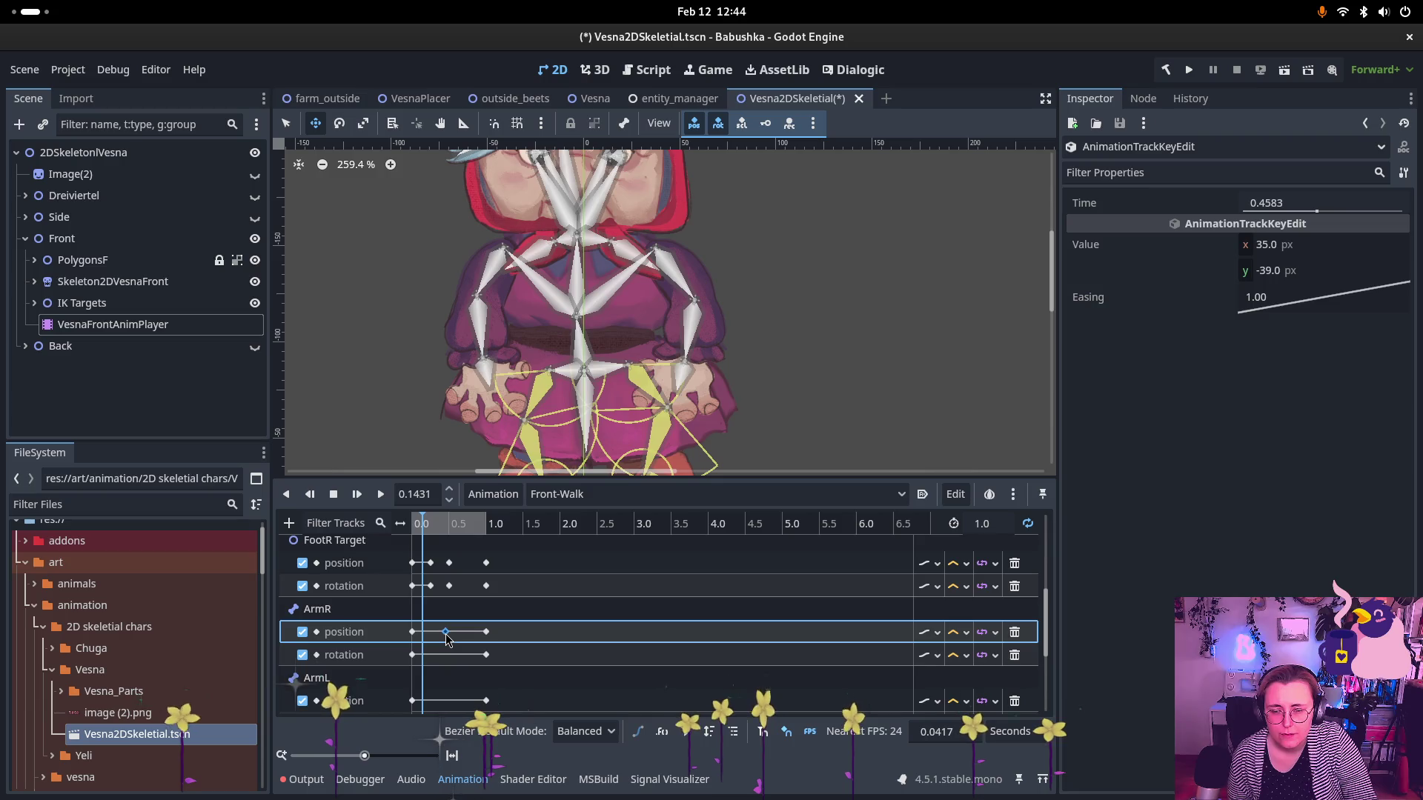
left_click_drag(1317, 213, 1297, 216)
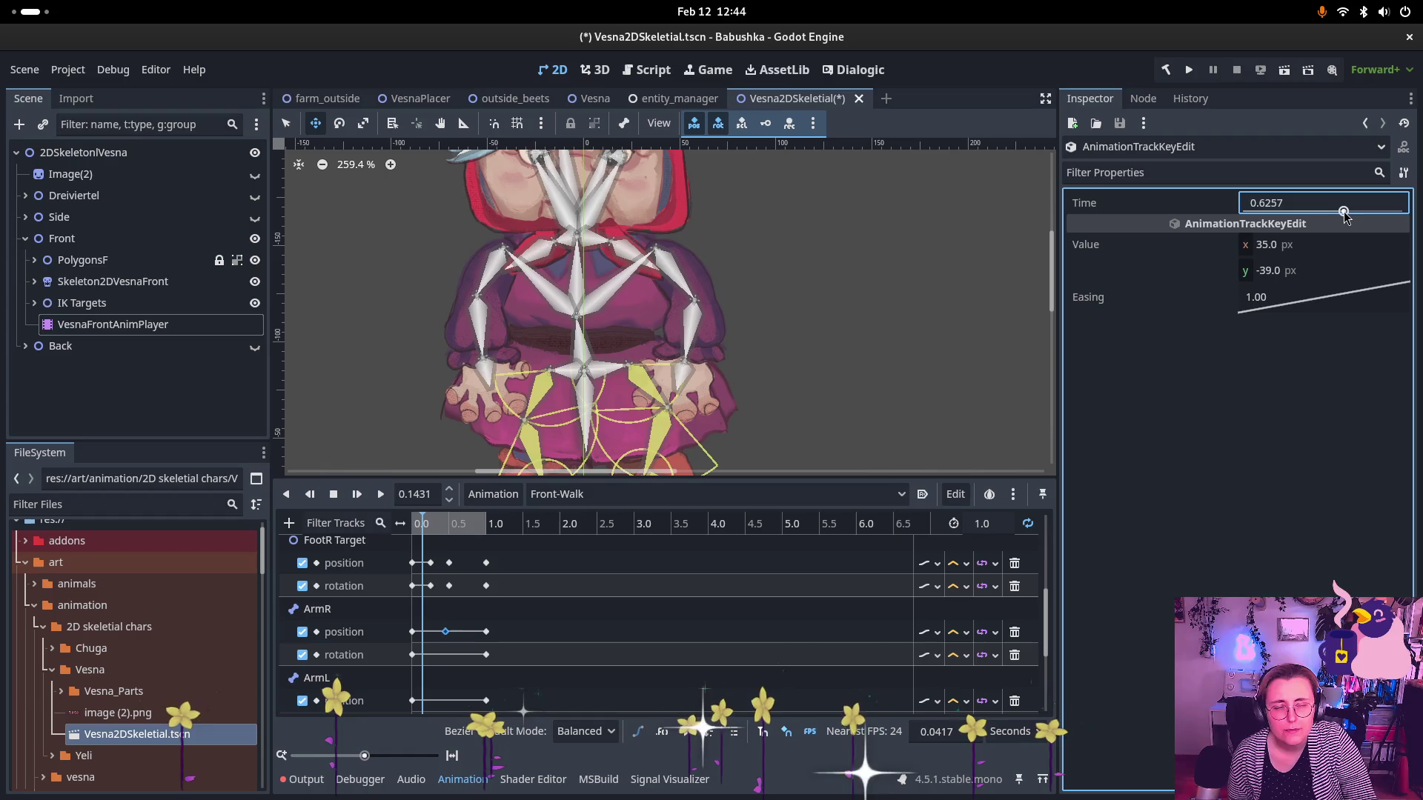
left_click_drag(1307, 224, 1310, 223)
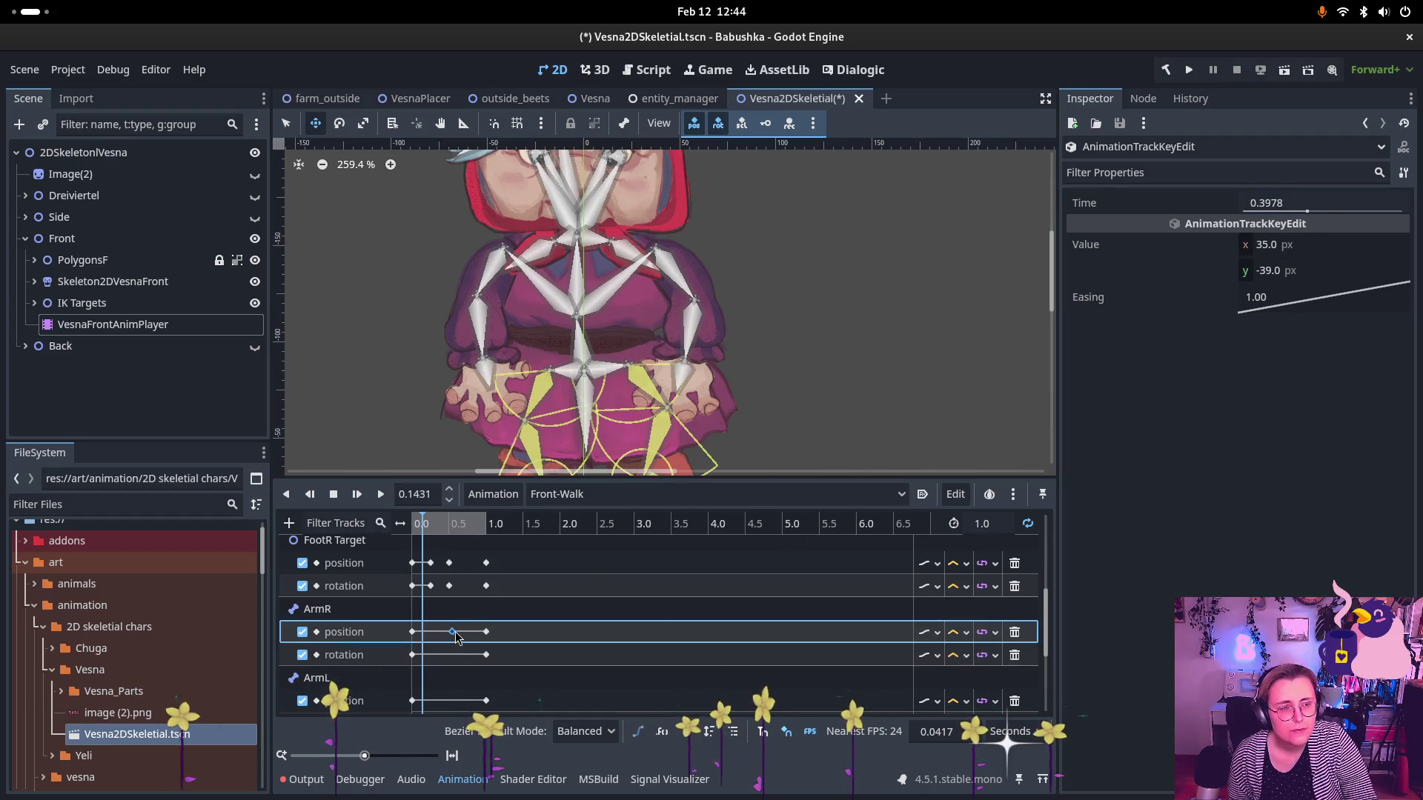
left_click_drag(1307, 211, 1330, 212)
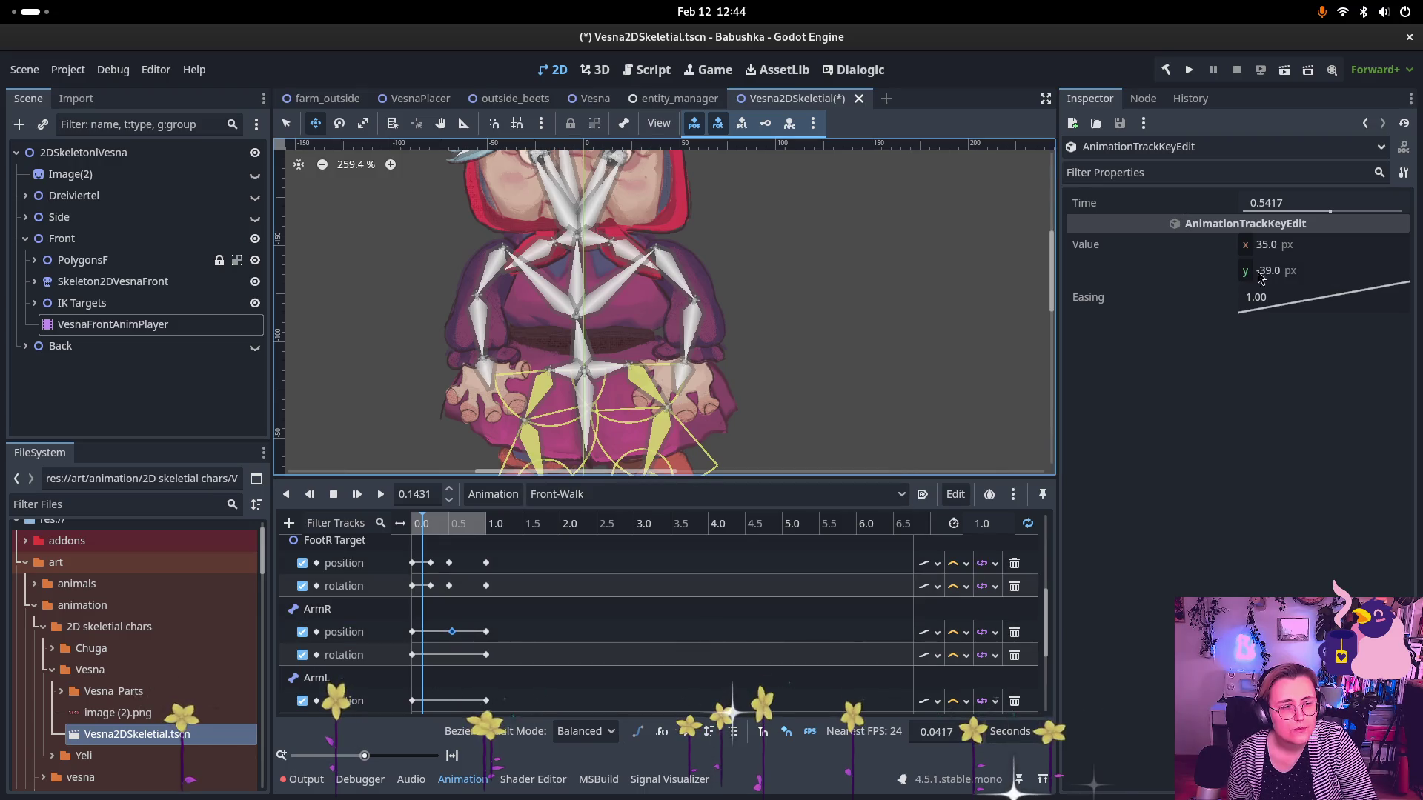
- Try x and y values of 0 on the ArmR position key, undoing the x change
left_click(1258, 246)
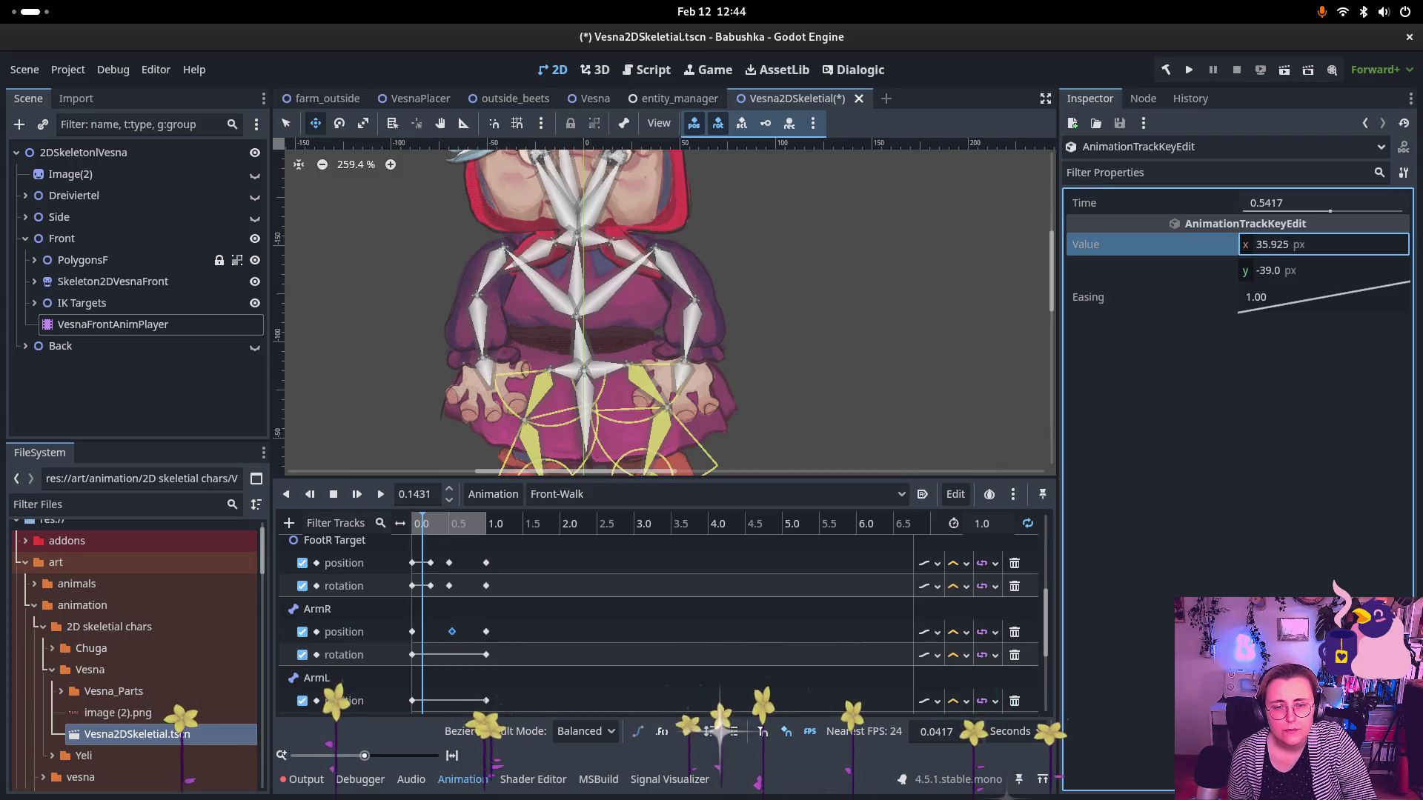
key("Return")
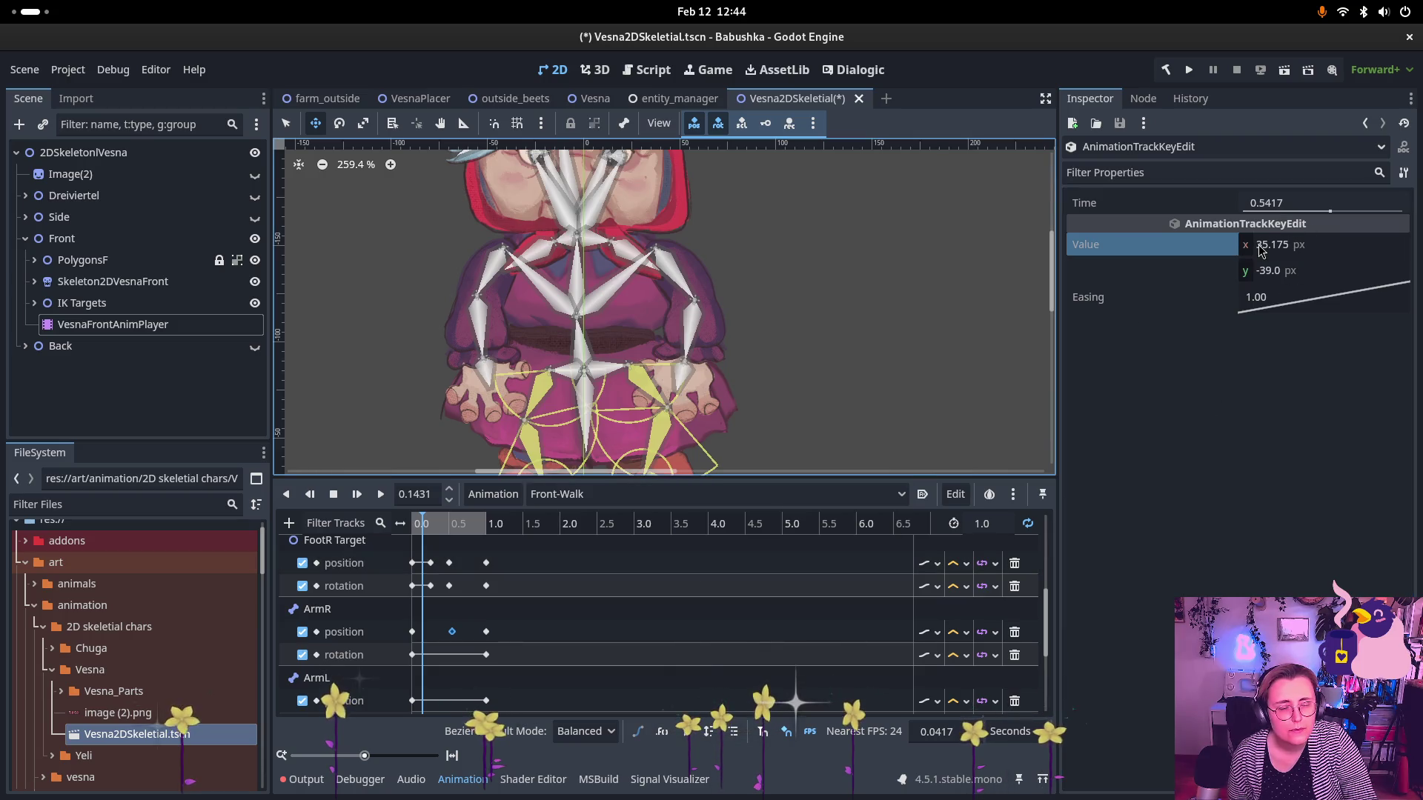
left_click(1260, 251)
type("0")
key("Return")
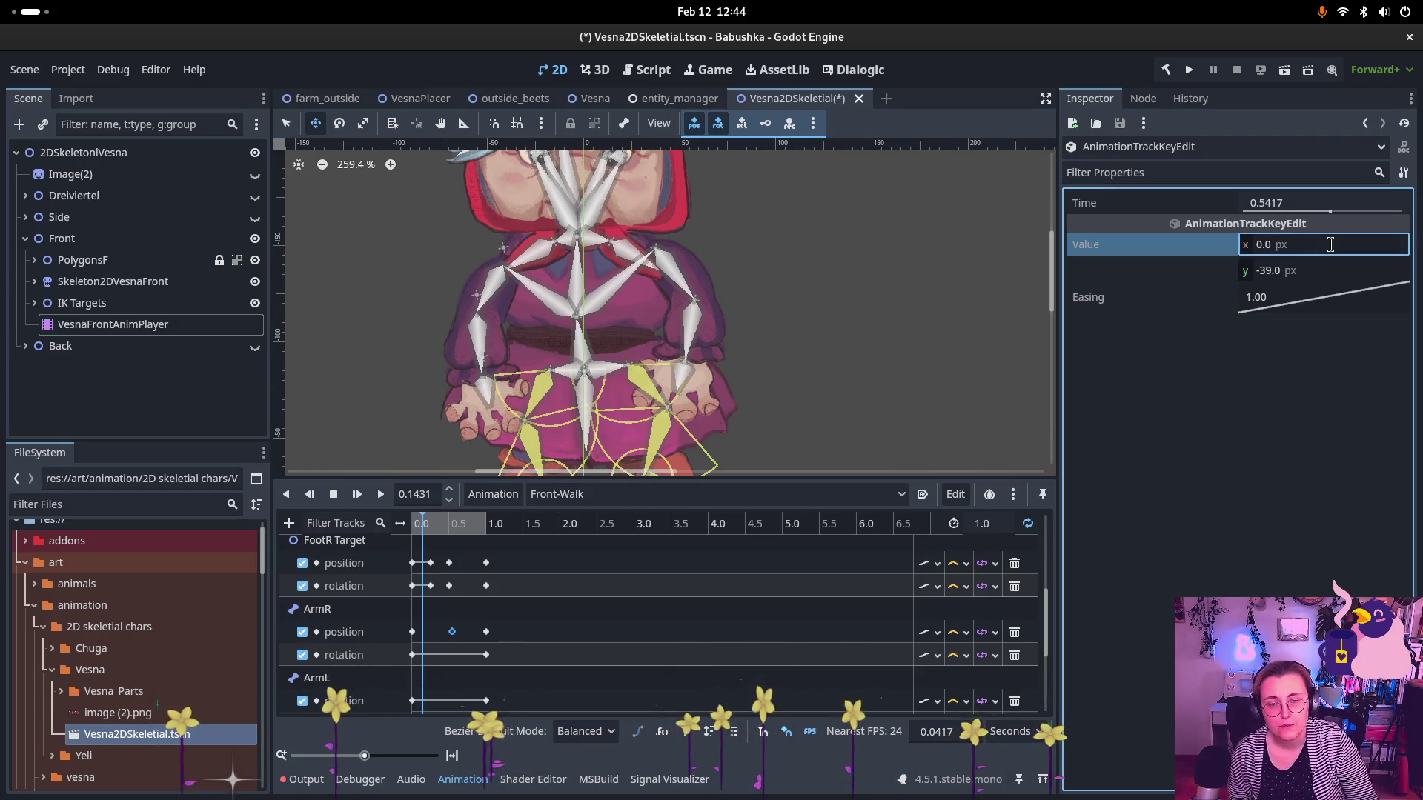
key("ctrl+z")
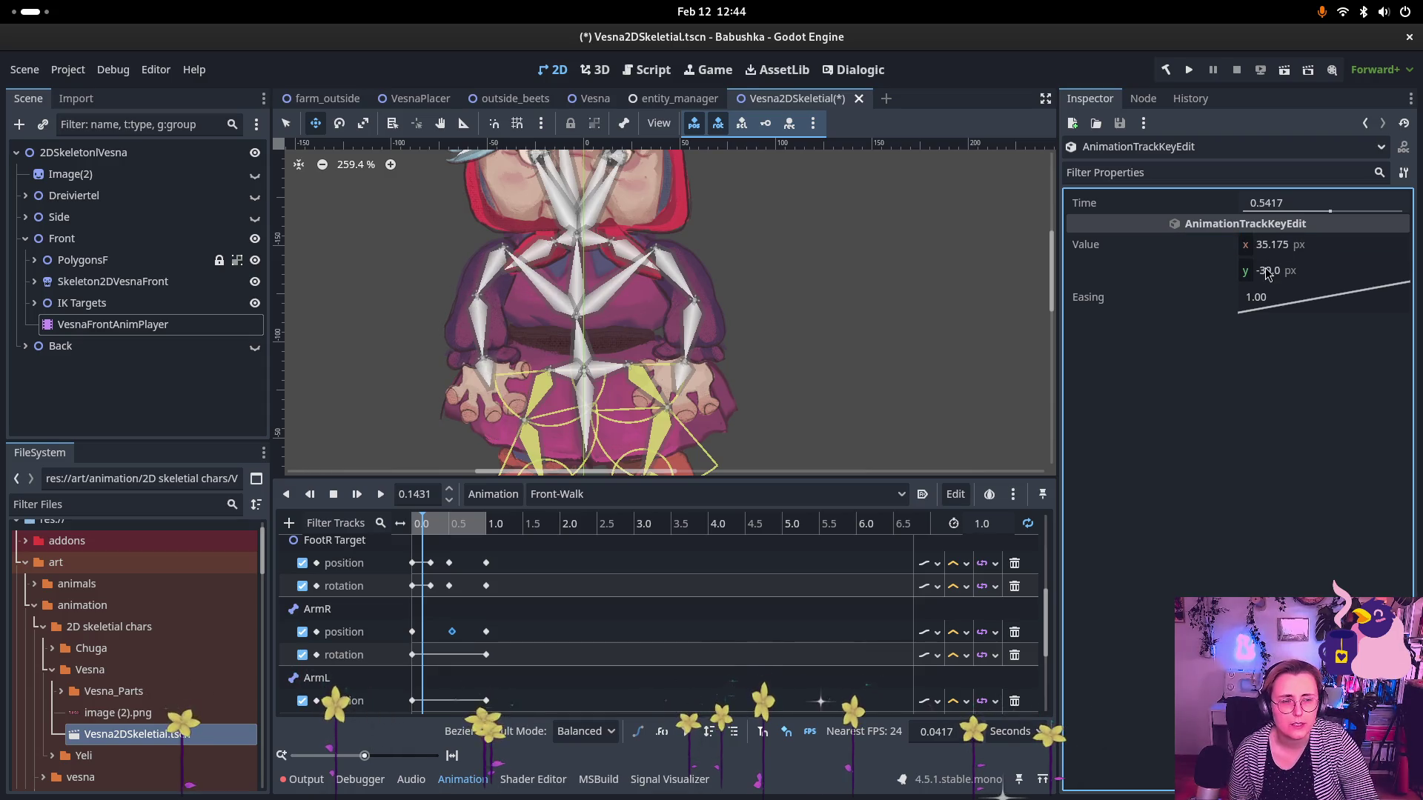
left_click(1242, 271)
type("0")
key("Return")
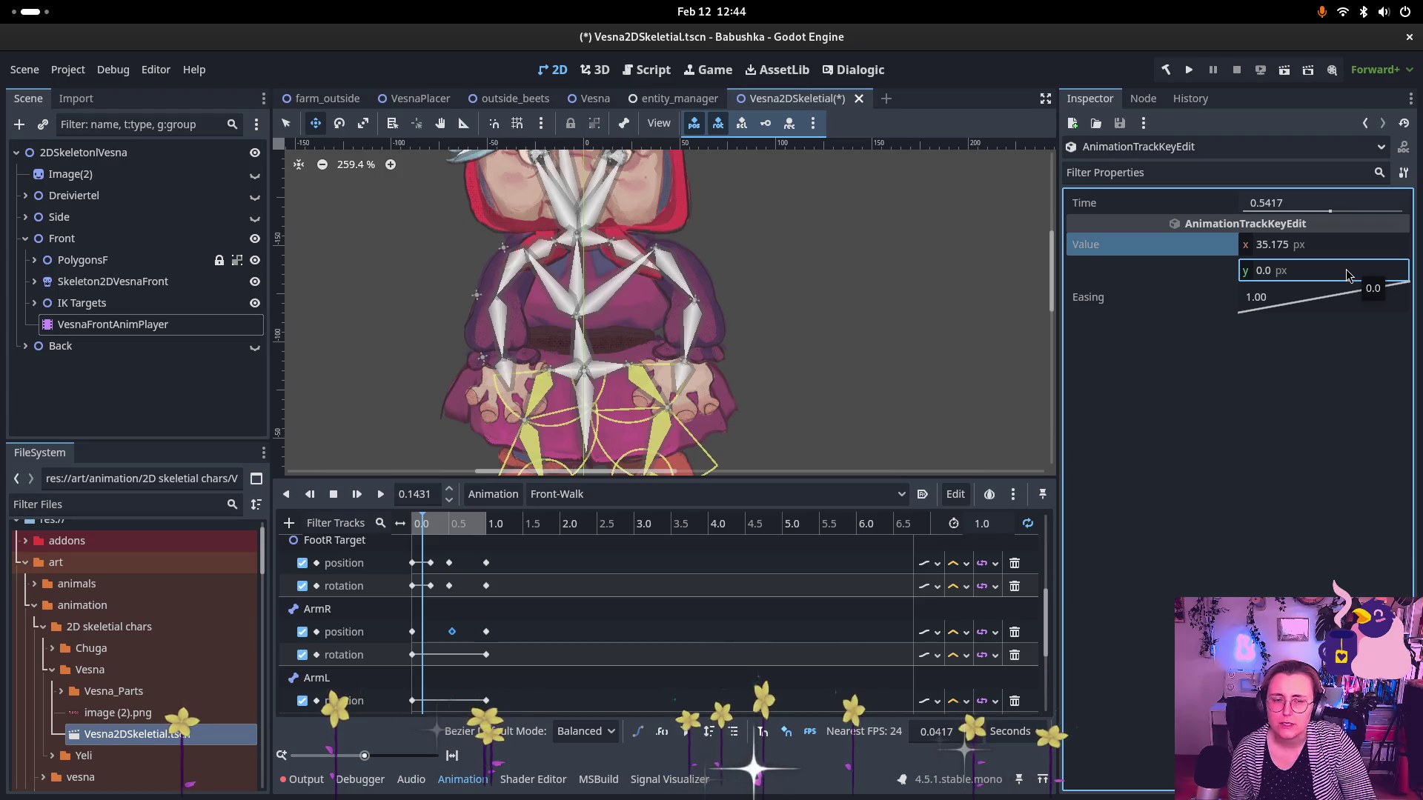
left_click(1302, 271)
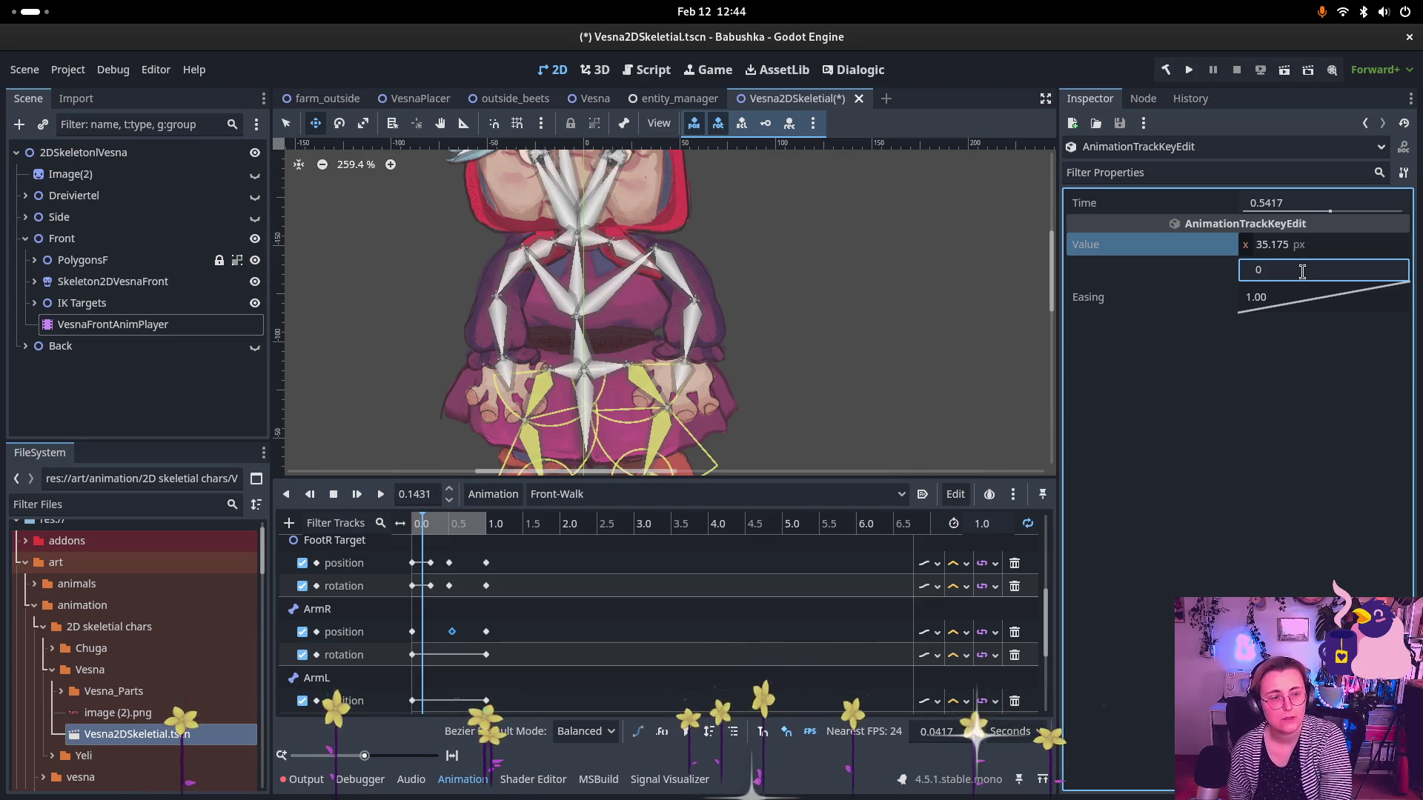
- Delete the middle ArmR position key and move the playhead to about 0.44 s
left_click(457, 637)
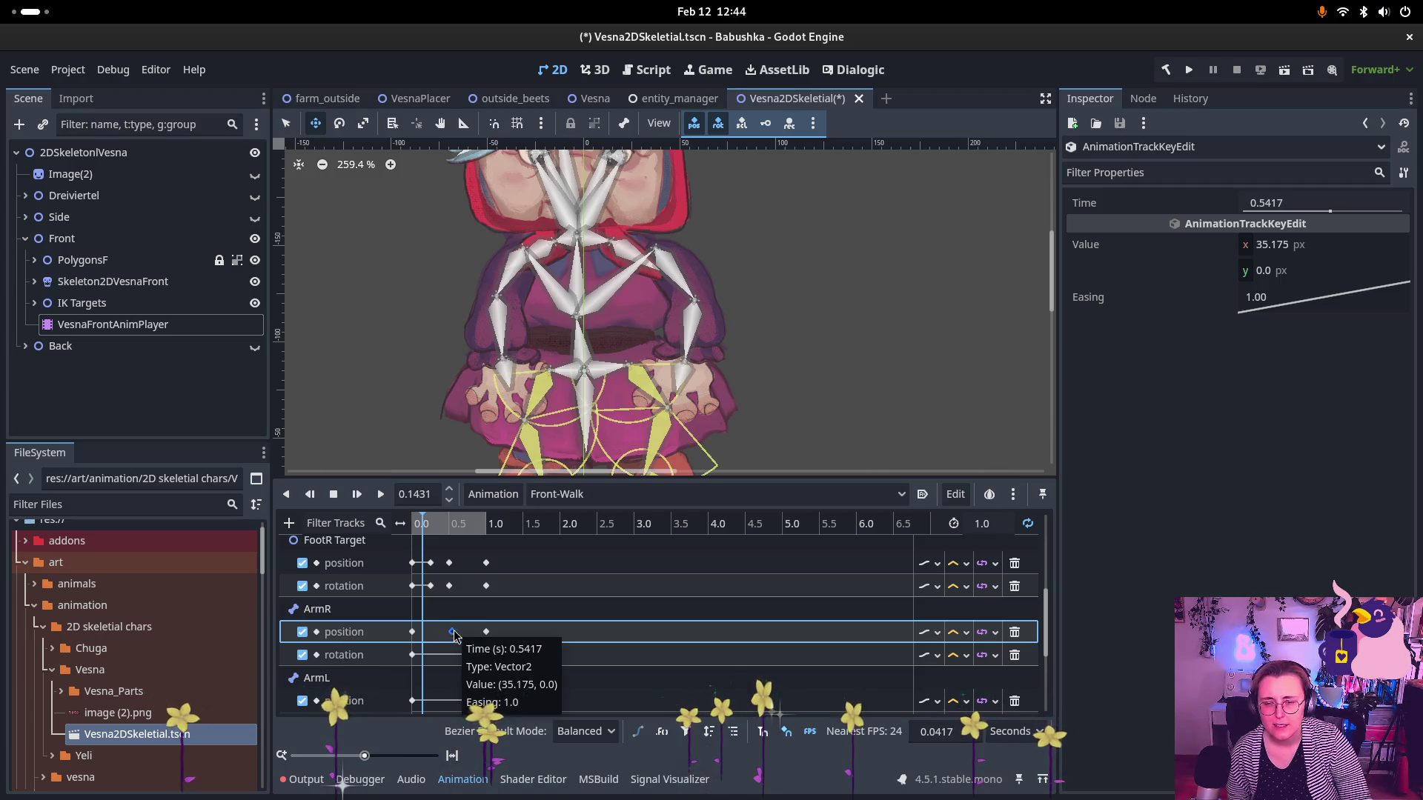
key("Delete")
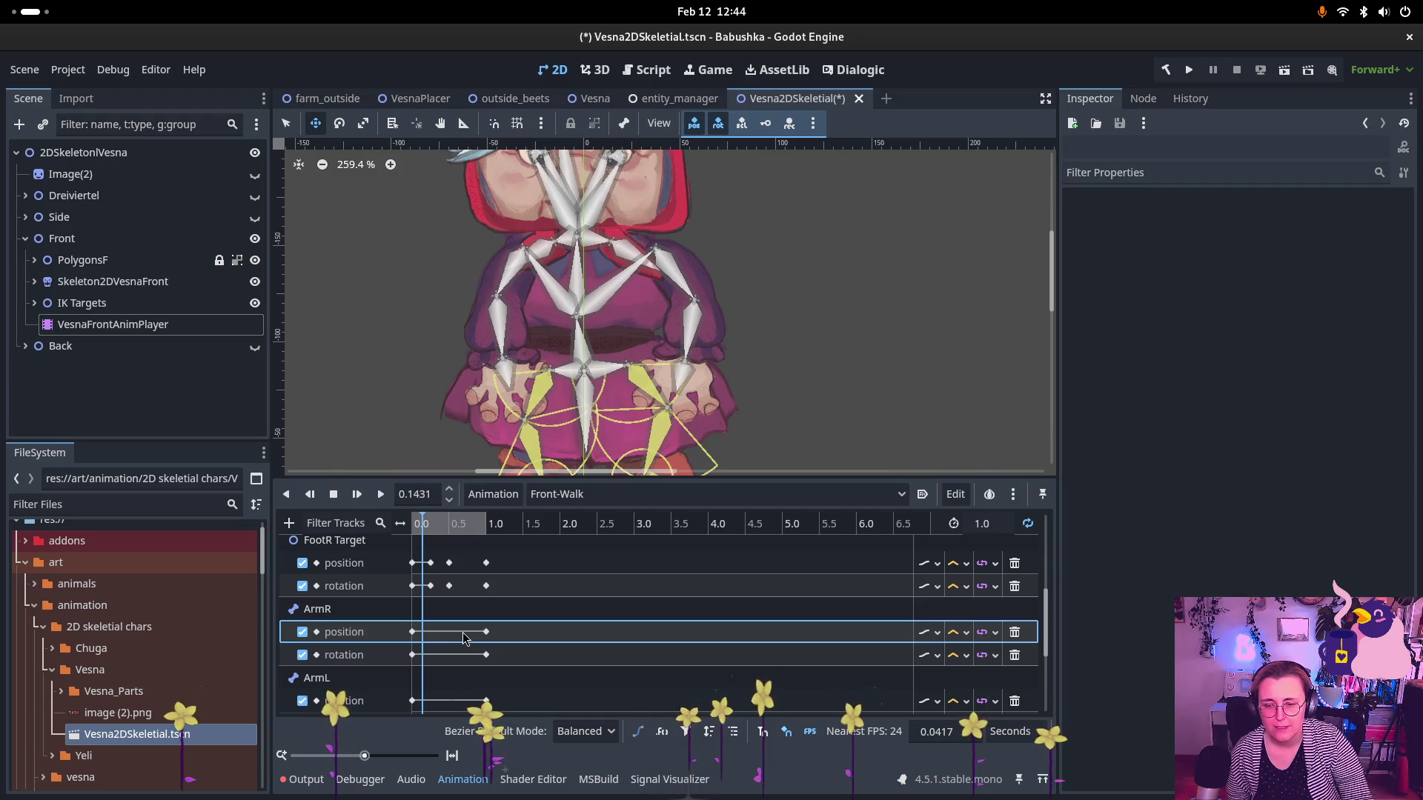
mouse_move(433, 523)
left_mouse_down()
mouse_move(448, 525)
mouse_move(415, 534)
mouse_move(445, 545)
left_mouse_up()
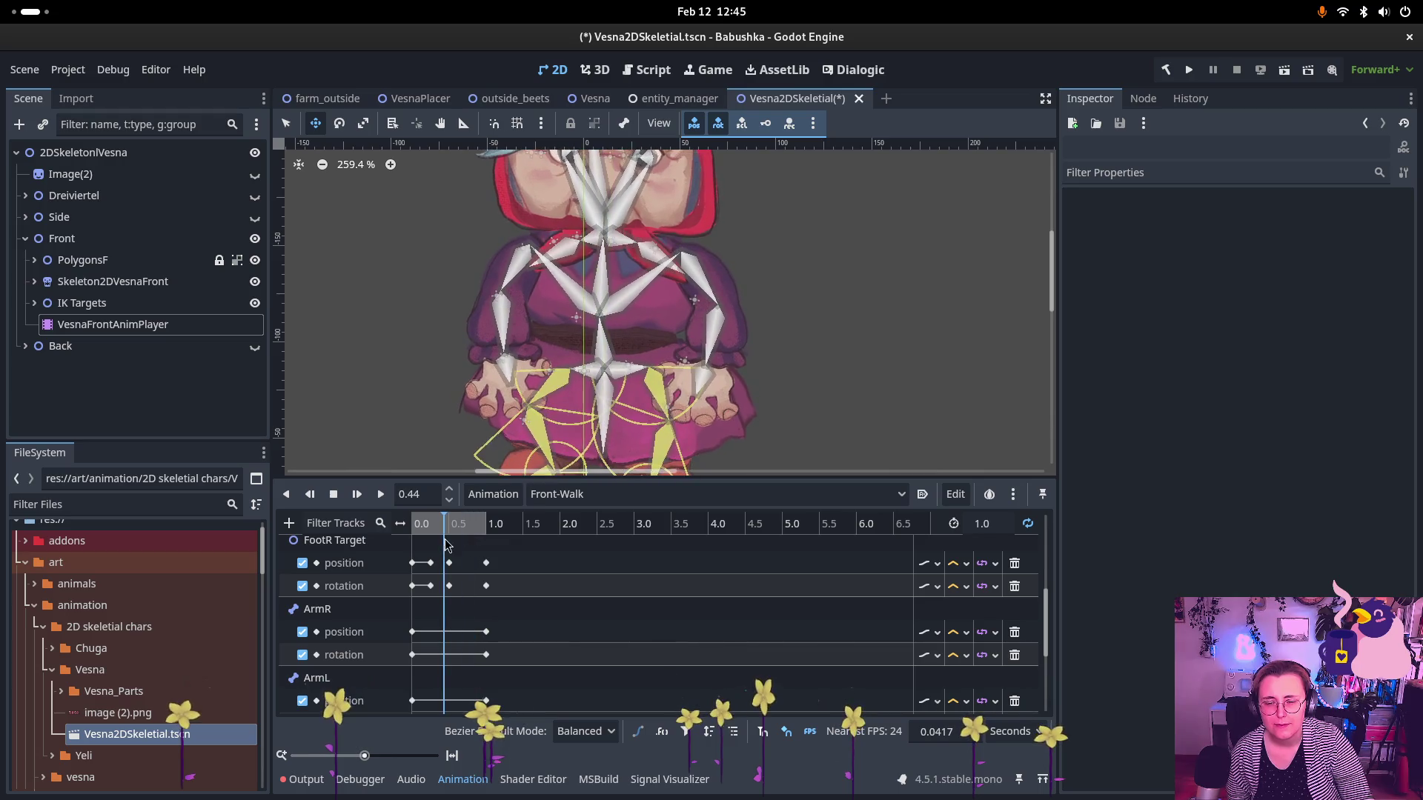
- Insert an ArmR rotation key near 0.5 s and set its angle to 151.3°
right_click(449, 659)
left_click(451, 659)
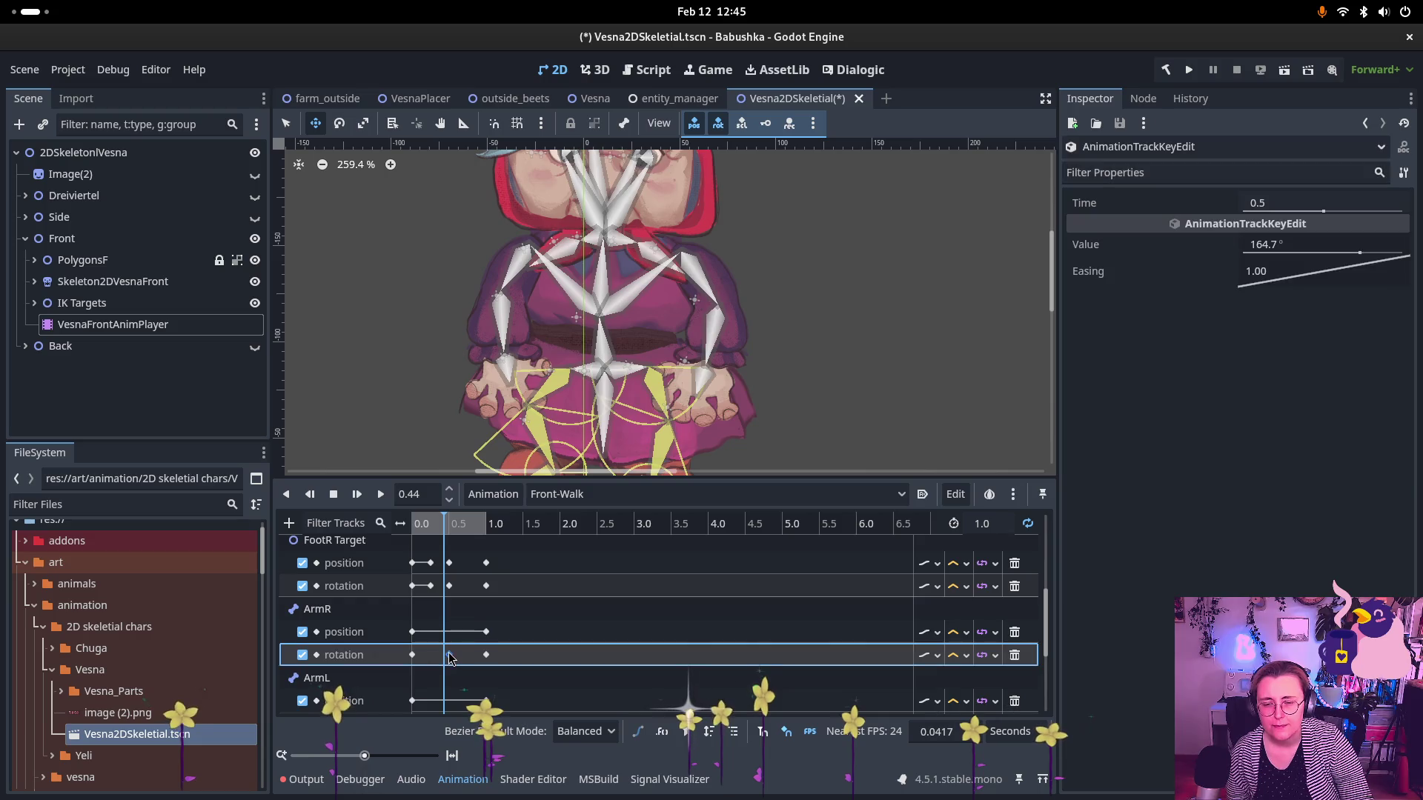
left_click_drag(400, 523, 450, 525)
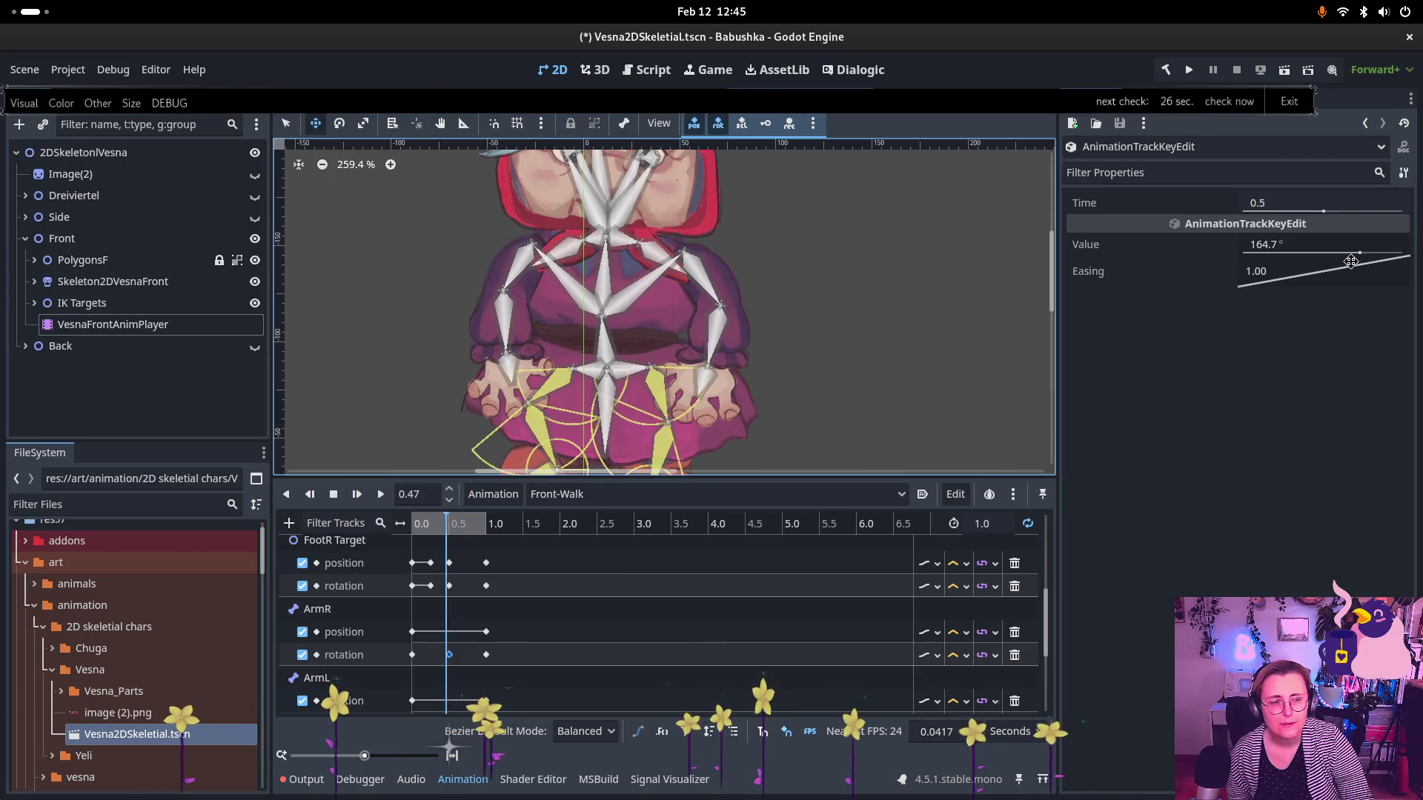
mouse_move(1361, 258)
left_mouse_down()
mouse_move(1359, 272)
mouse_move(1311, 269)
left_mouse_up()
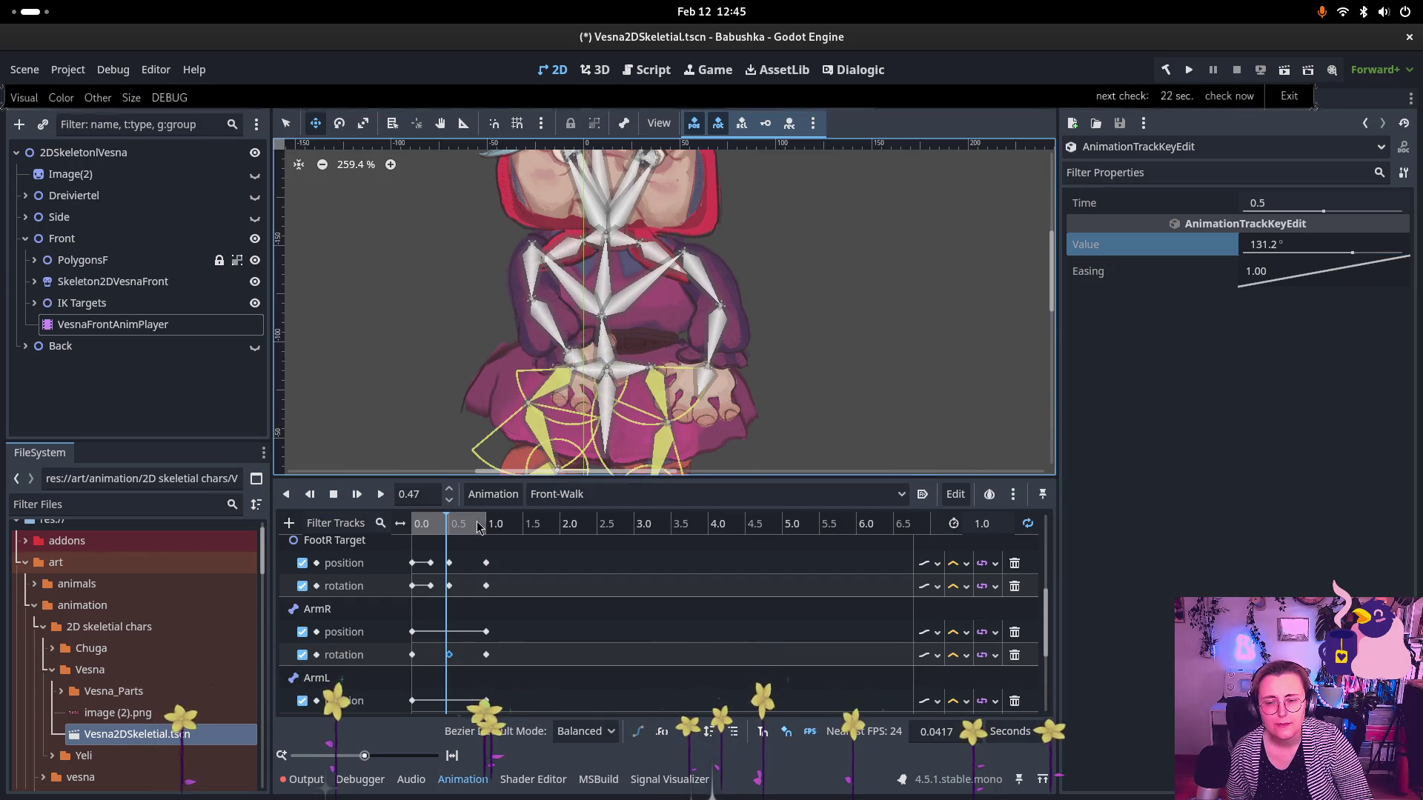
mouse_move(444, 525)
left_mouse_down()
mouse_move(432, 527)
mouse_move(490, 514)
mouse_move(419, 518)
mouse_move(450, 526)
left_mouse_up()
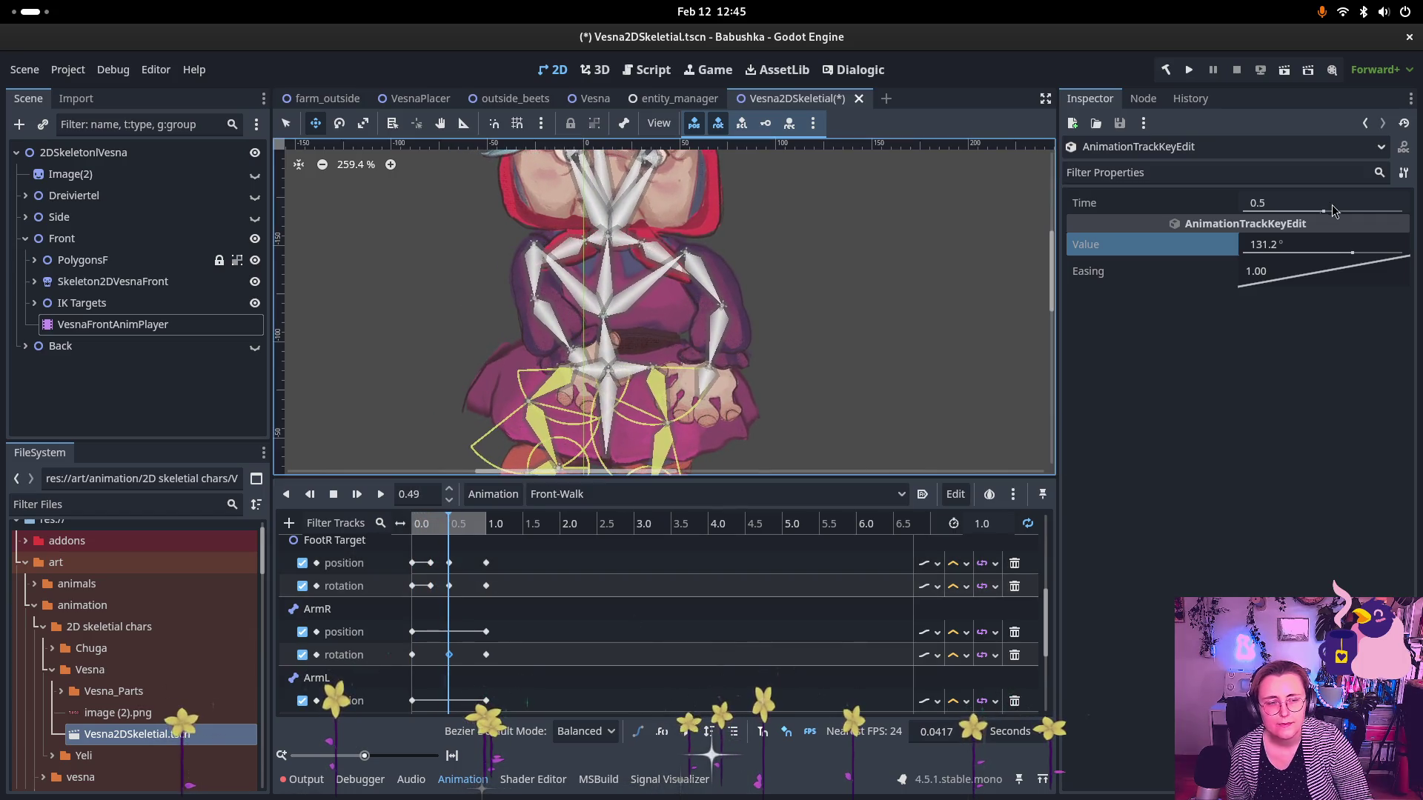
left_click_drag(1352, 256, 1357, 259)
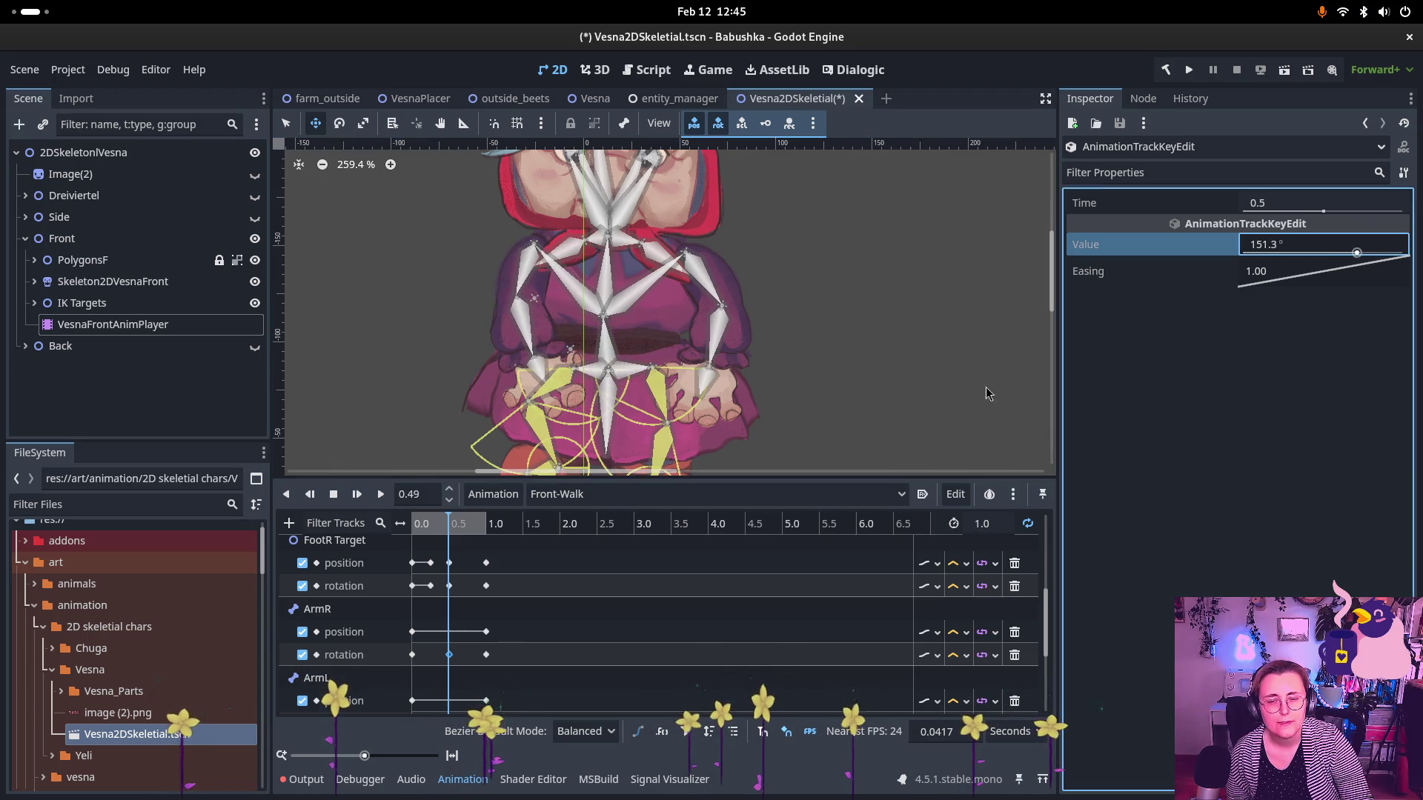
left_click_drag(423, 528, 509, 515)
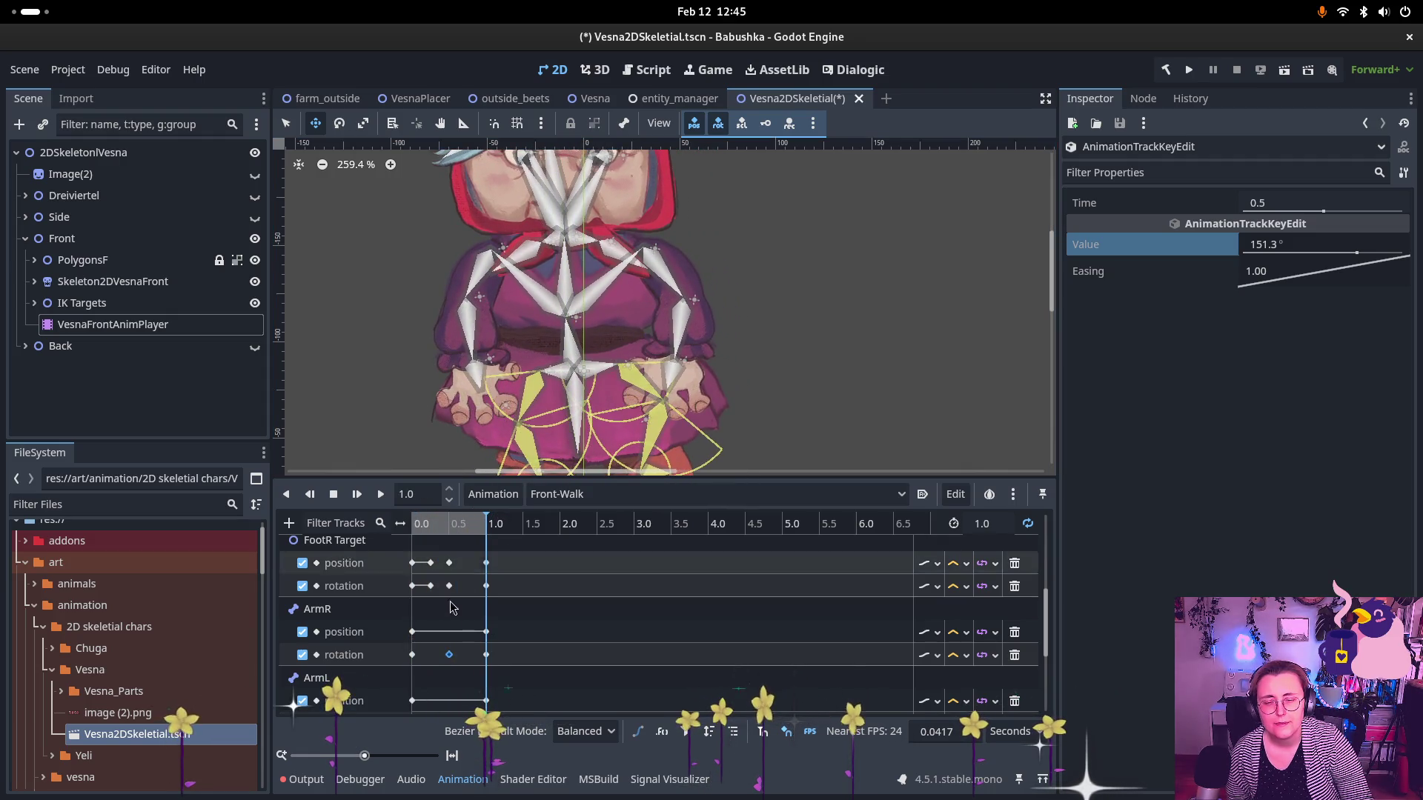
scroll(450, 634, "down", 1)
- Key the ArmL rotation at 0.5 s, raise it from 98.8° to 115.5°, and play Front-Walk
right_click(448, 706)
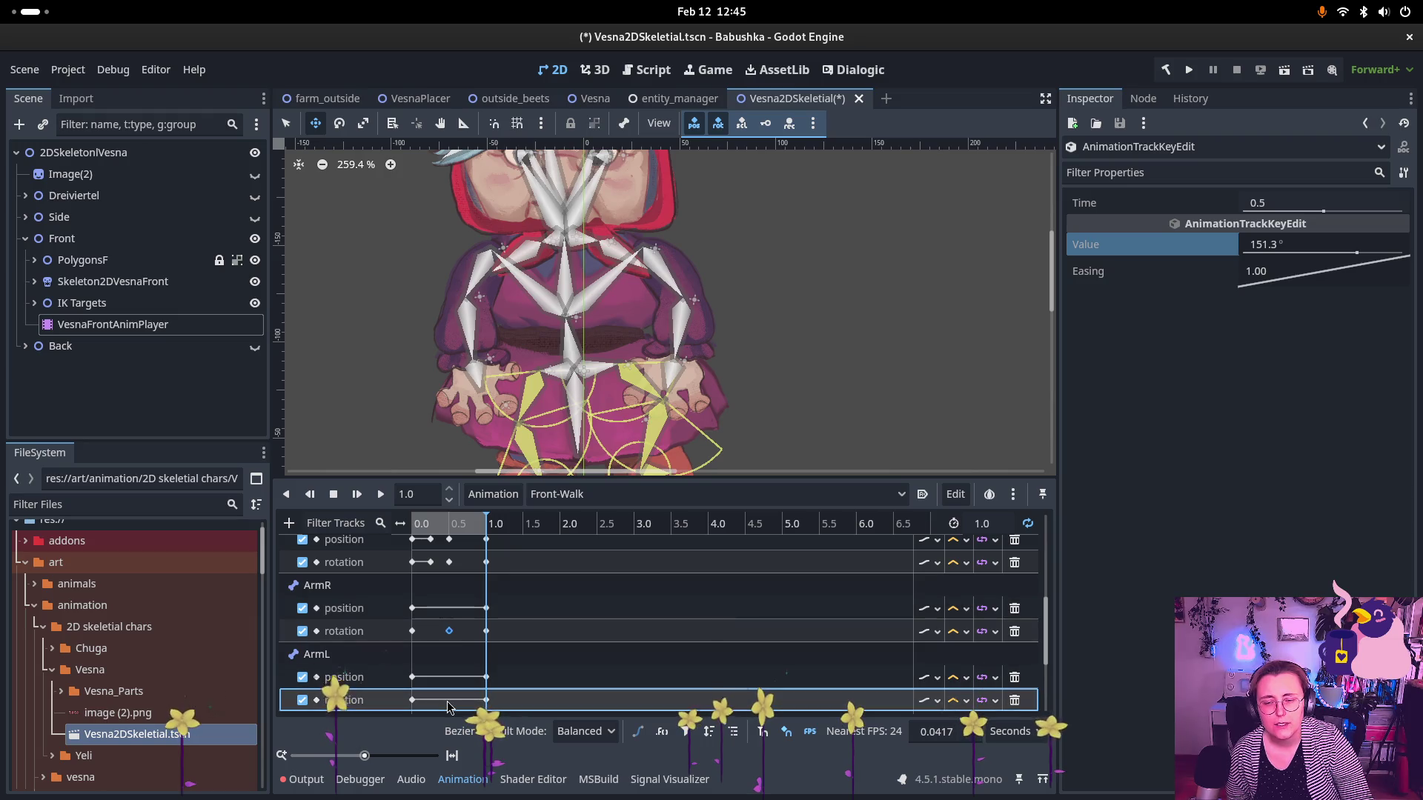
left_click(467, 711)
left_click(403, 521)
mouse_move(404, 521)
left_mouse_down()
mouse_move(466, 530)
mouse_move(449, 537)
left_mouse_up()
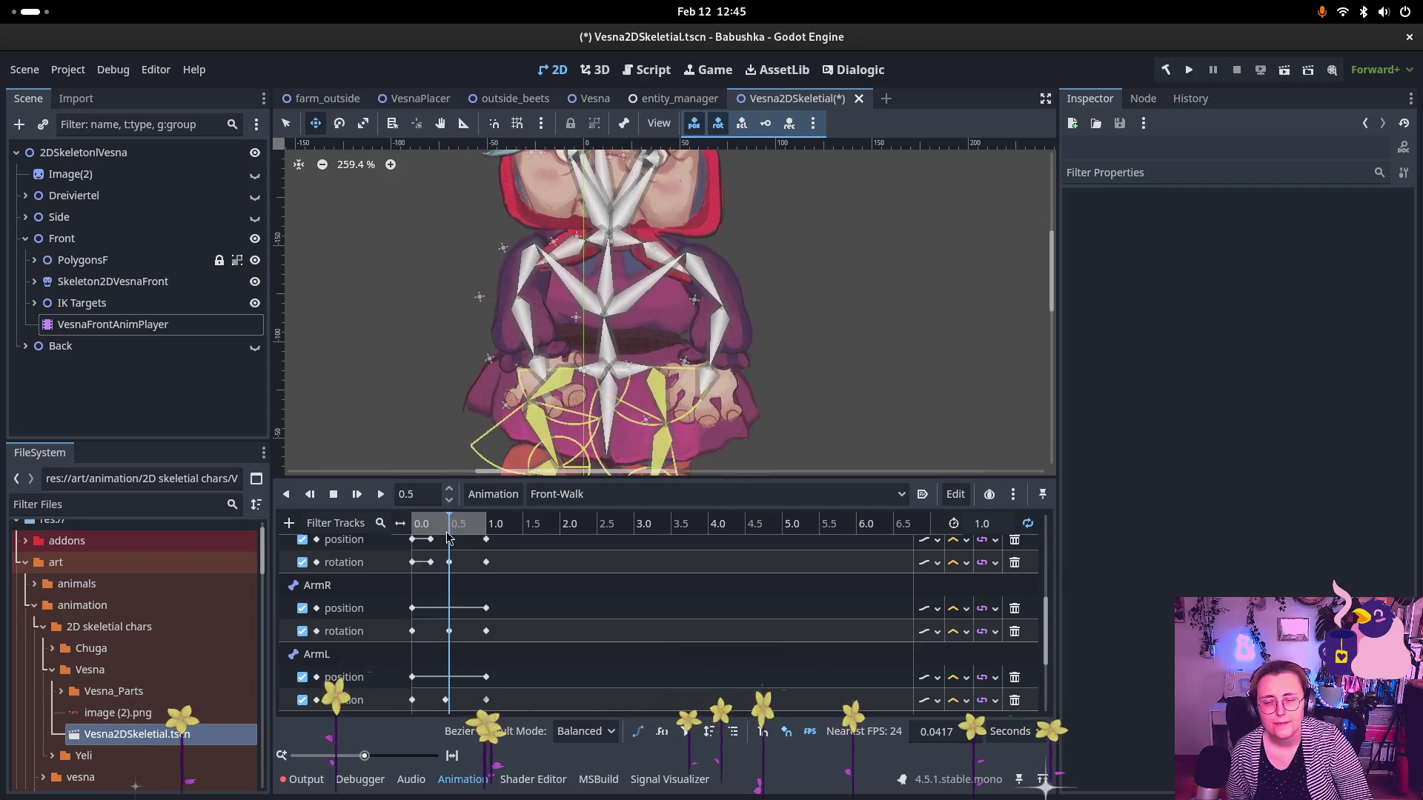
left_click(448, 700)
left_click_drag(449, 704, 451, 704)
left_click_drag(1341, 253, 1349, 261)
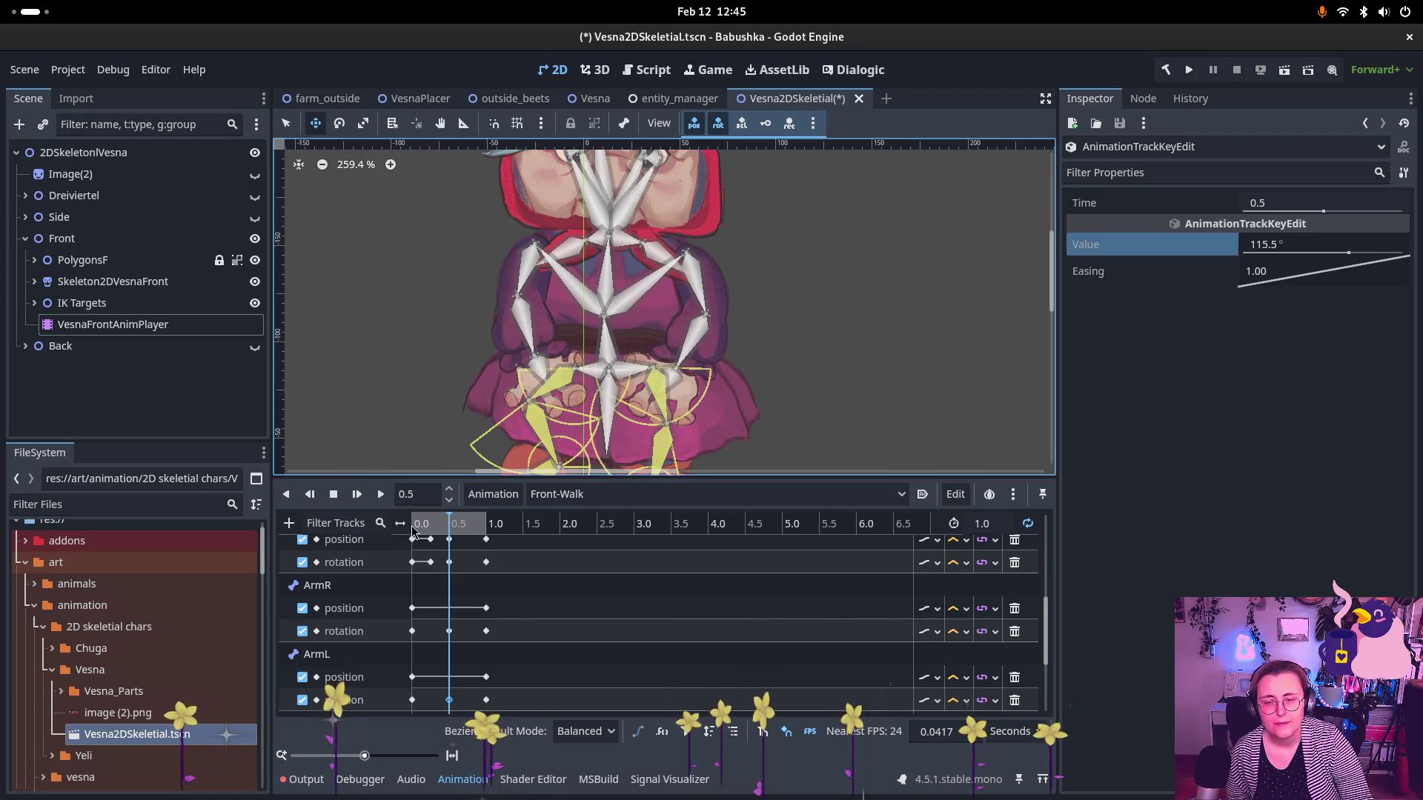
mouse_move(413, 523)
left_mouse_down()
mouse_move(504, 523)
mouse_move(402, 523)
left_mouse_up()
left_click(380, 502)
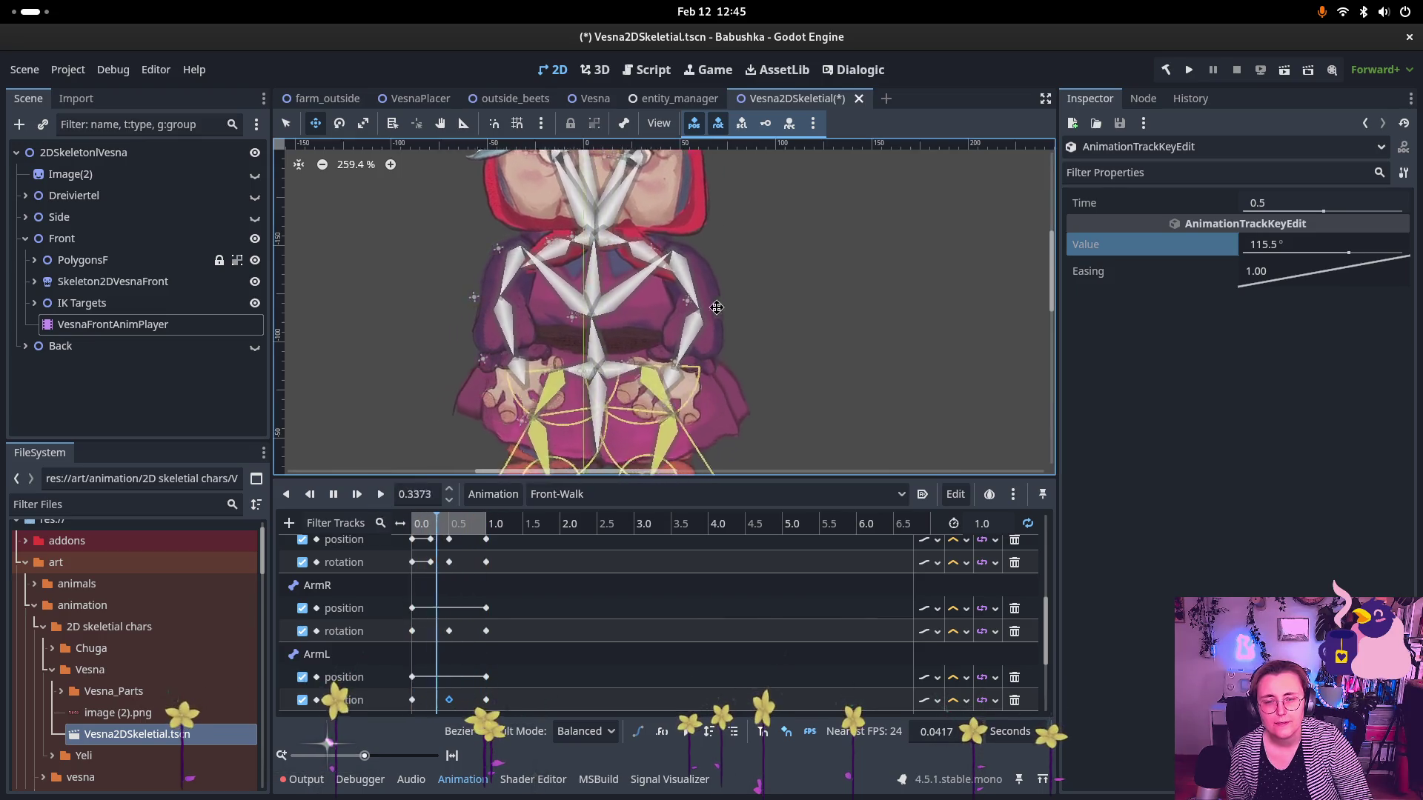
- Stop the Front-Walk animation playback
scroll(827, 267, "down", 7)
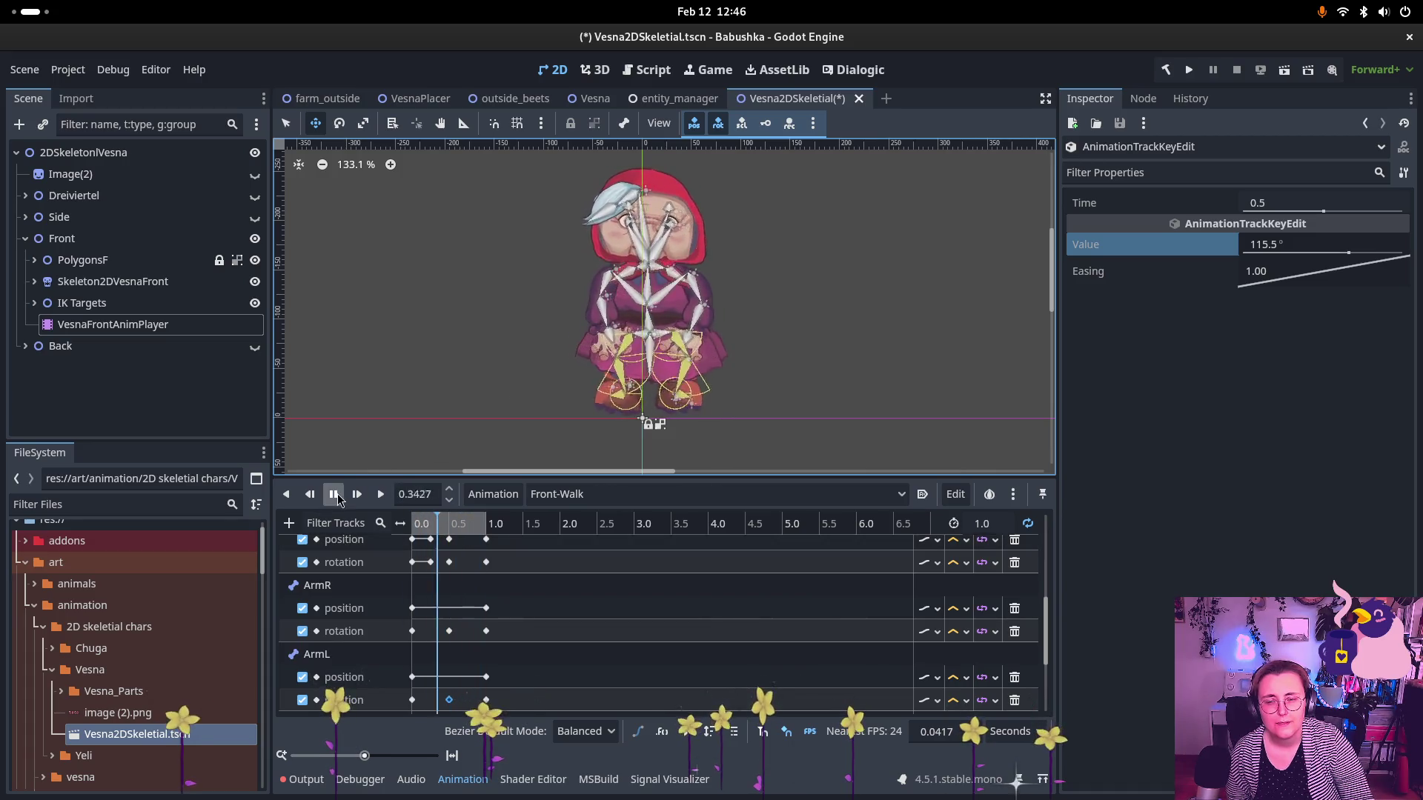
key("s")
scroll(698, 300, "up", 4)
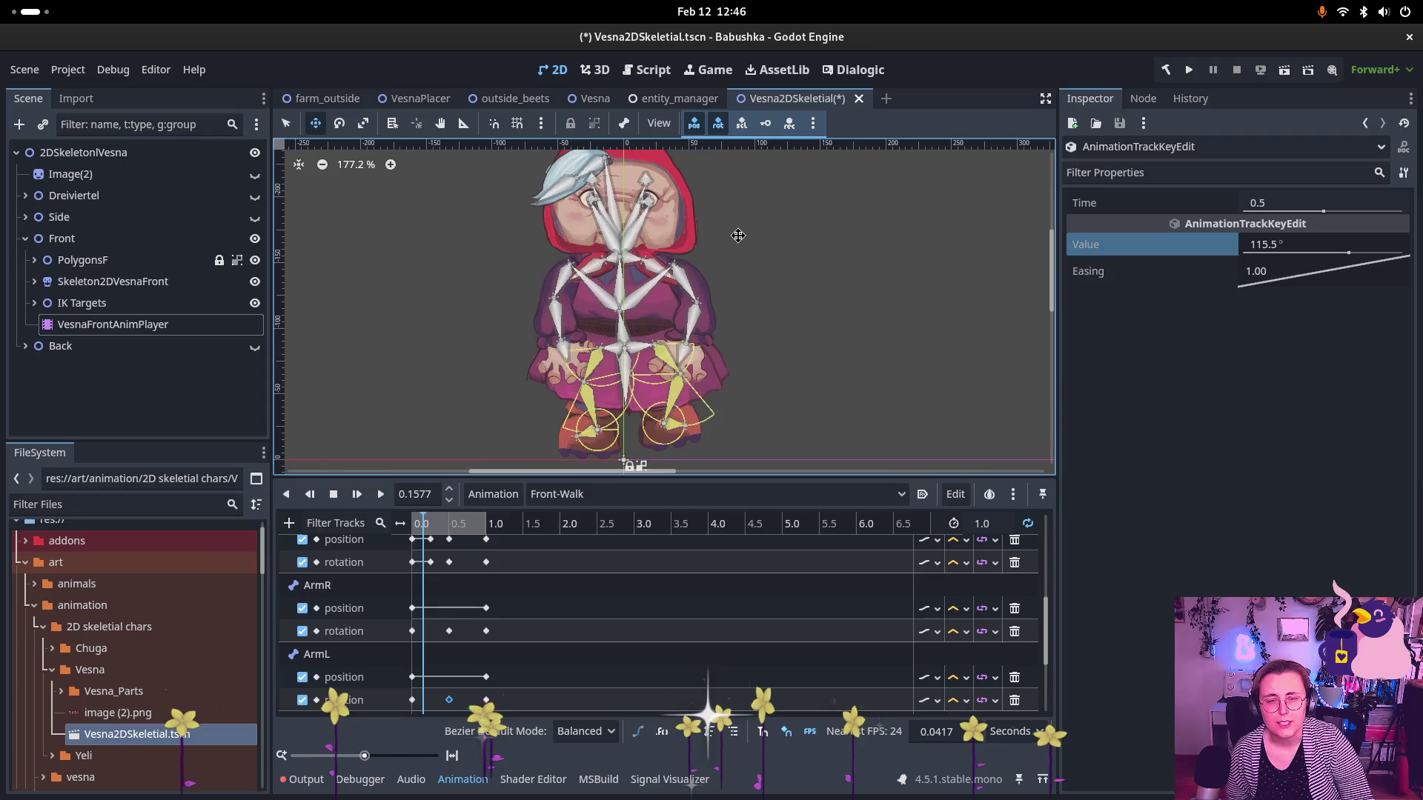
- Turn off Show Bones on Skeleton2DVesnaFront and expand IK Targets to reveal the foot targets
left_click(130, 304)
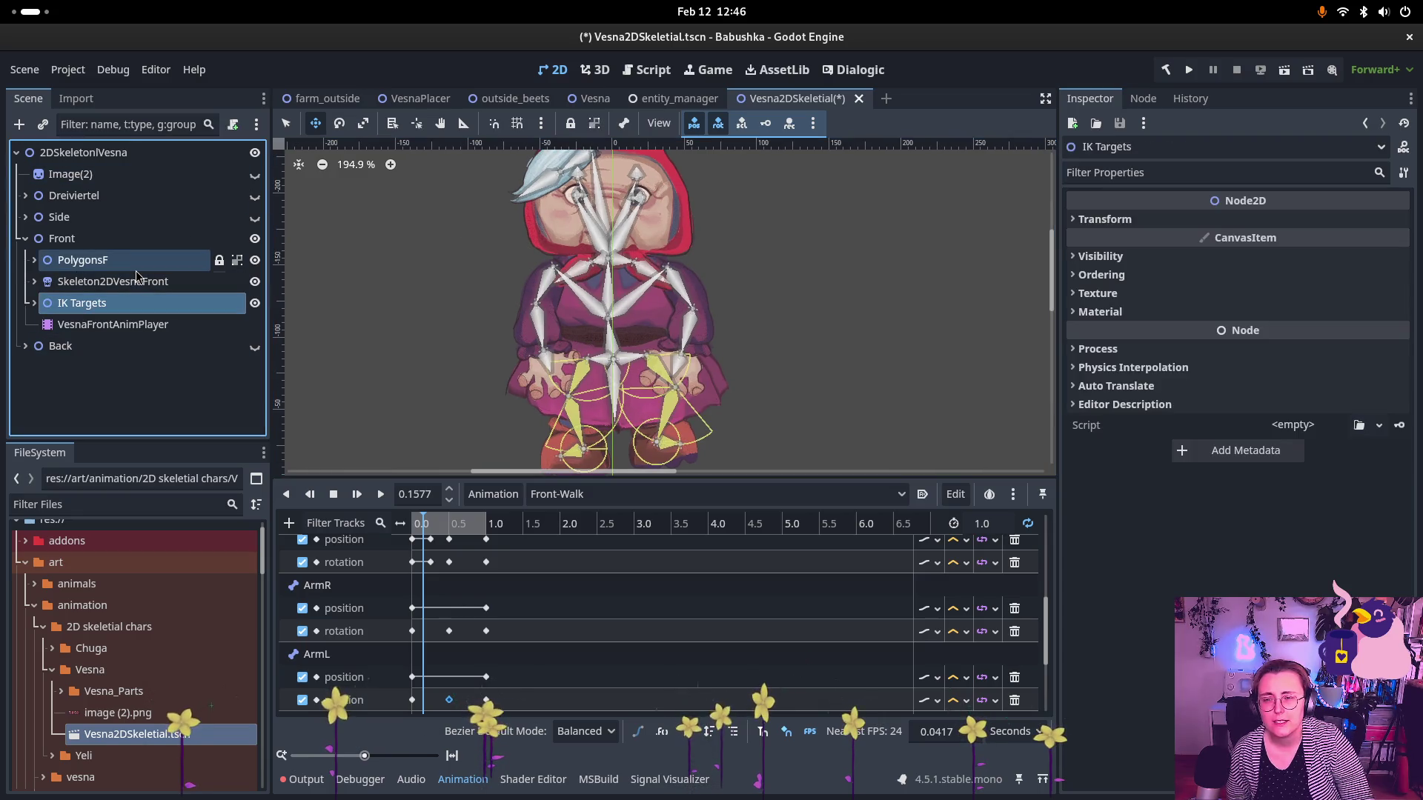
left_click(139, 282)
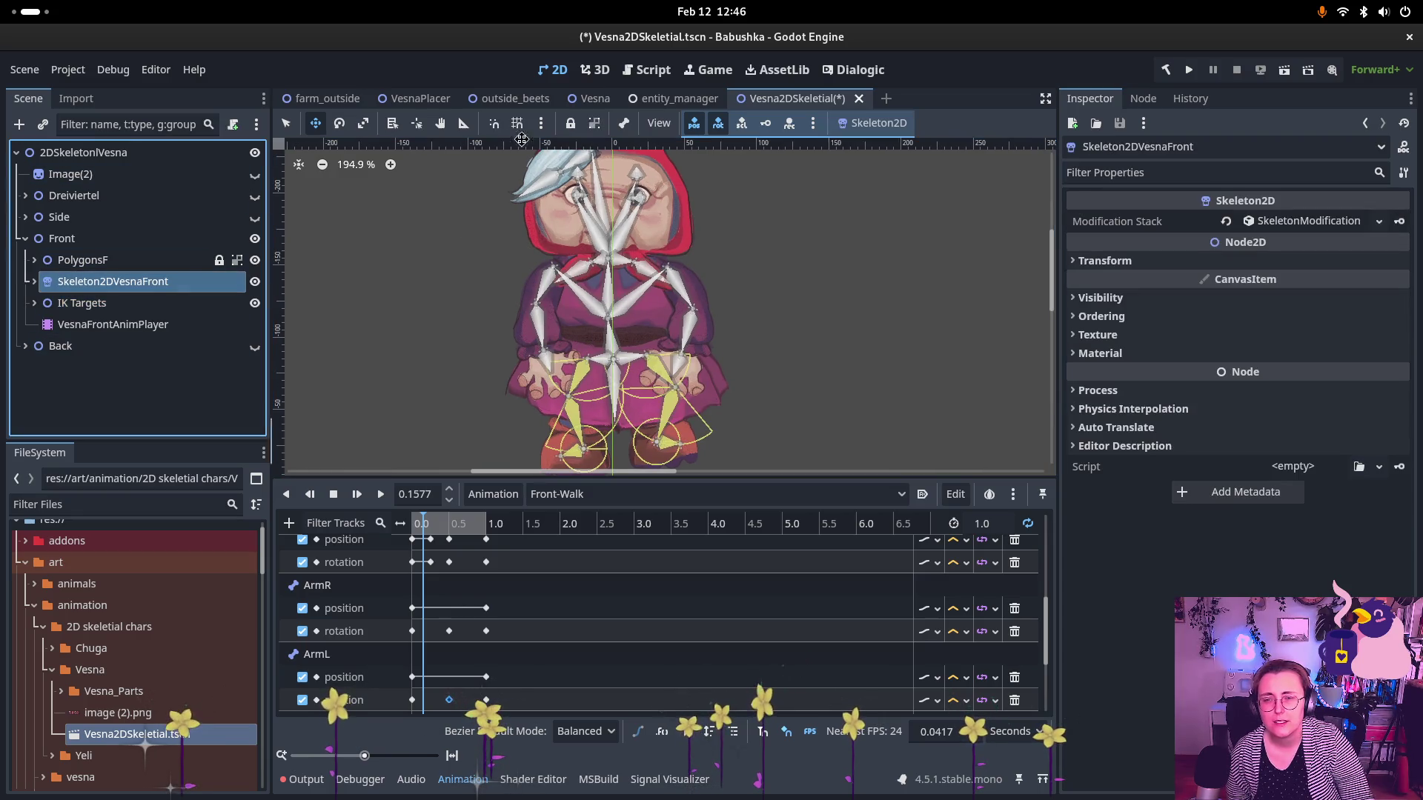
left_click(631, 127)
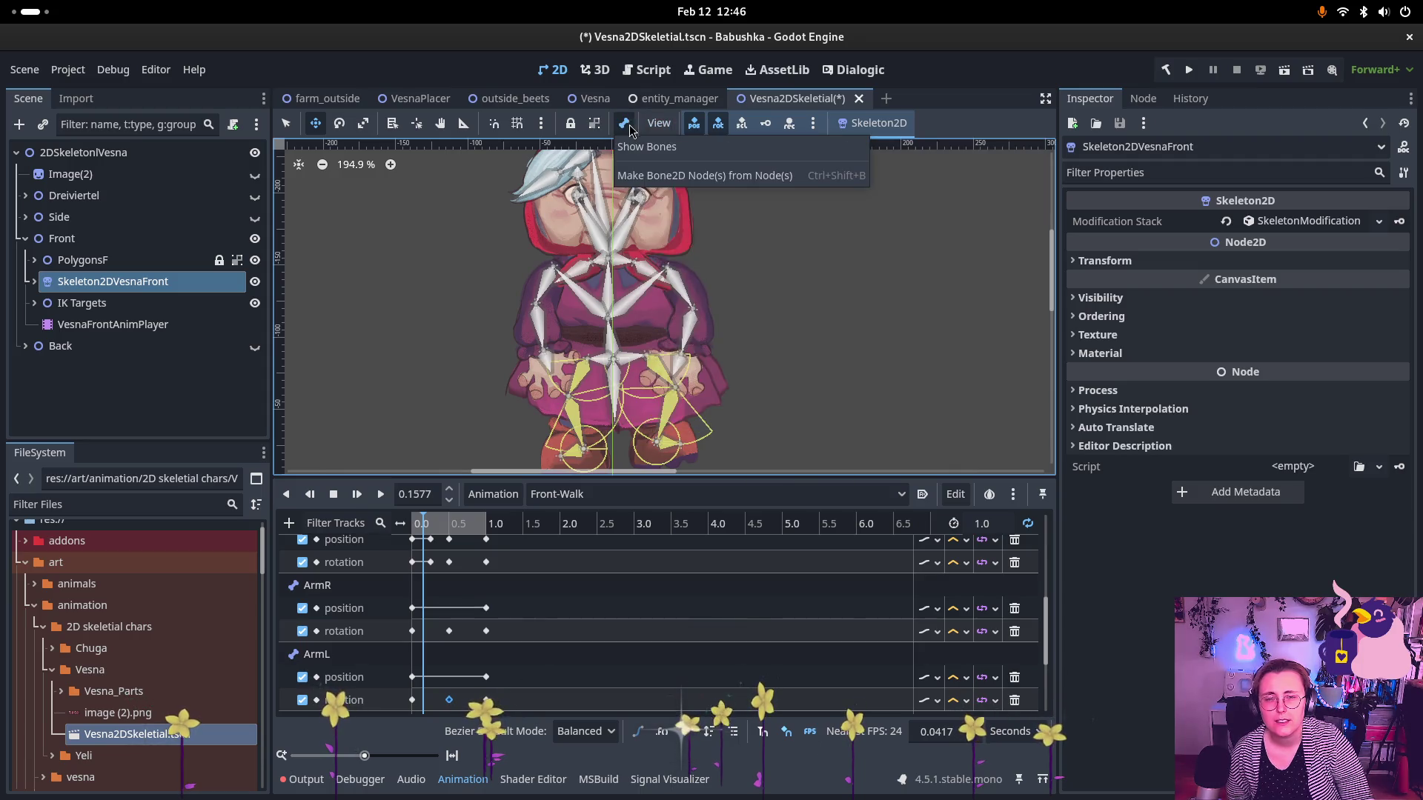
left_click(645, 148)
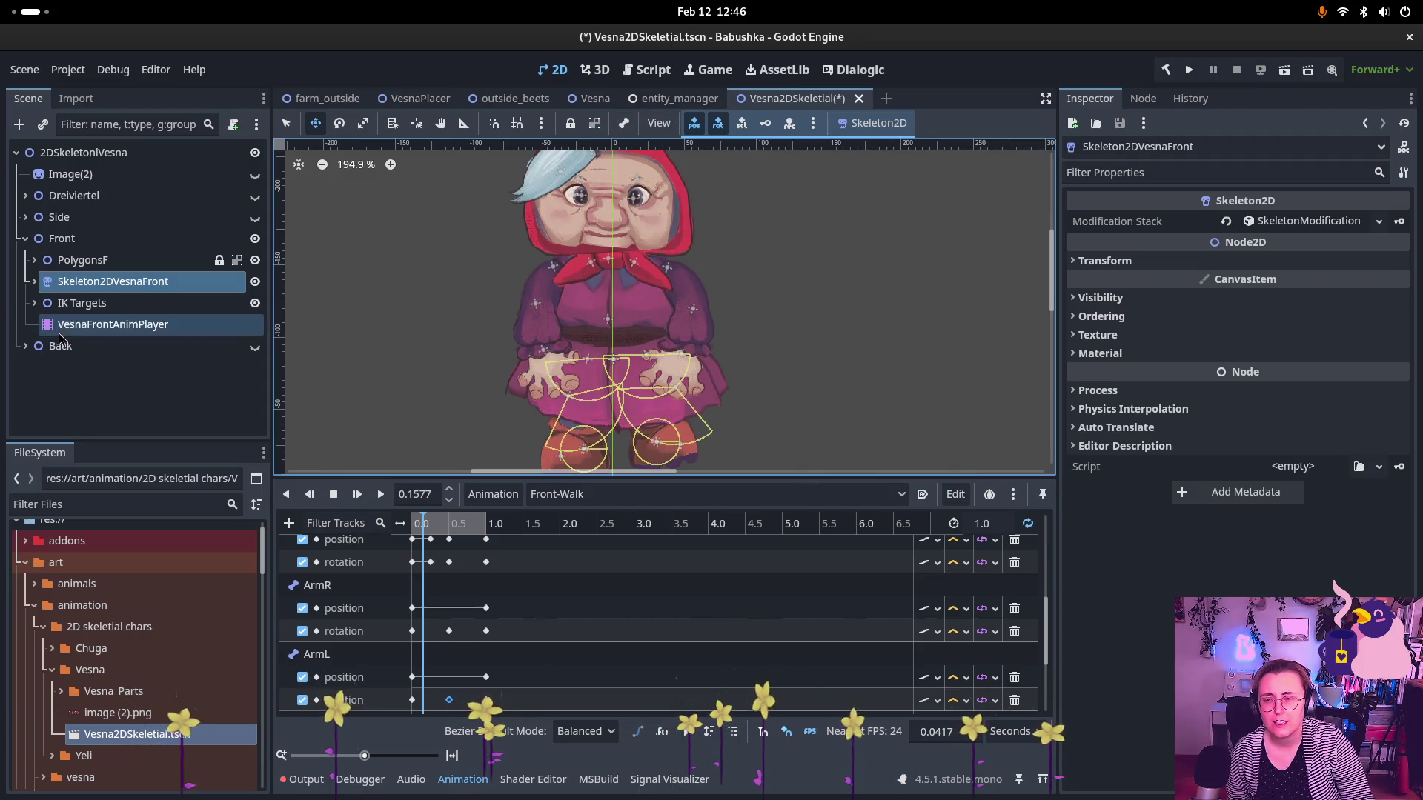
left_click(42, 308)
double_click(33, 305)
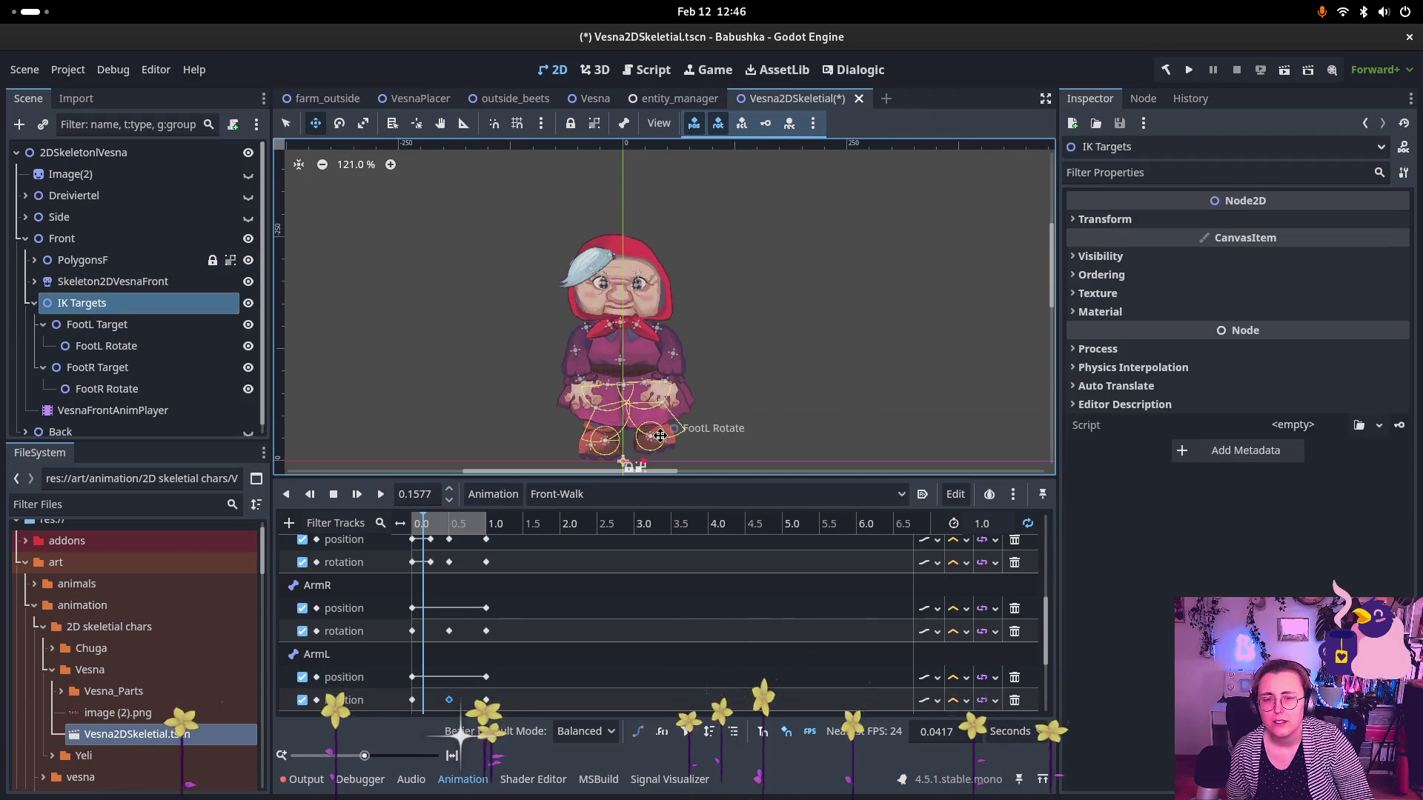
- Collapse Front's foot targets and inspect the Side view's IK Targets branch
left_click(43, 325)
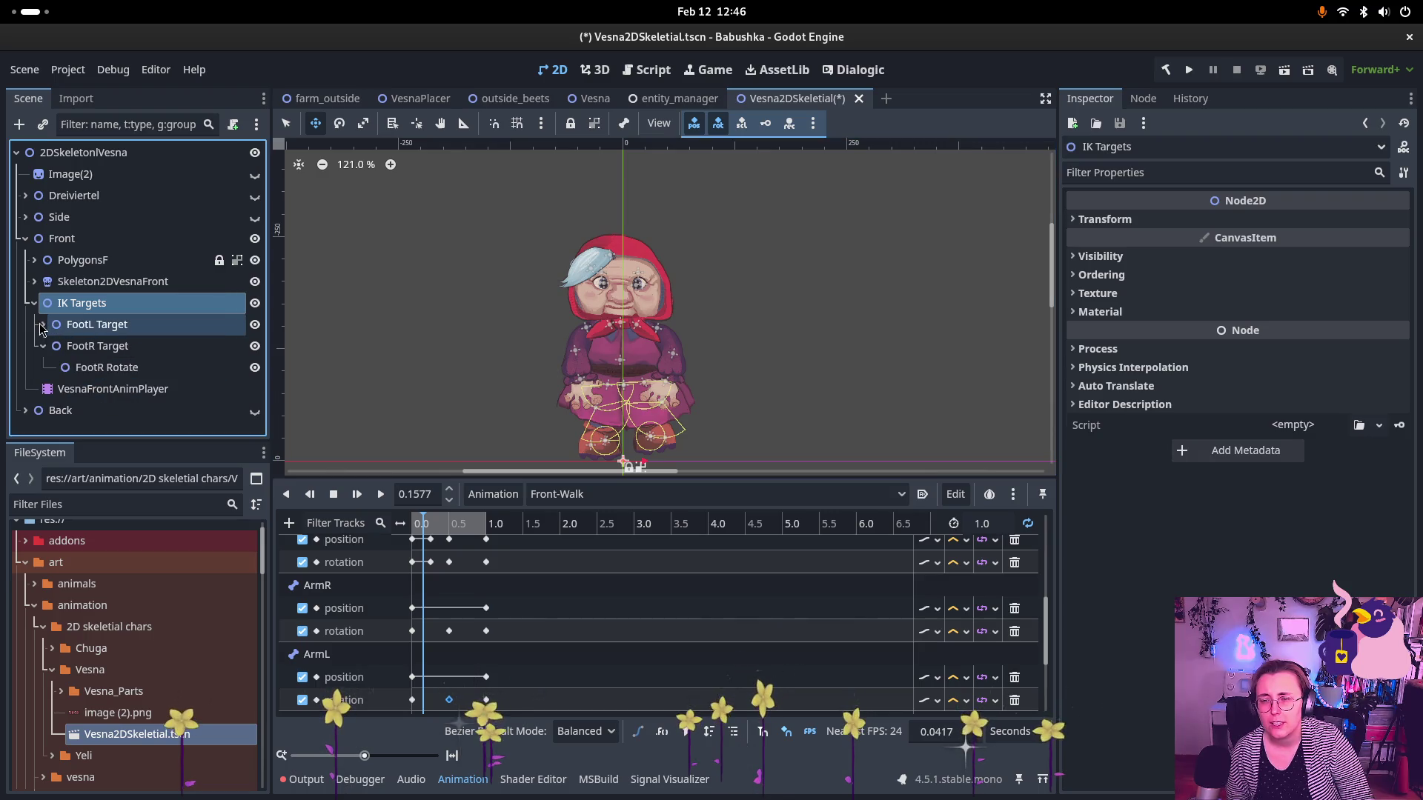
left_click(43, 346)
left_click(26, 217)
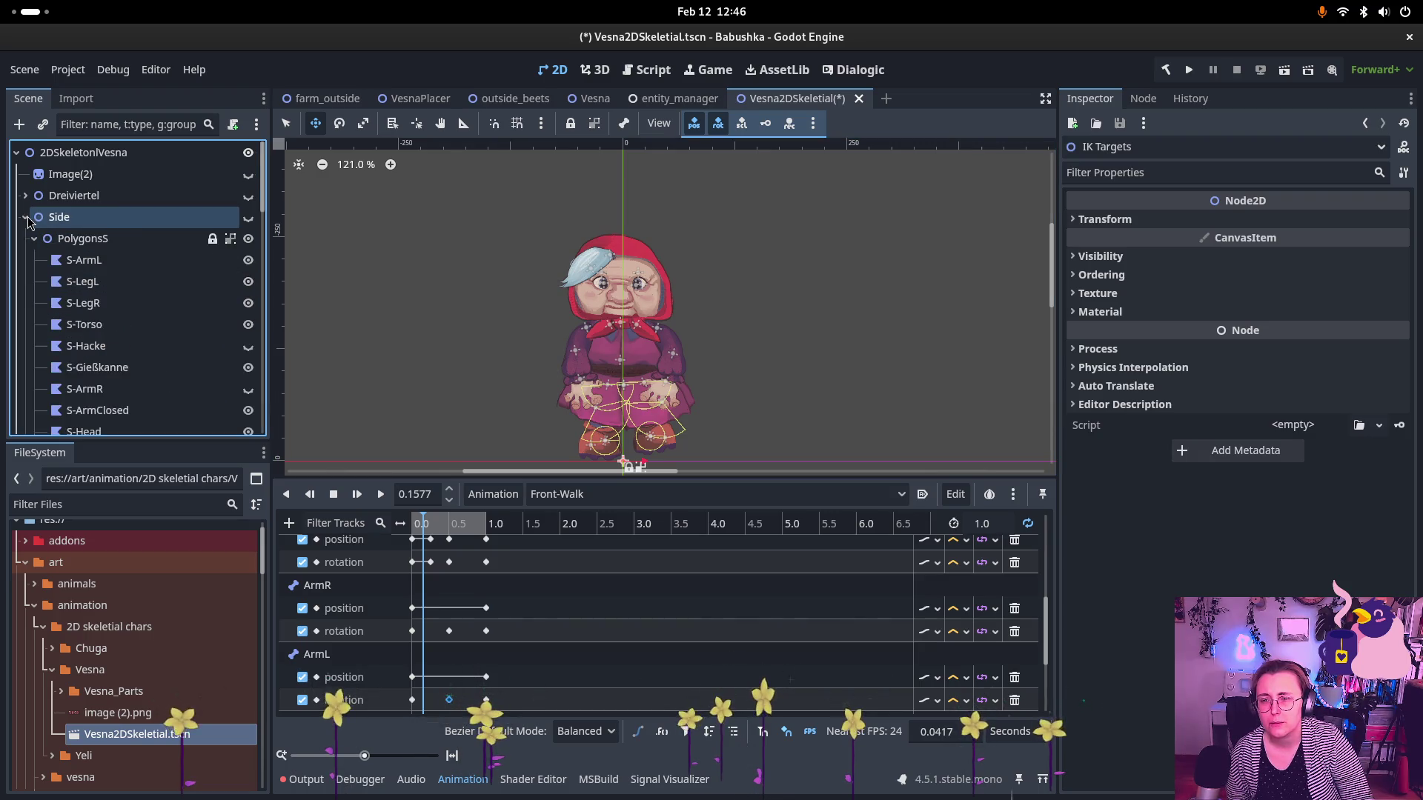
left_click(34, 238)
left_click(34, 260)
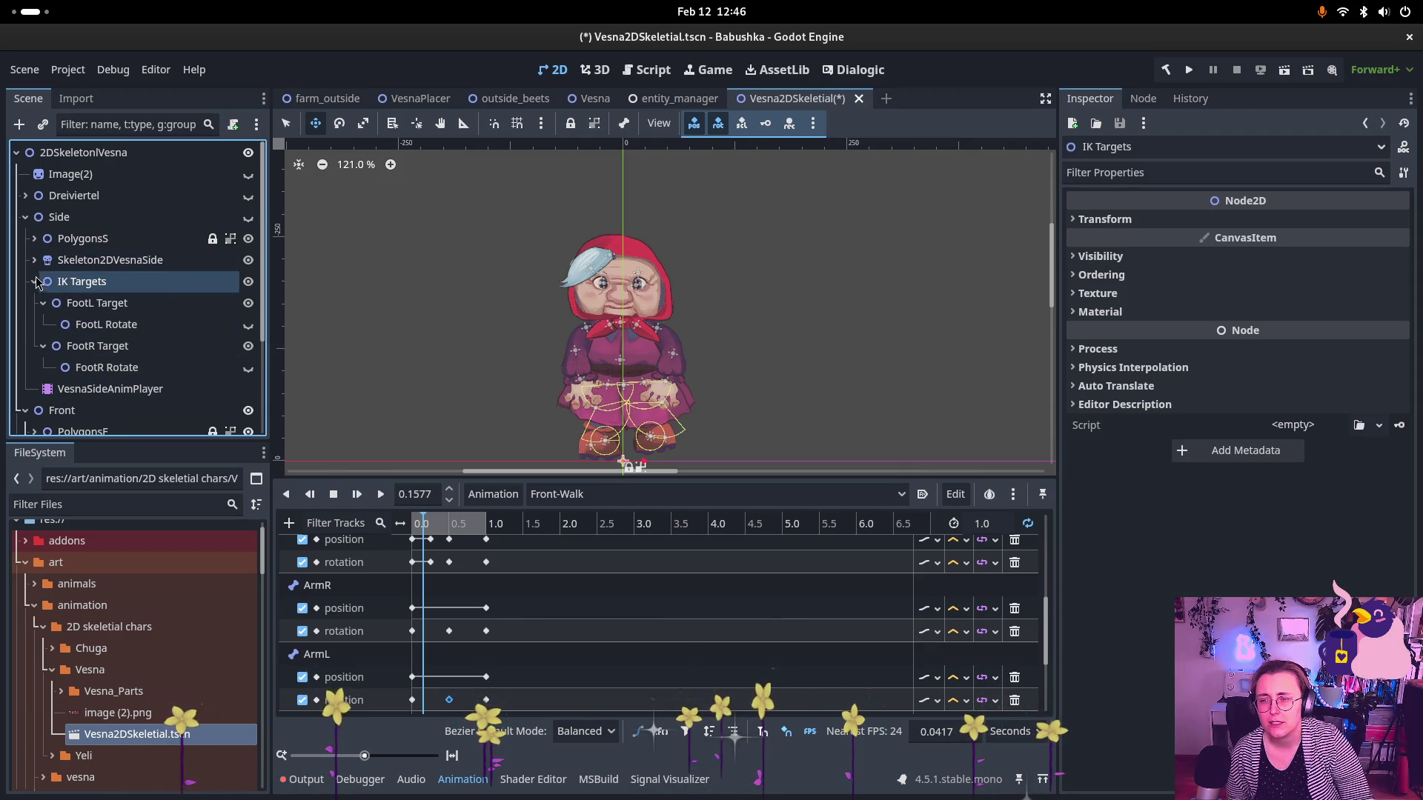
left_click(34, 281)
left_click(25, 217)
- Inspect the Dreiviertel view's IK Targets, then scroll back to Front's IK Targets
left_click(25, 195)
left_click(34, 239)
left_click(34, 260)
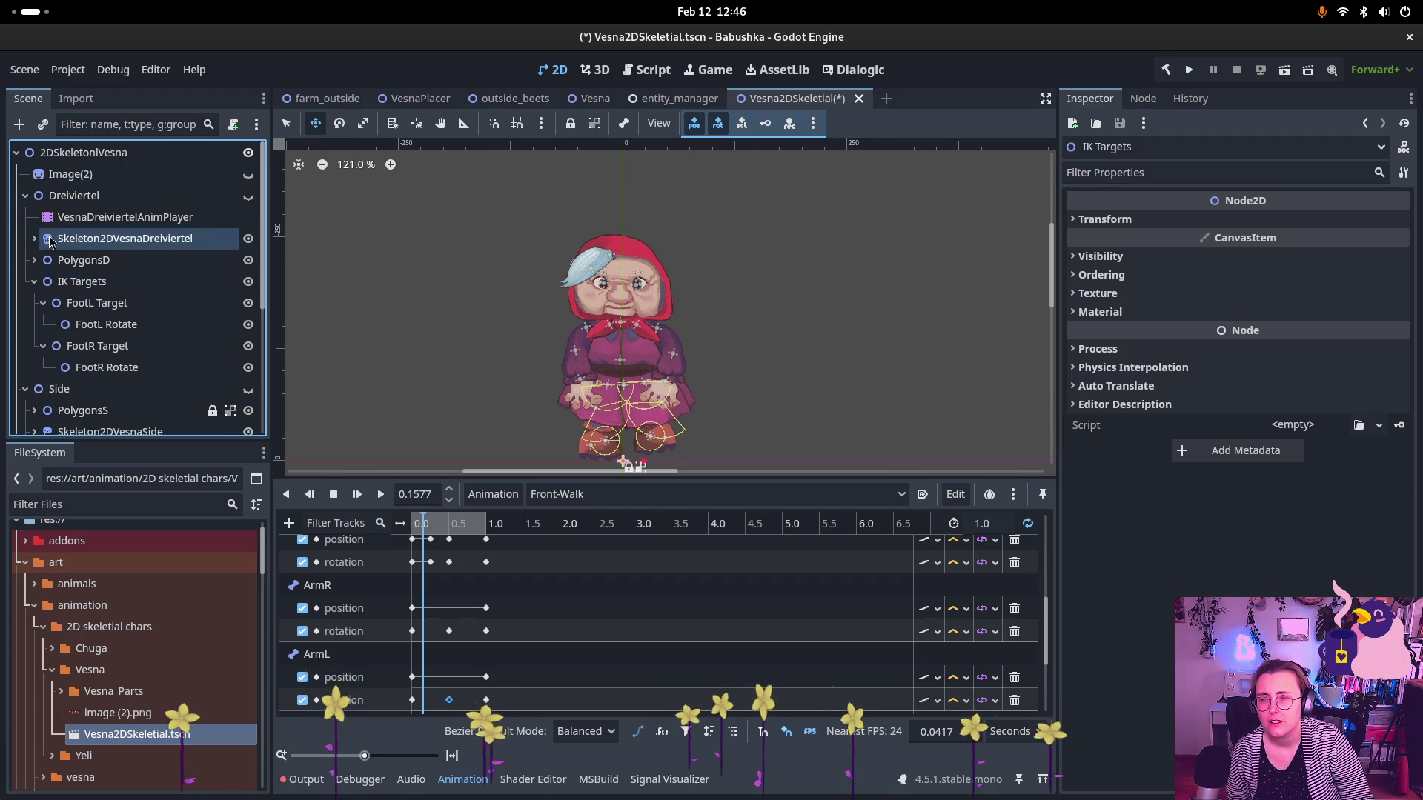
left_click(34, 281)
left_click(25, 195)
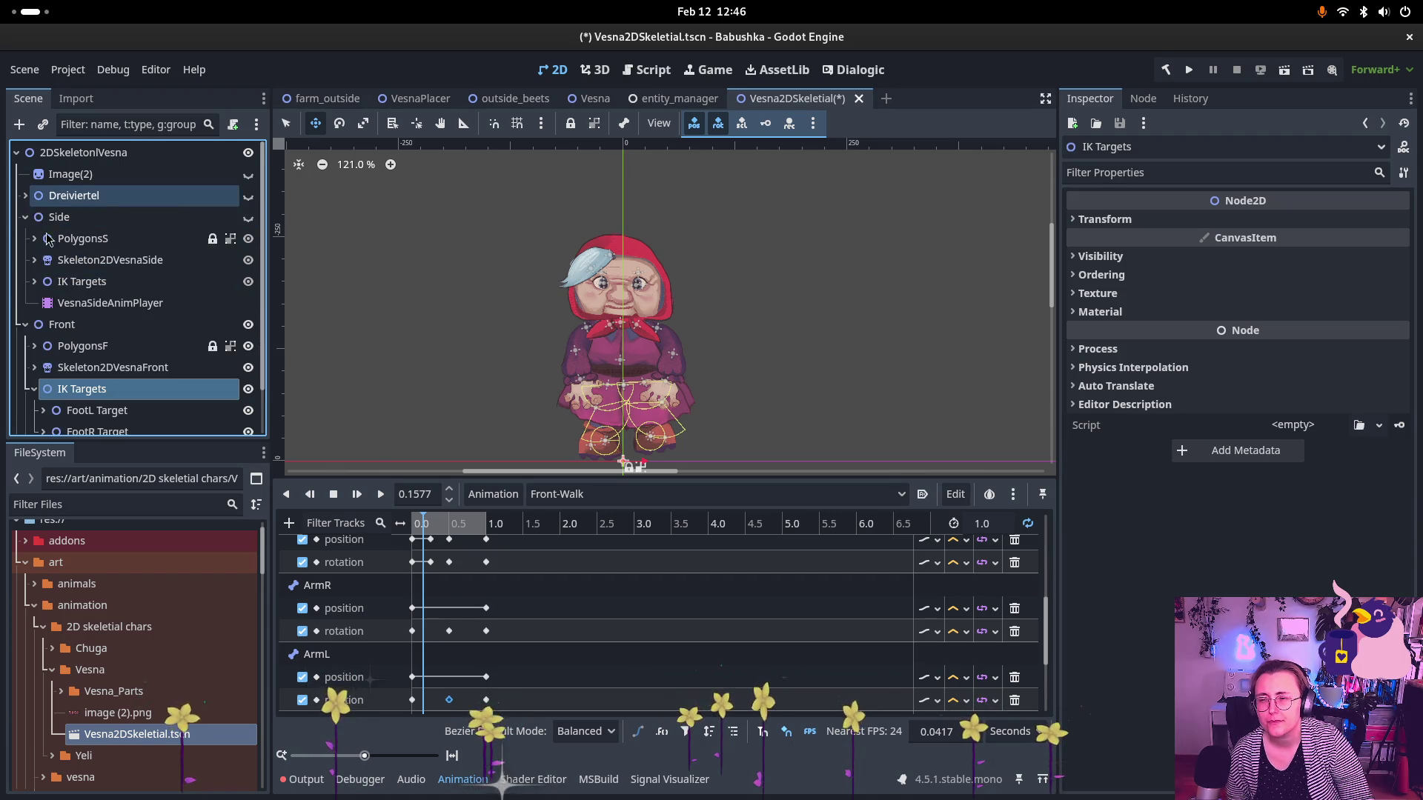
scroll(104, 323, "down", 2)
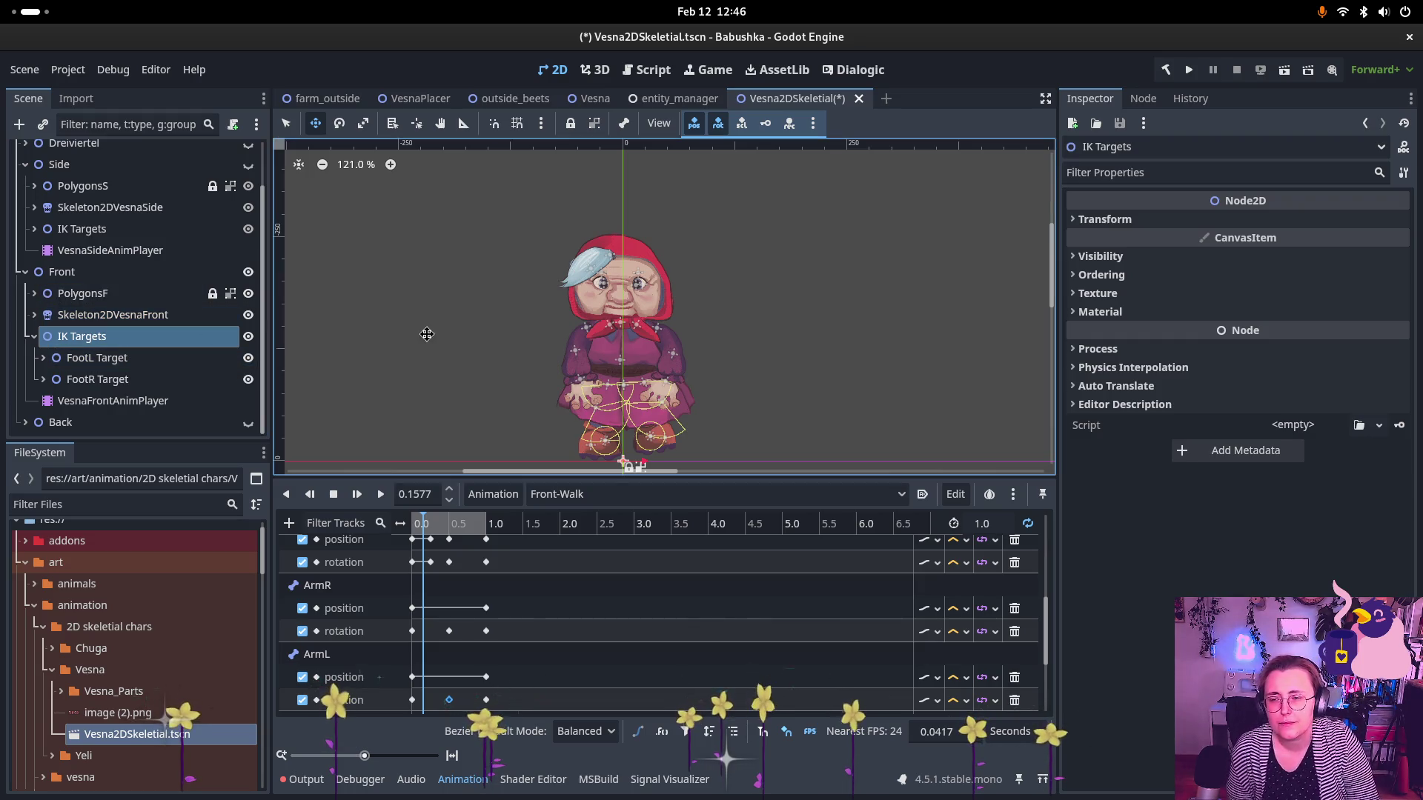
scroll(665, 269, "up", 2)
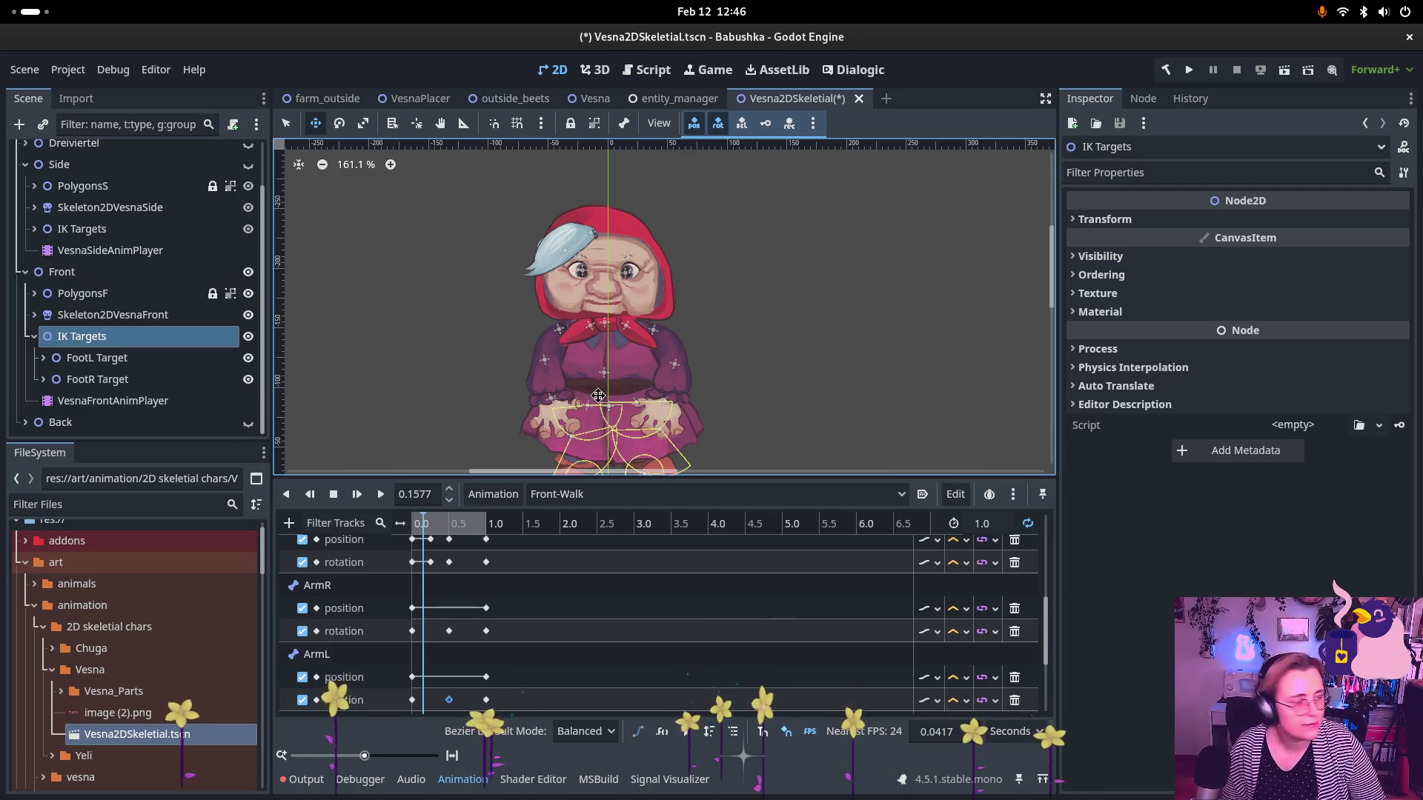
scroll(556, 254, "up", 1)
scroll(615, 261, "down", 2)
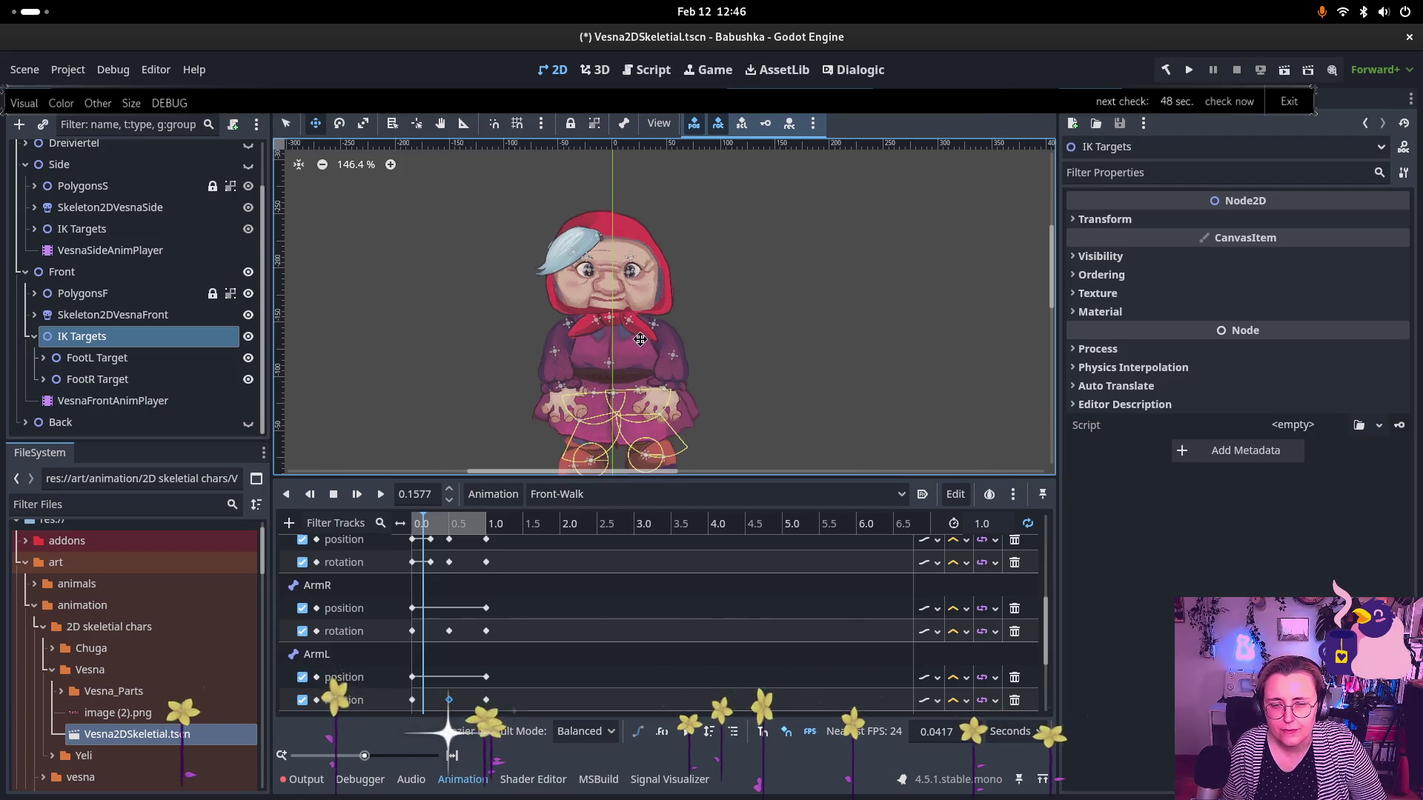
scroll(640, 339, "up", 2)
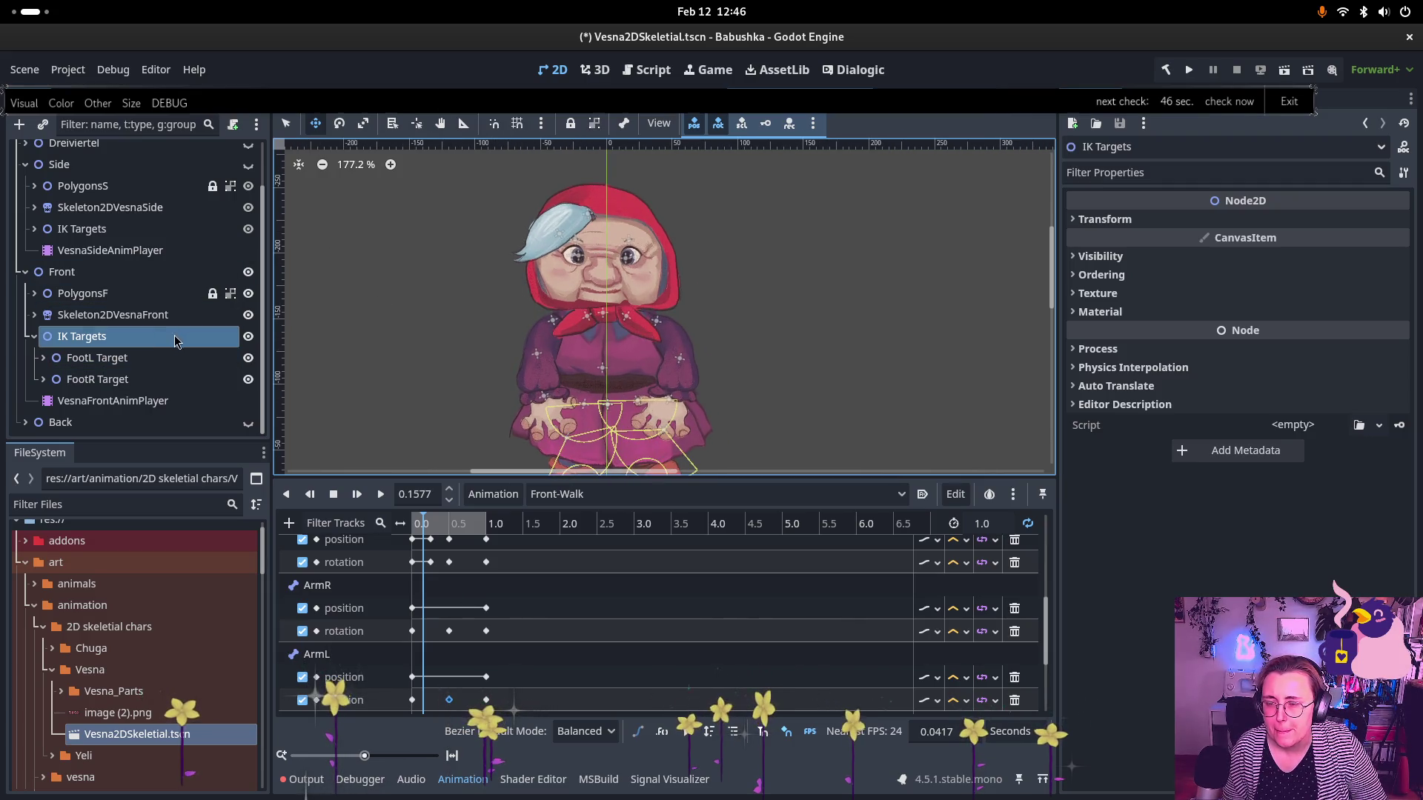
- Add a Node2D child named ArmR Target under Front's IK Targets
right_click(138, 338)
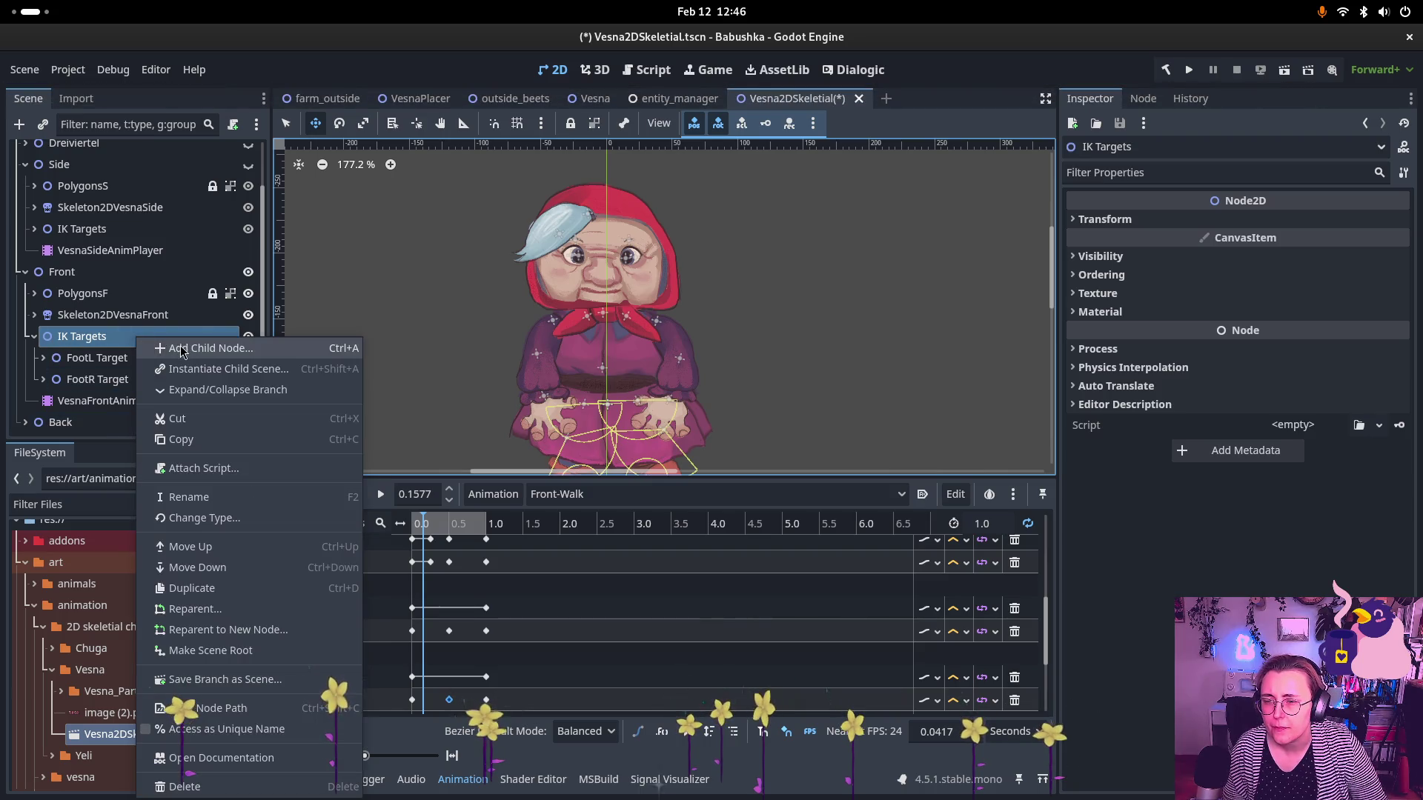
left_click(181, 349)
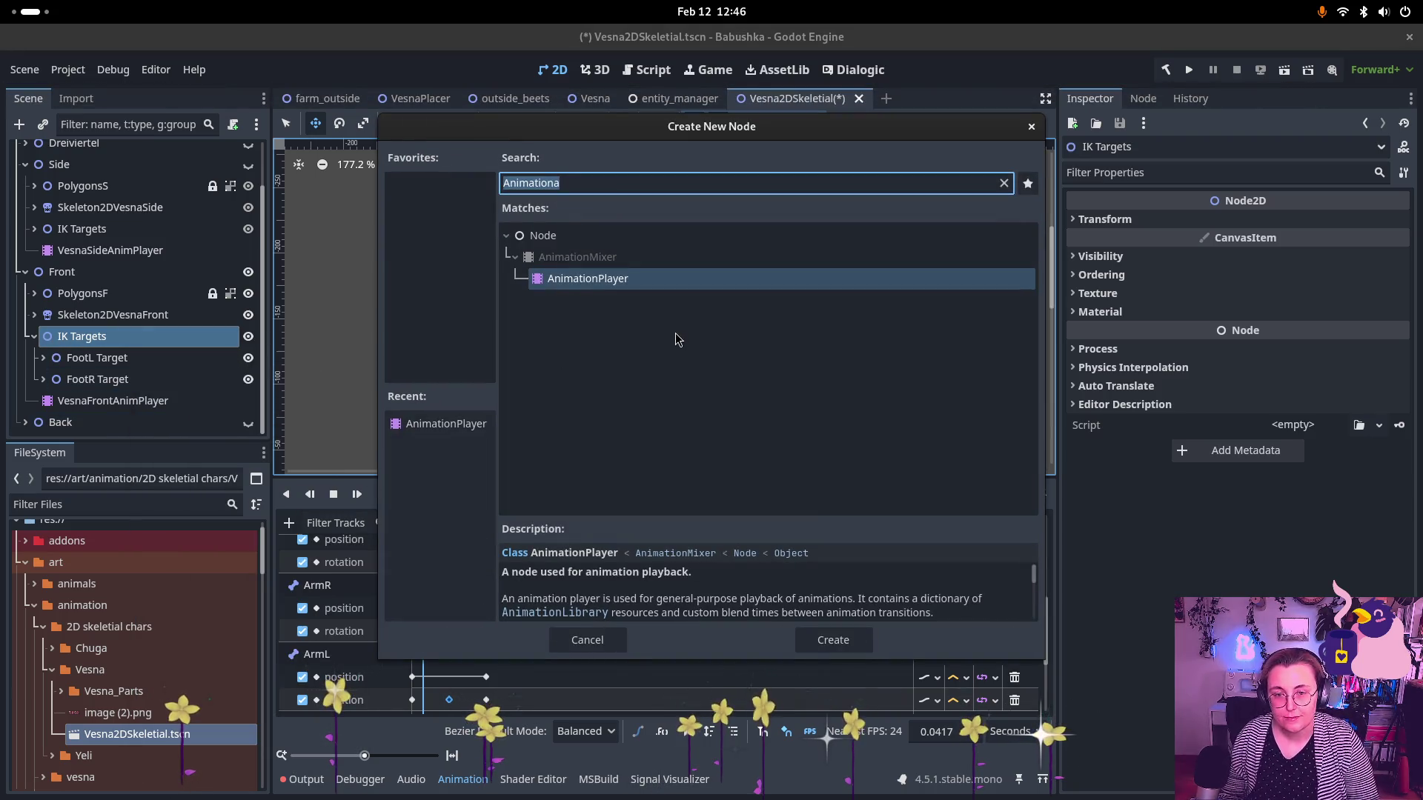
type("Node2D")
key("Return")
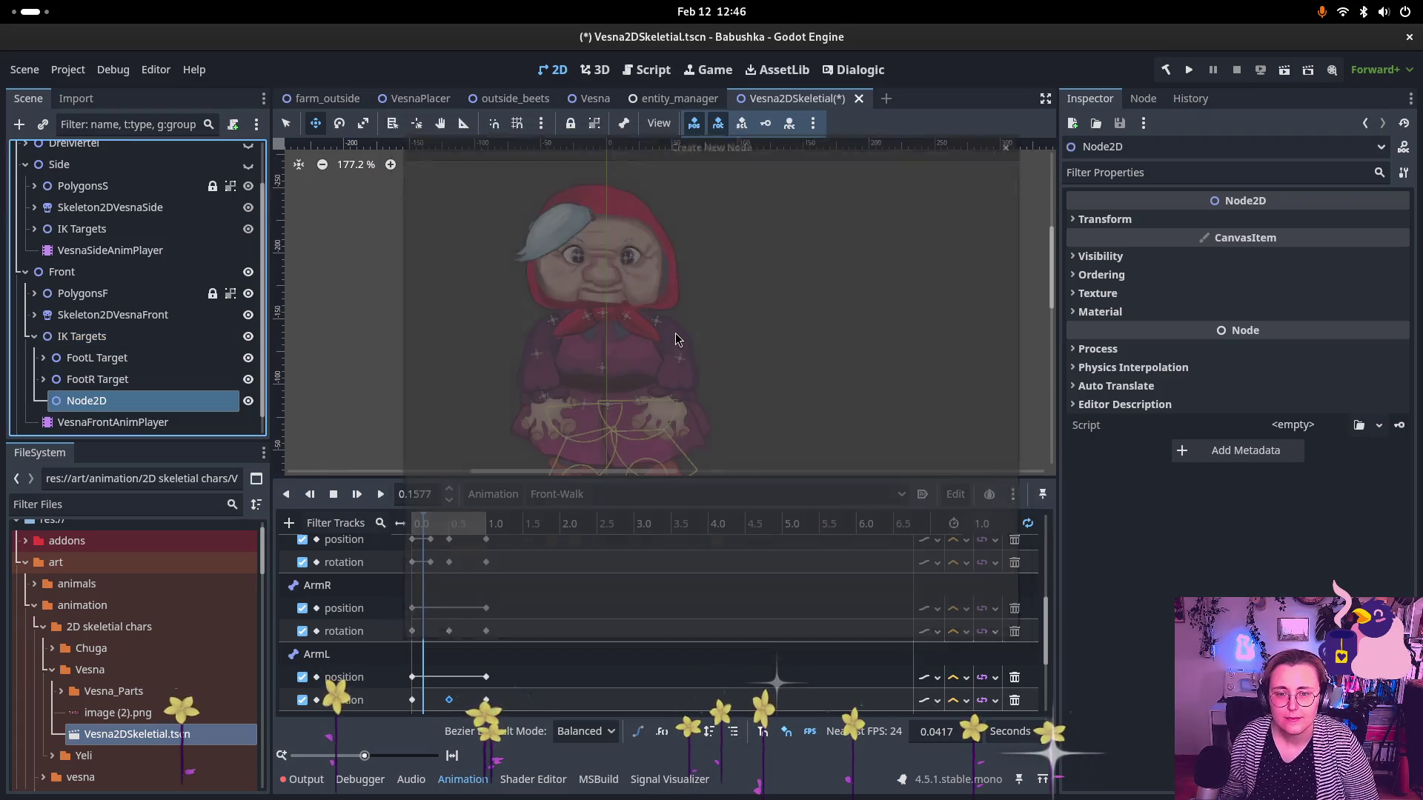
left_click(67, 408)
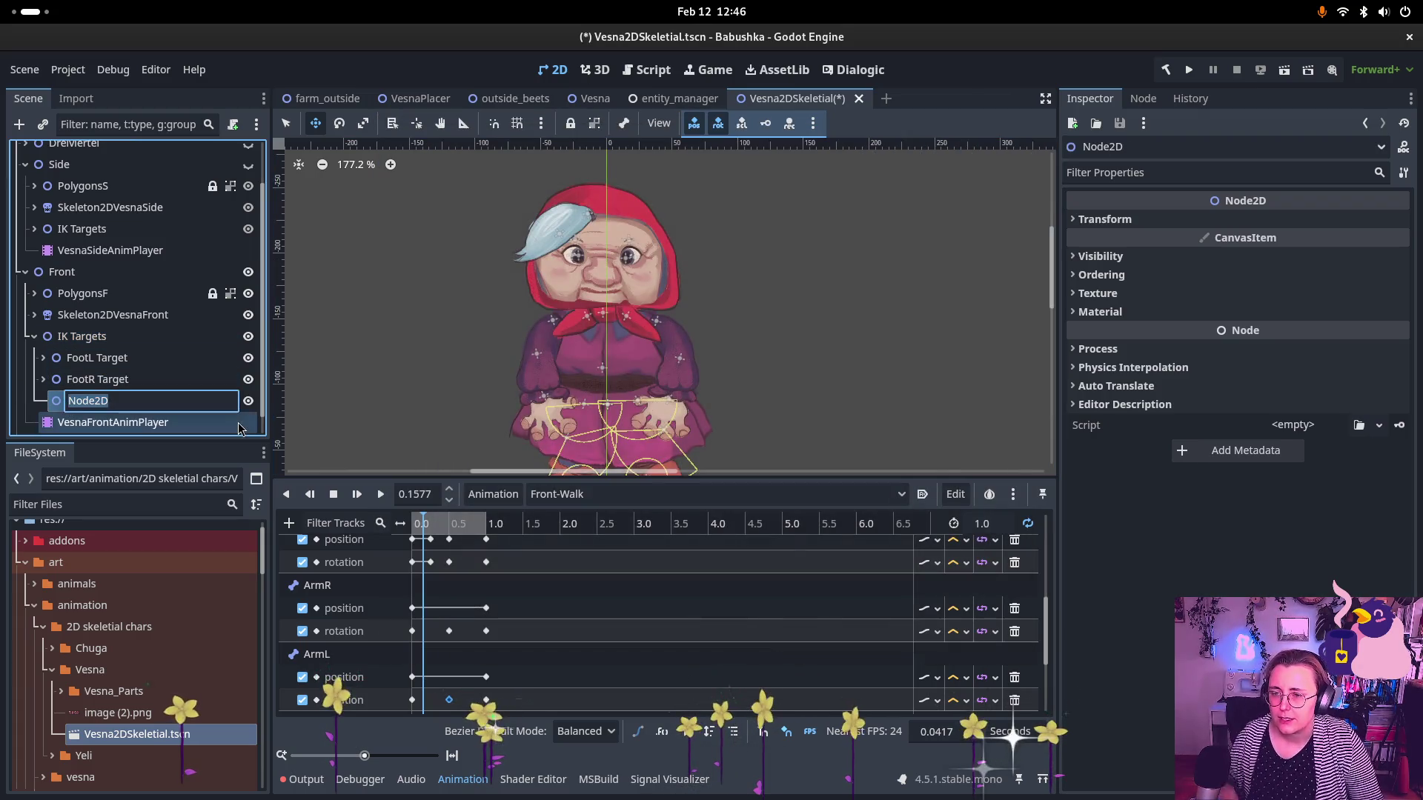
type("A")
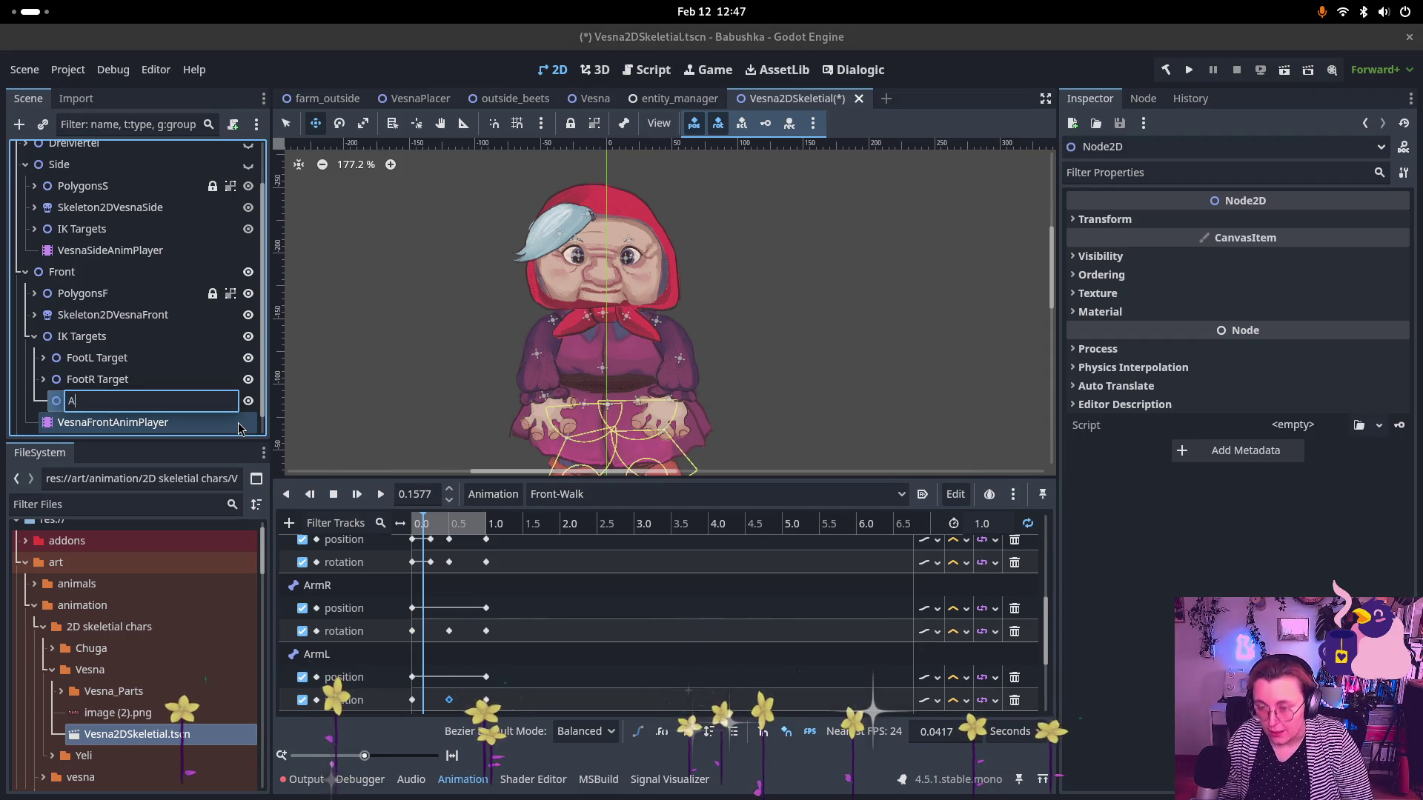
type("rmR Target")
key("Return")
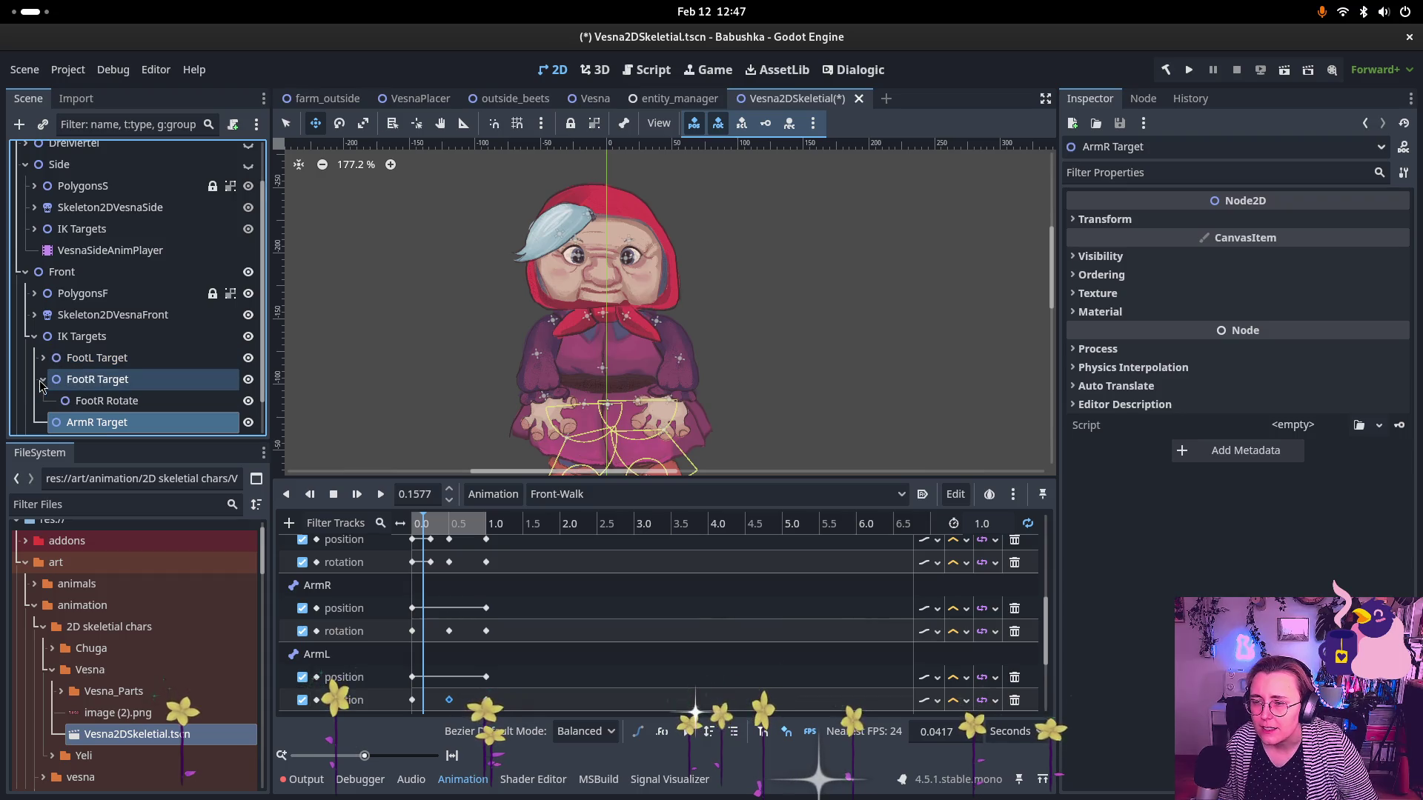
- Add a Node2D child named ArmR Rotate under ArmR Target, then select Skeleton2DVesnaFront
right_click(104, 406)
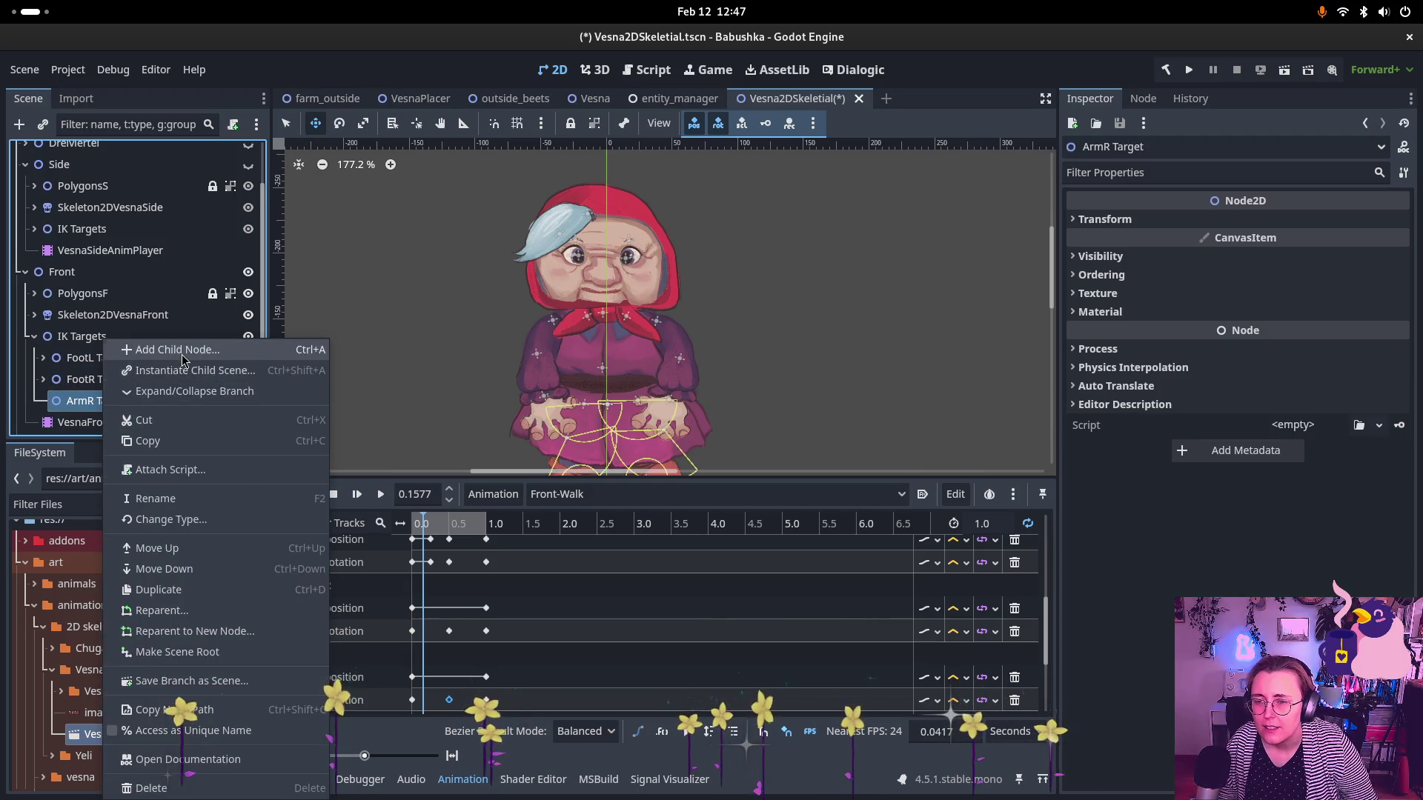
left_click(149, 349)
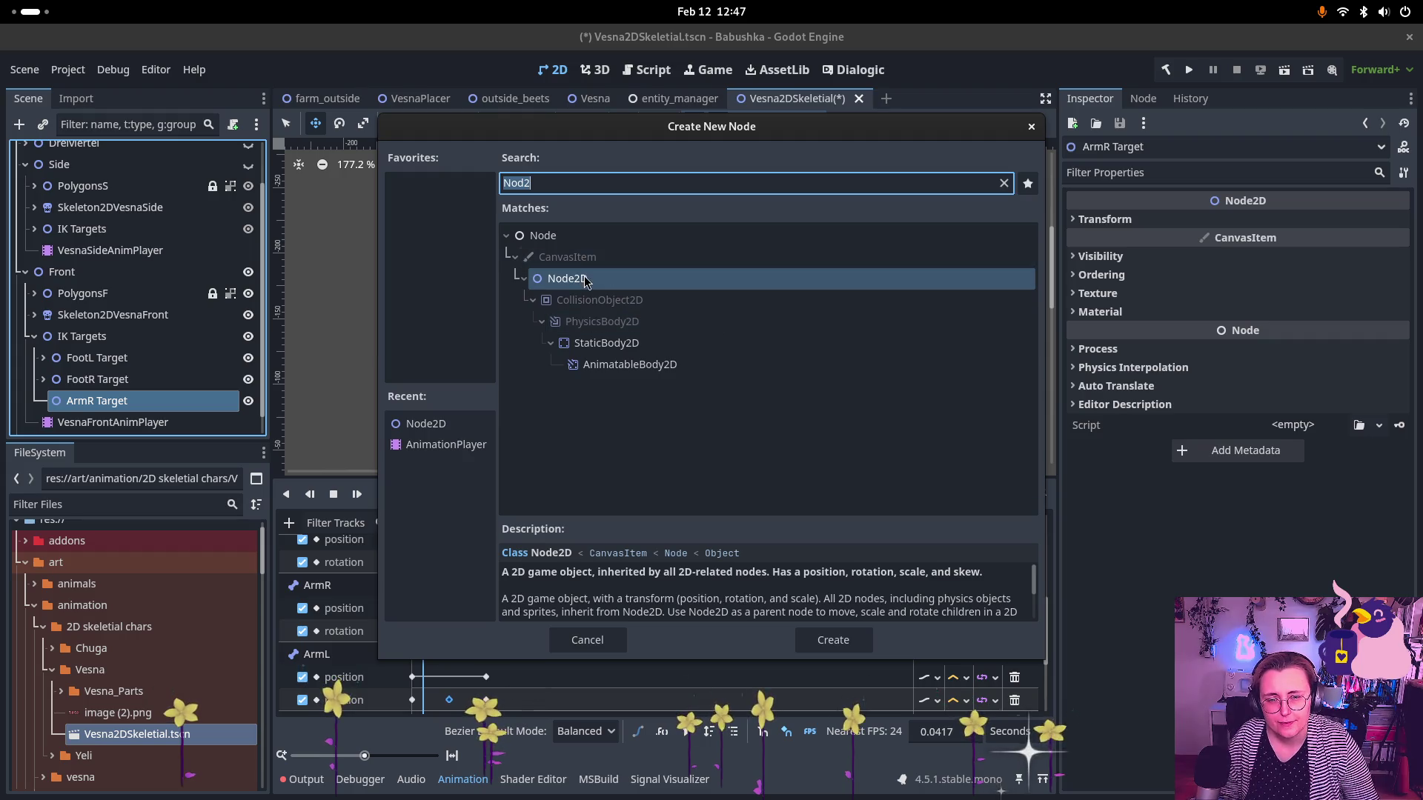
double_click(666, 279)
left_click(131, 386)
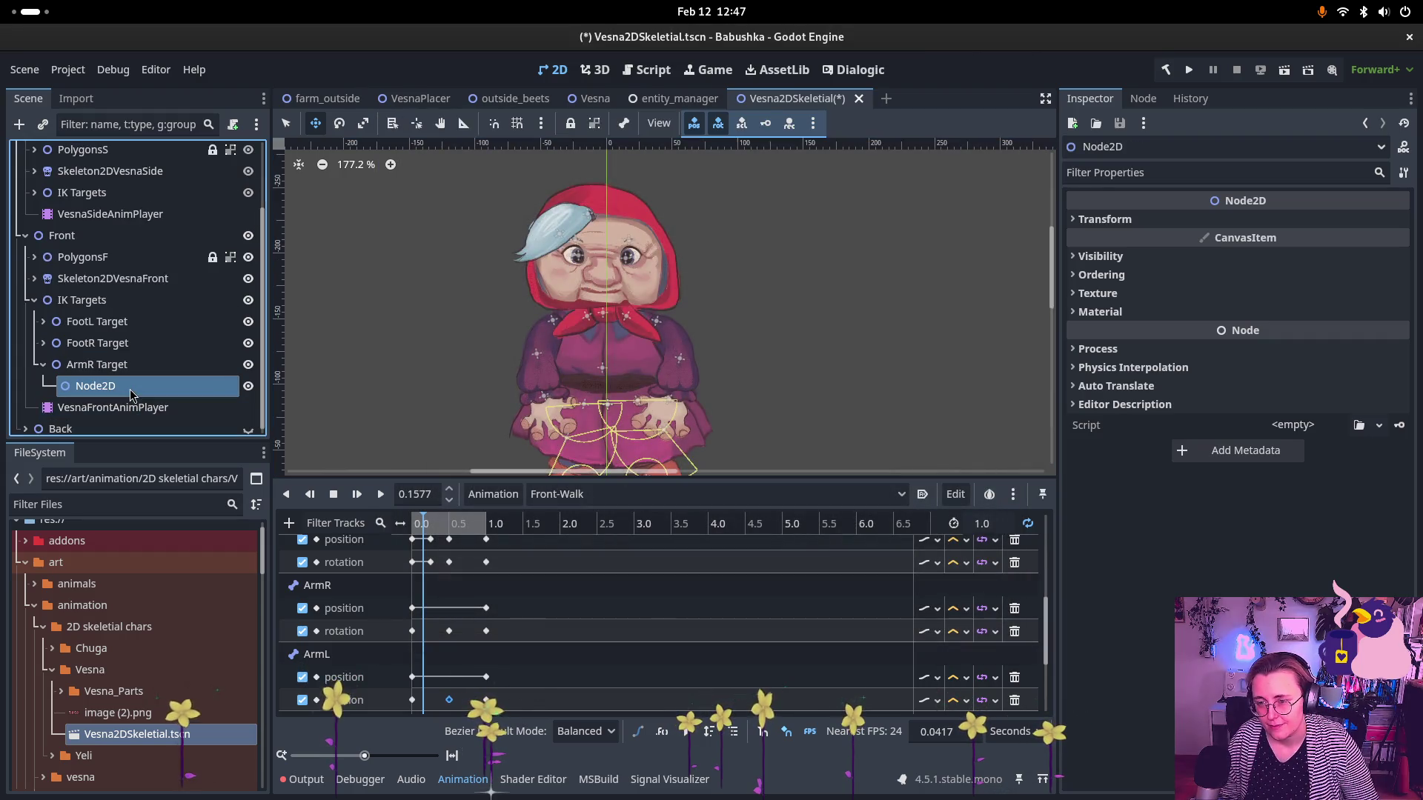
type("ArmR Rotate")
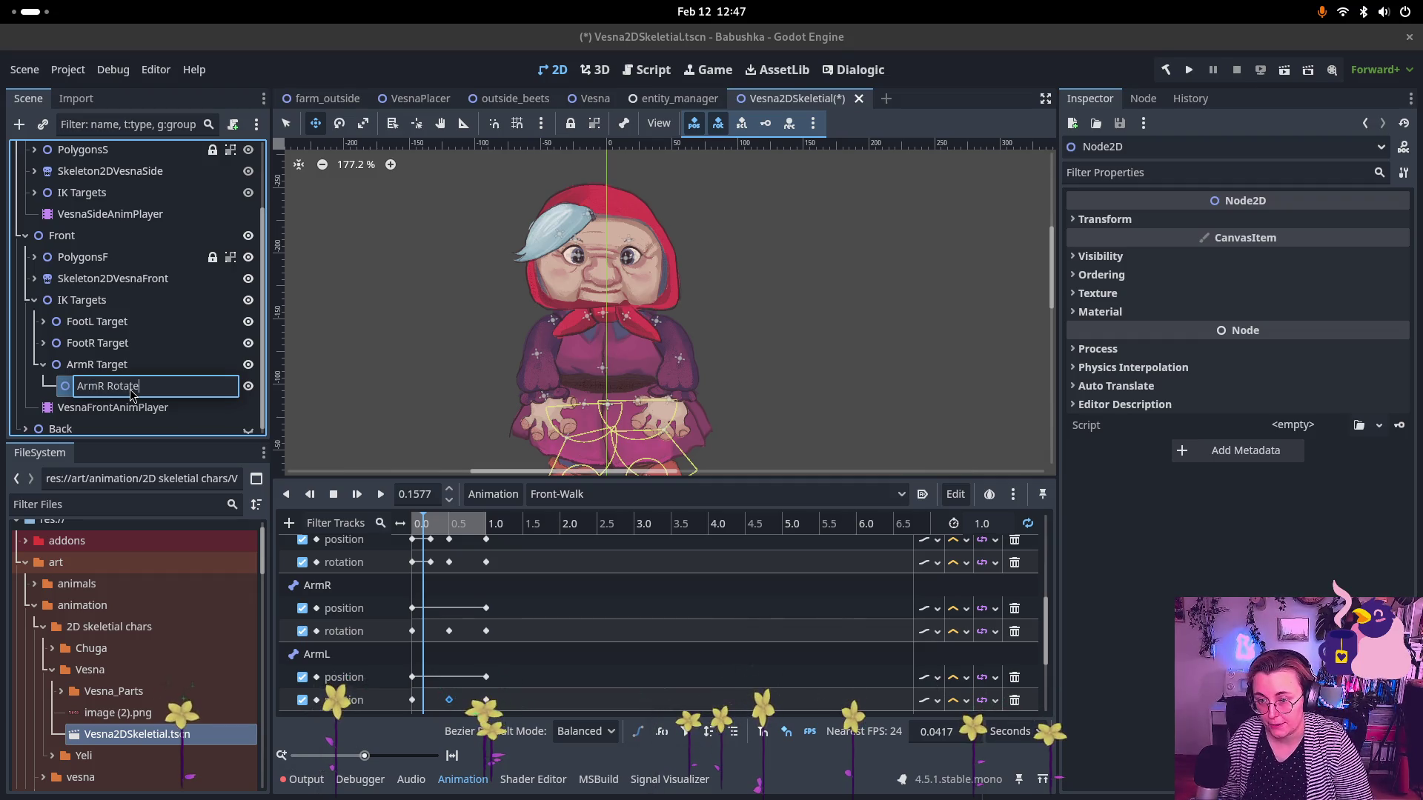
key("Return")
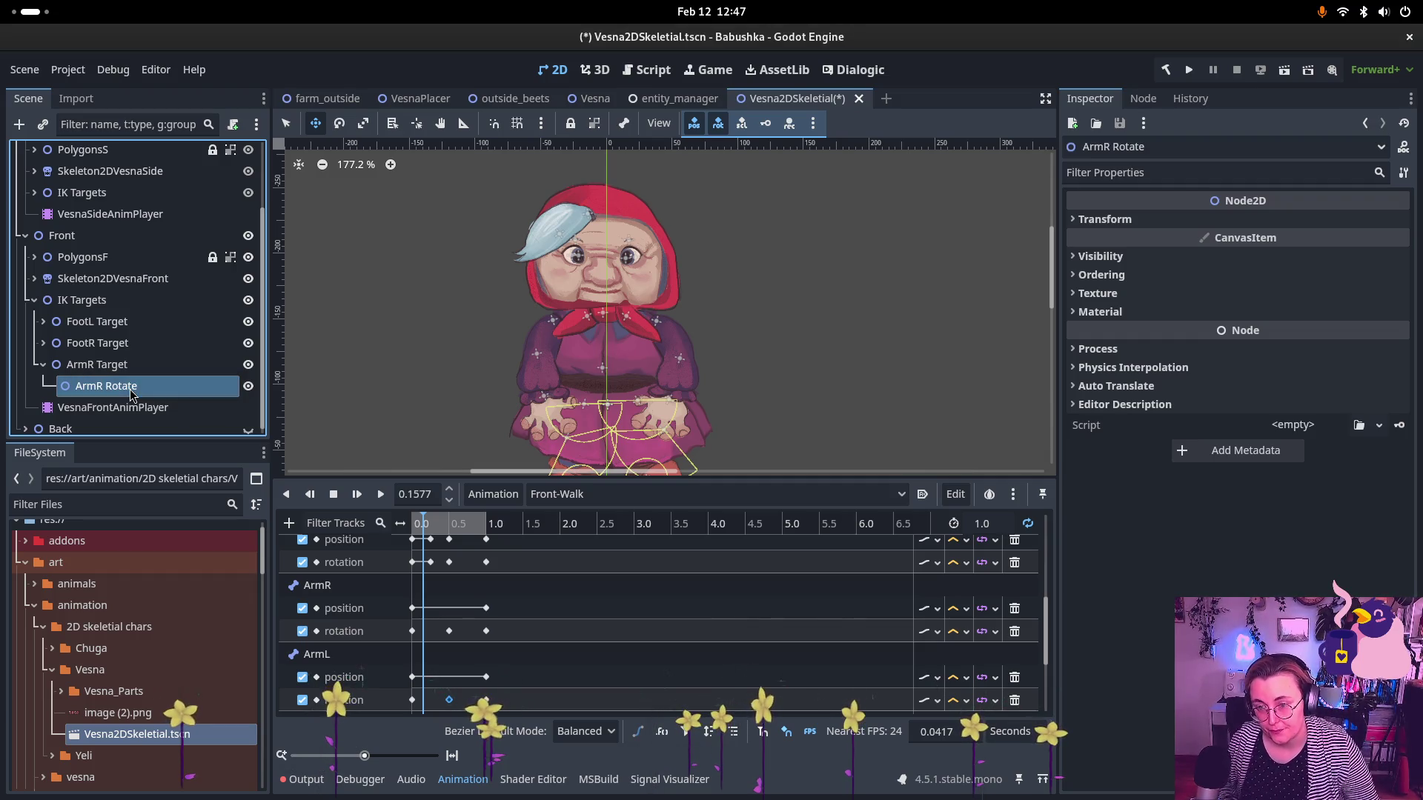
left_click(130, 364)
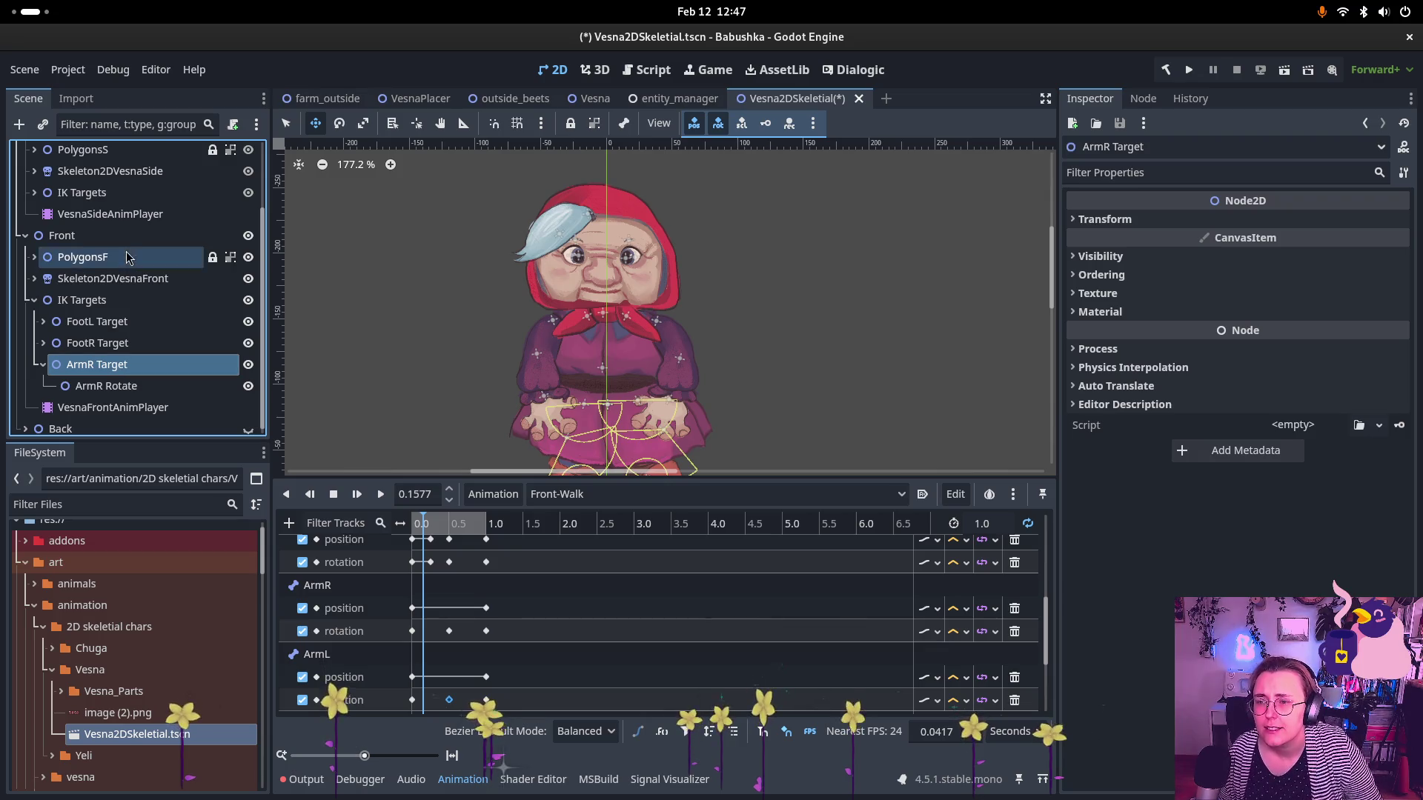
left_click(45, 278)
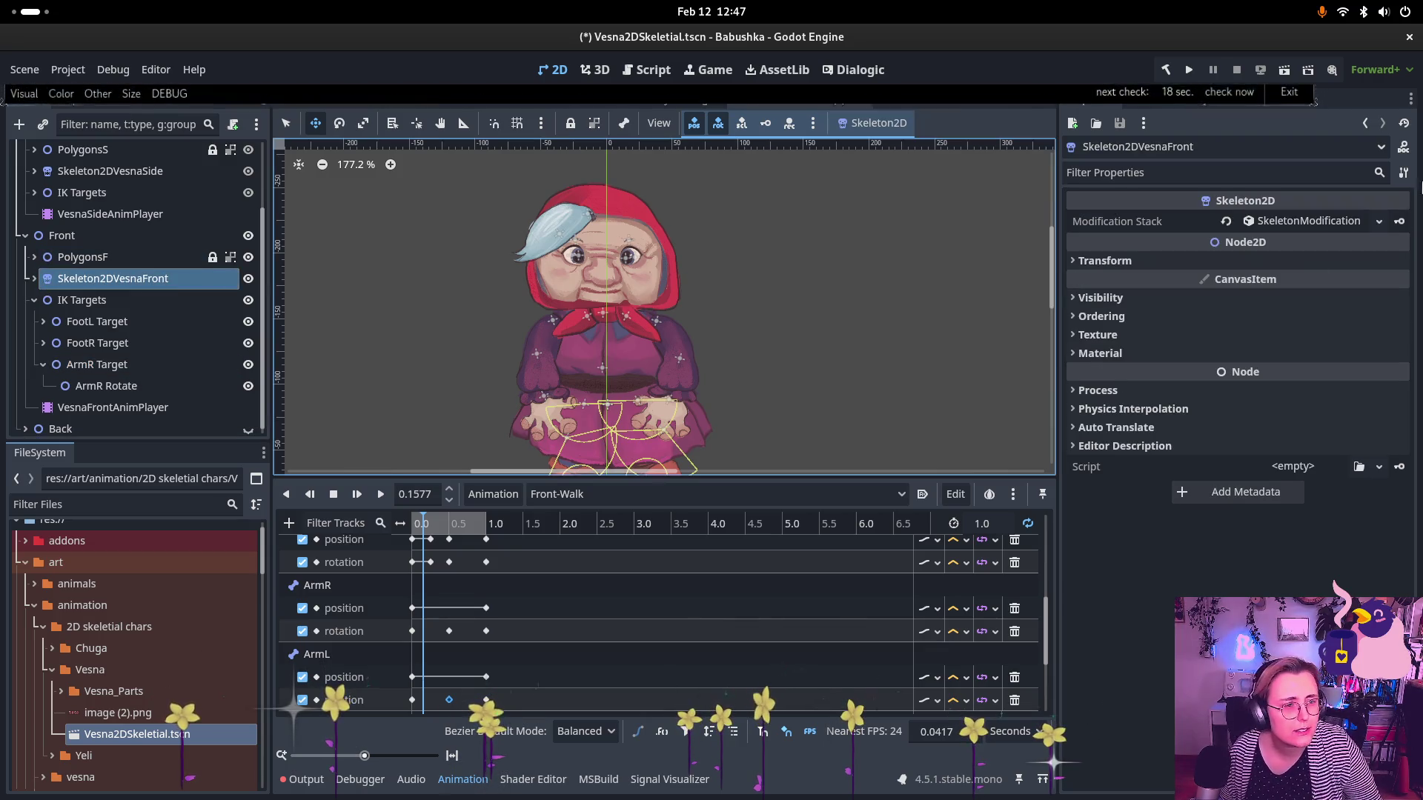
left_click(1310, 222)
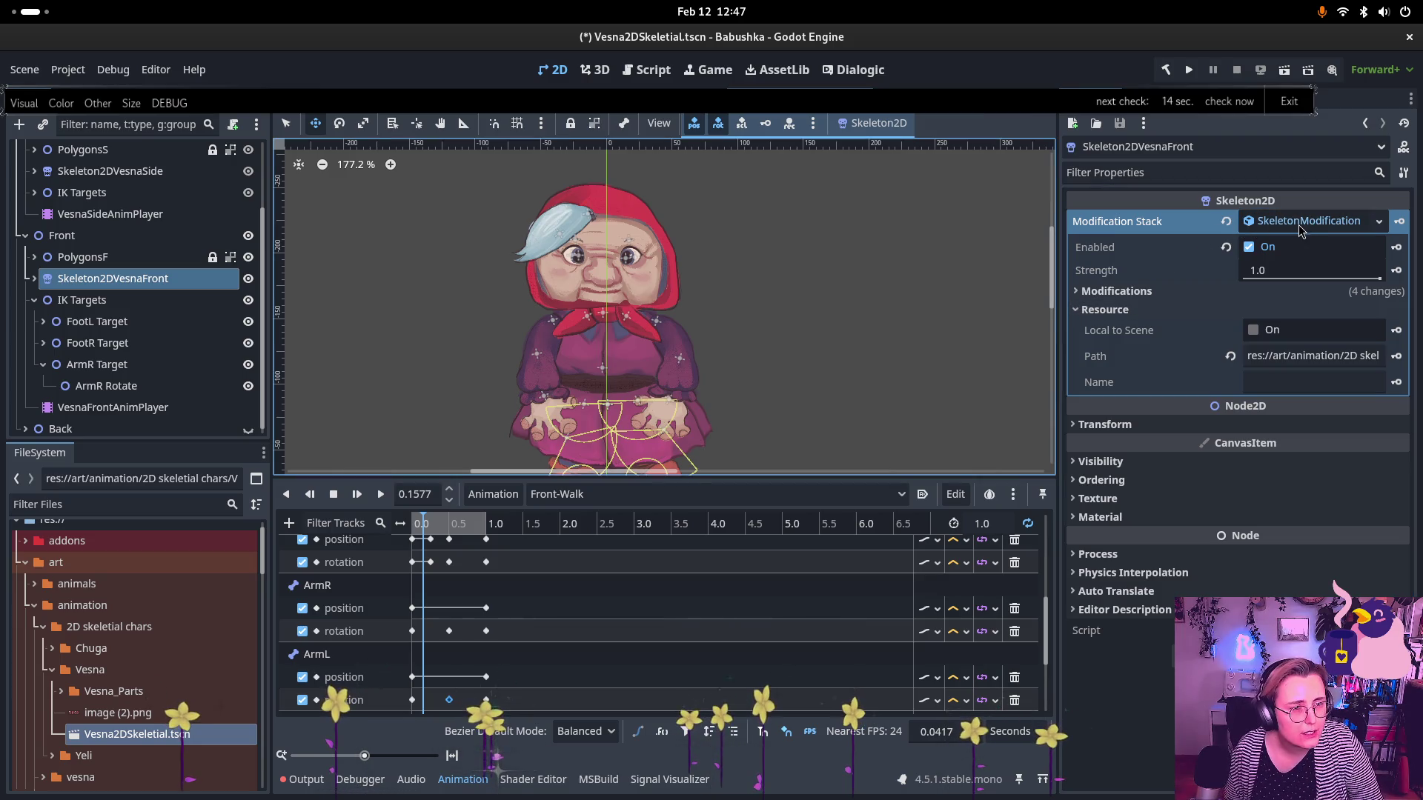
- Add Element 4 as a new SkeletonModification2DCCDIK with ArmR Target as its target
left_click(1151, 293)
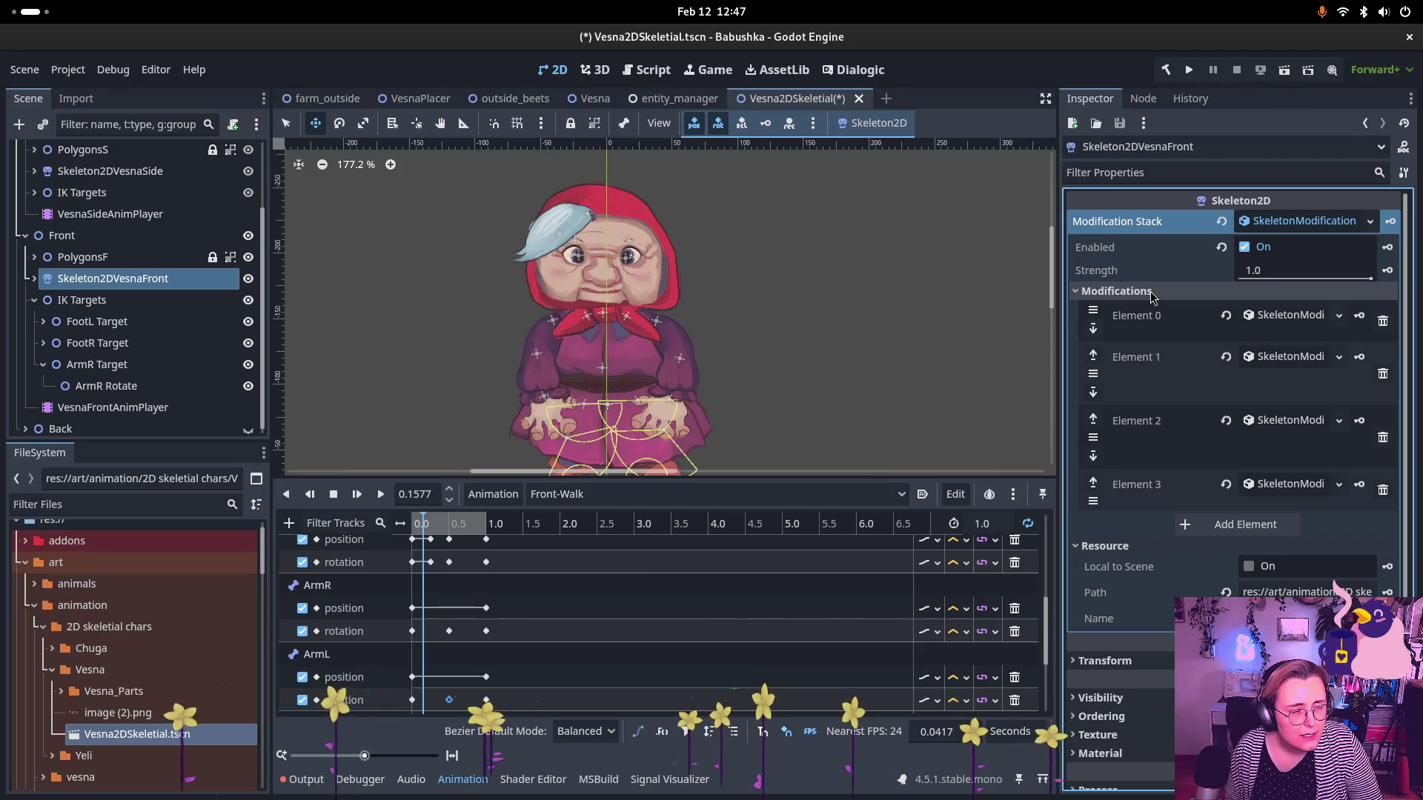
left_click(1215, 527)
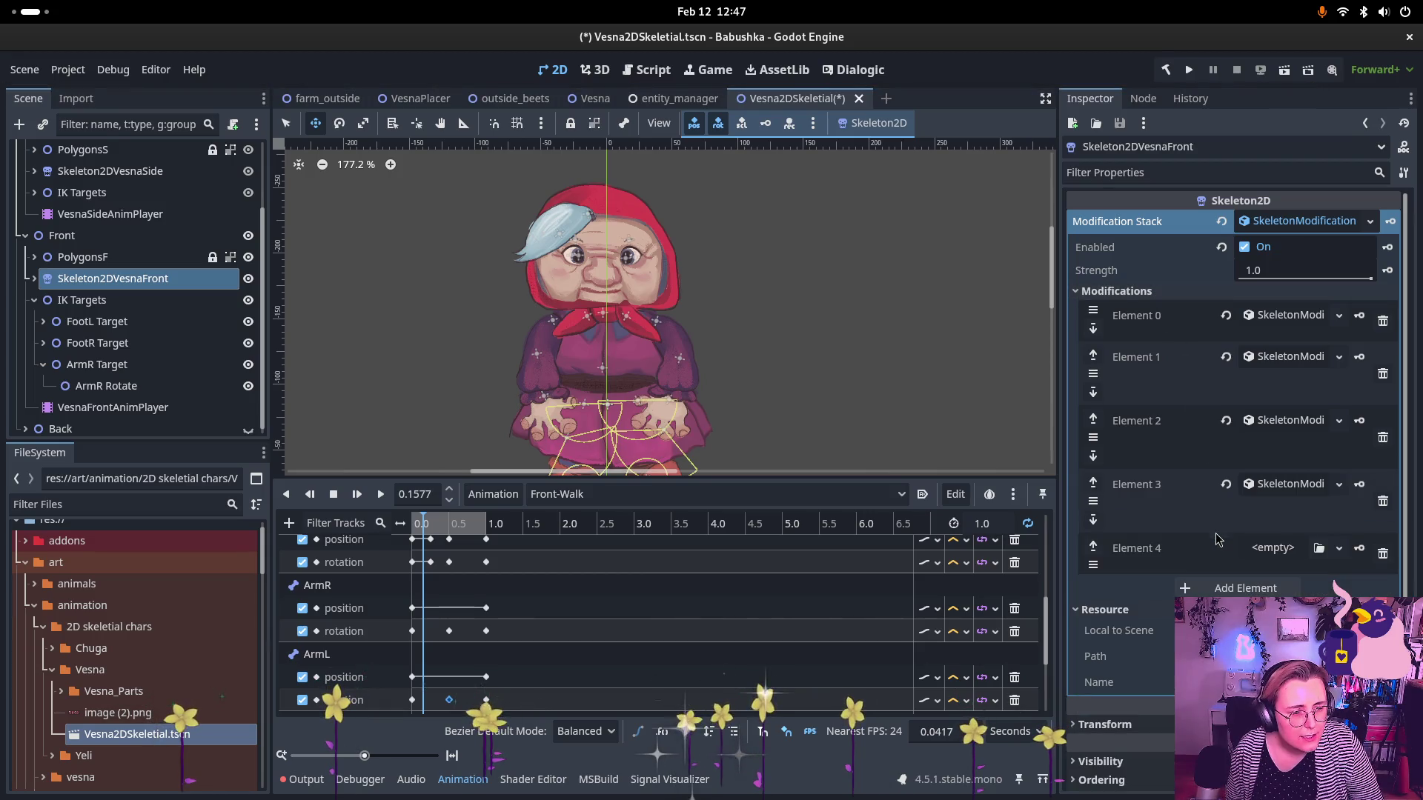
left_click(1262, 486)
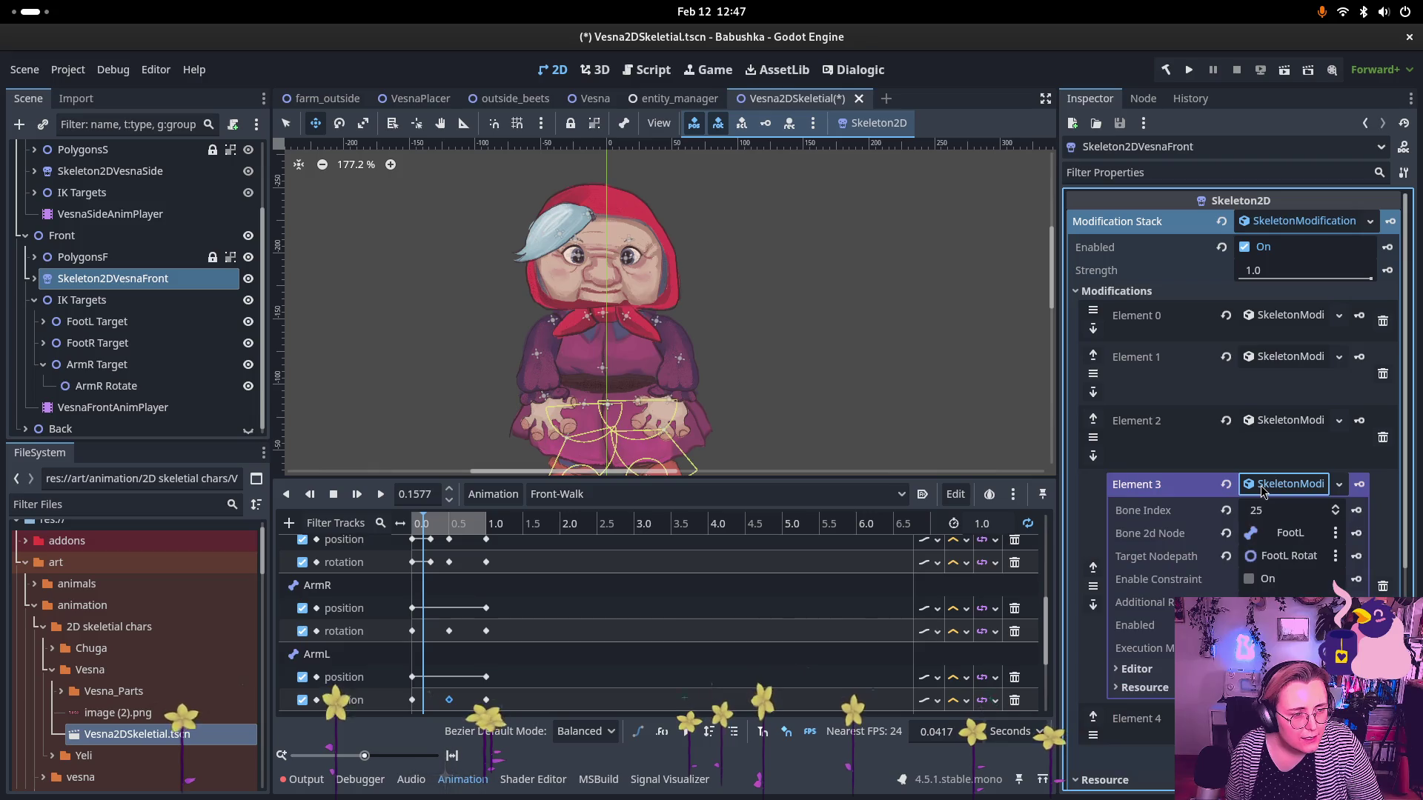
left_click(1261, 486)
left_click(1266, 546)
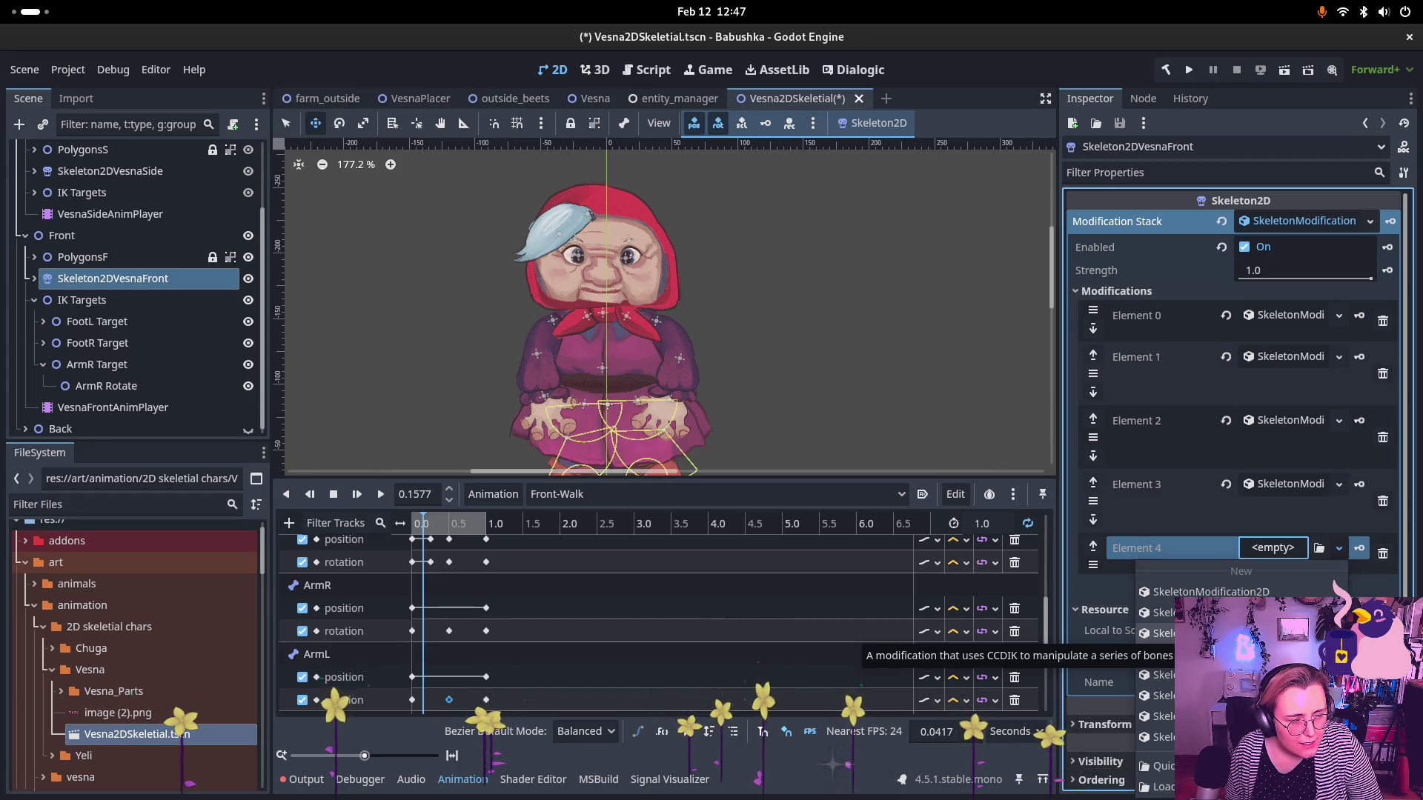
left_click(1222, 633)
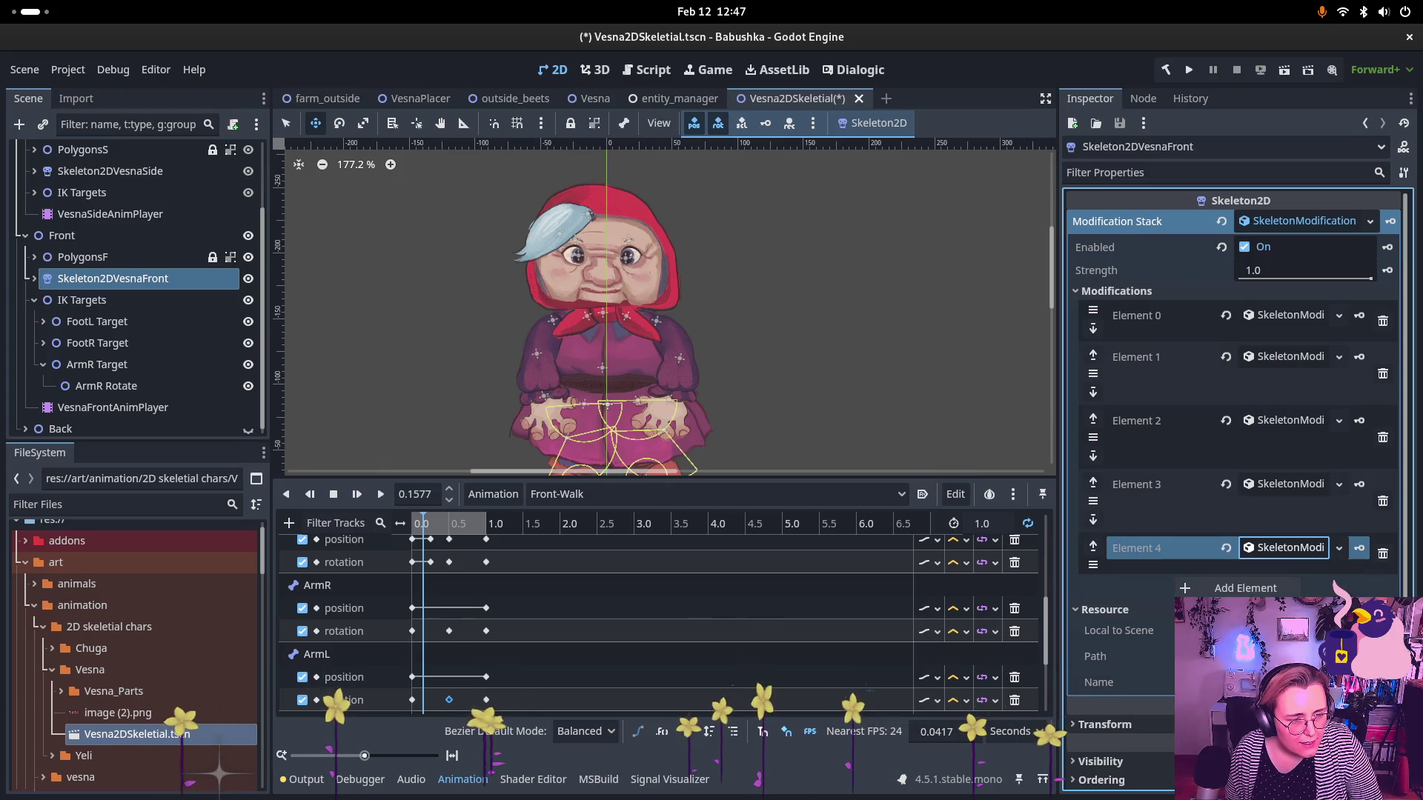
left_click(1284, 555)
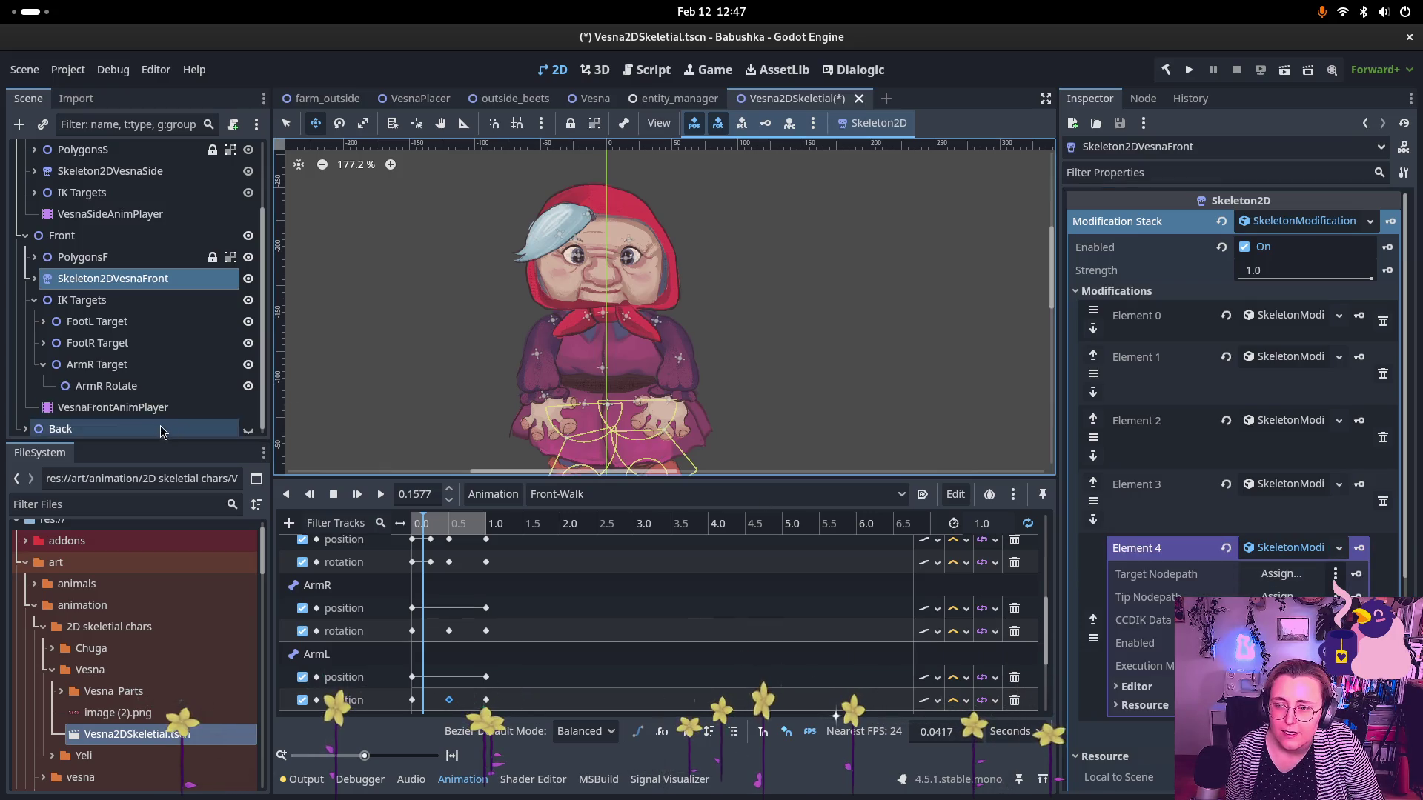
mouse_move(101, 370)
left_mouse_down()
mouse_move(1259, 513)
mouse_move(1281, 575)
left_mouse_up()
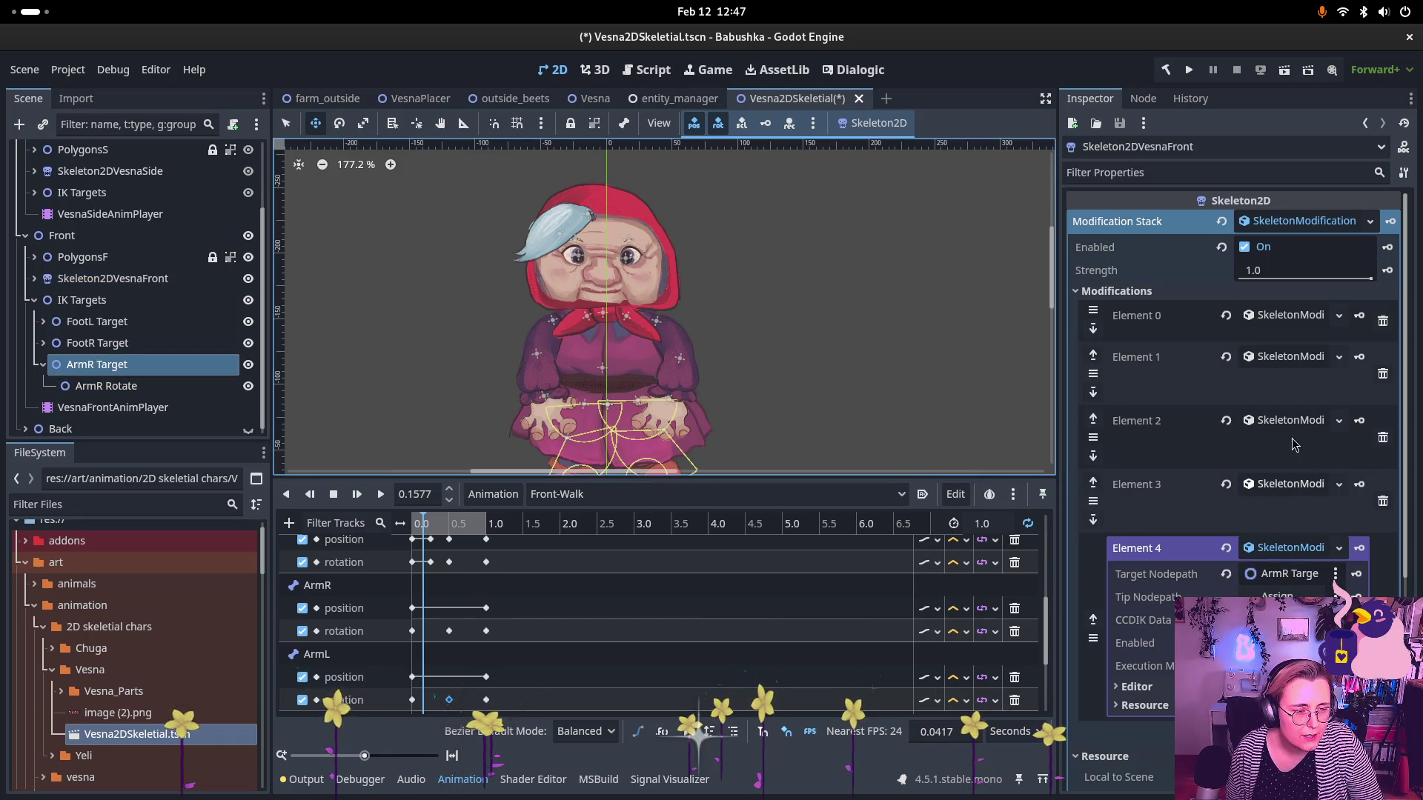
left_click(1339, 317)
left_click(1342, 320)
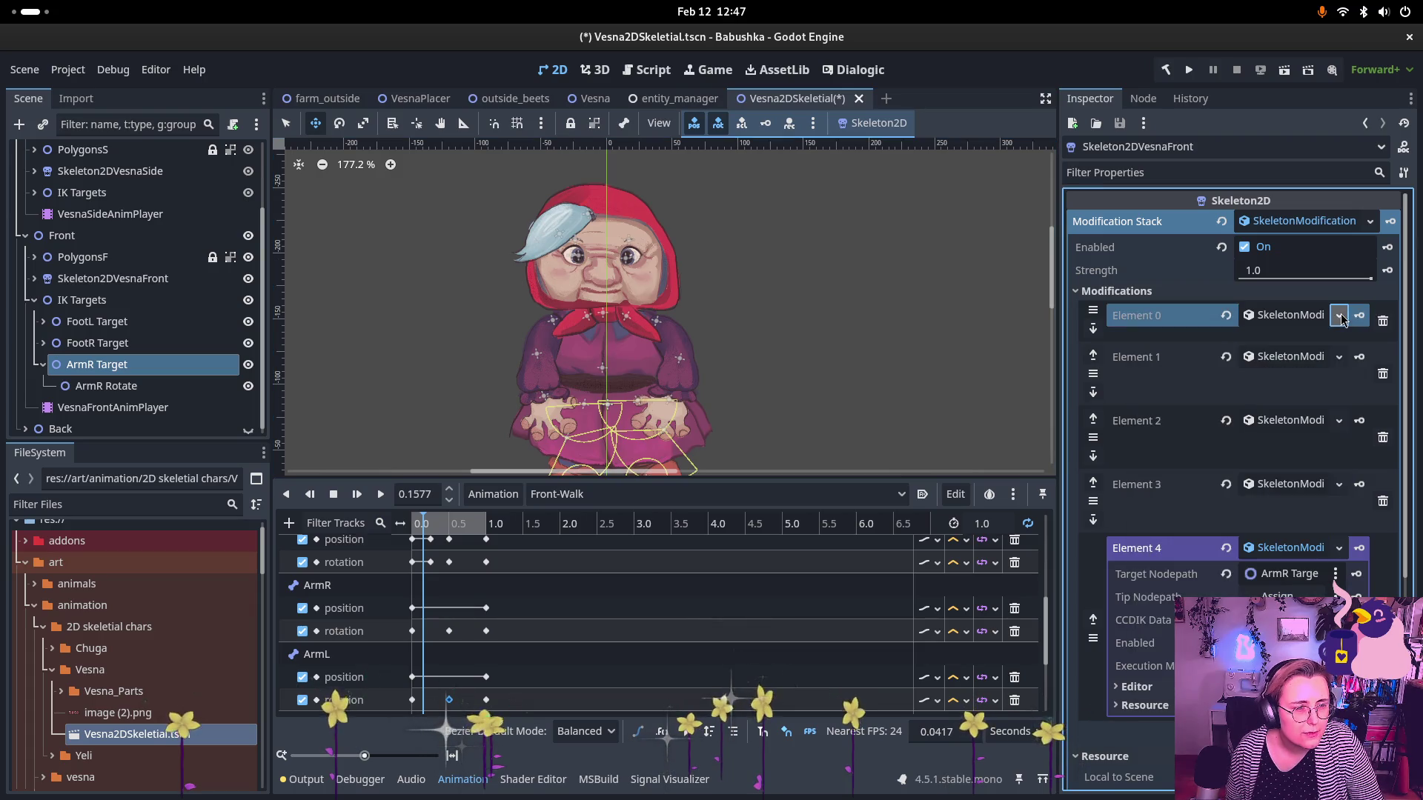
left_click(1286, 316)
left_click(1285, 316)
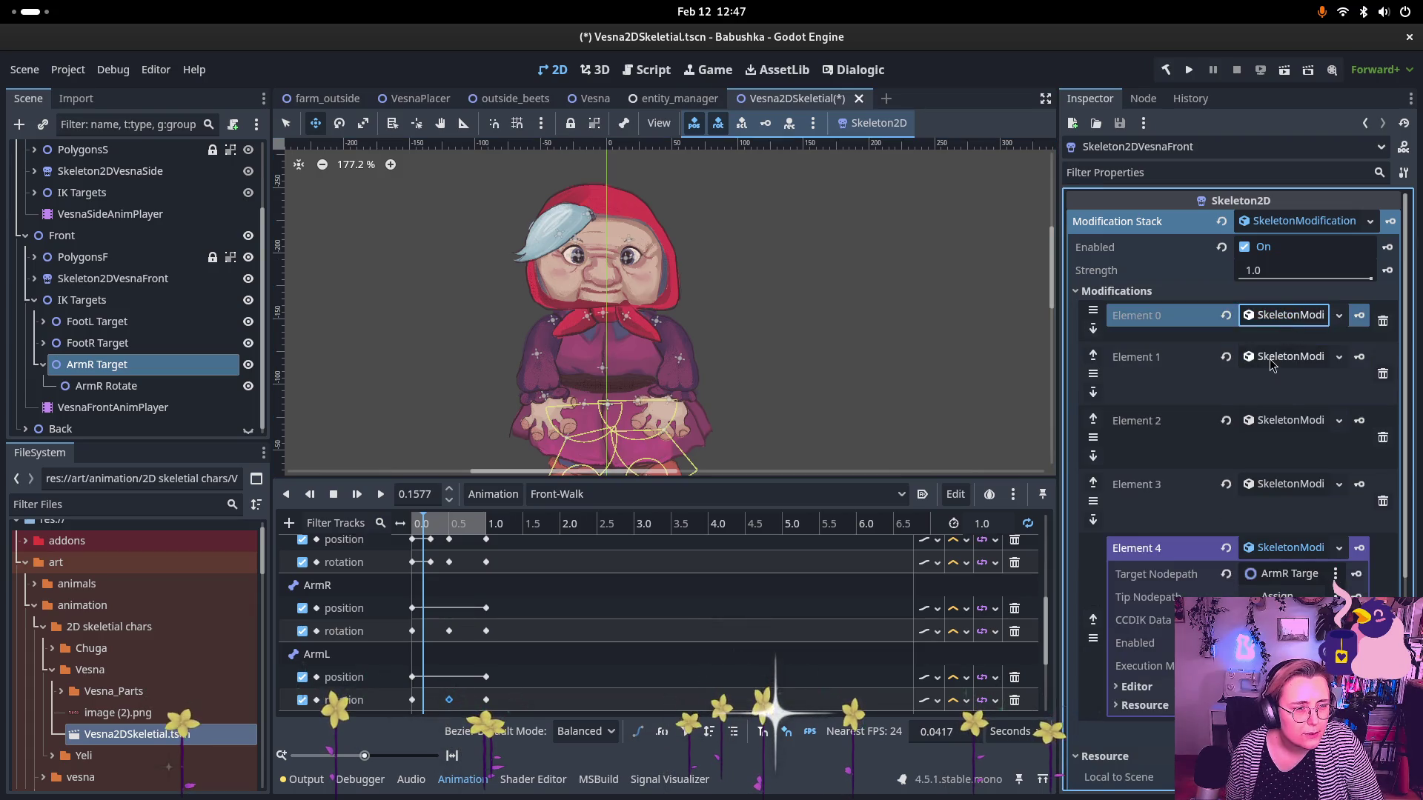
left_click(1272, 357)
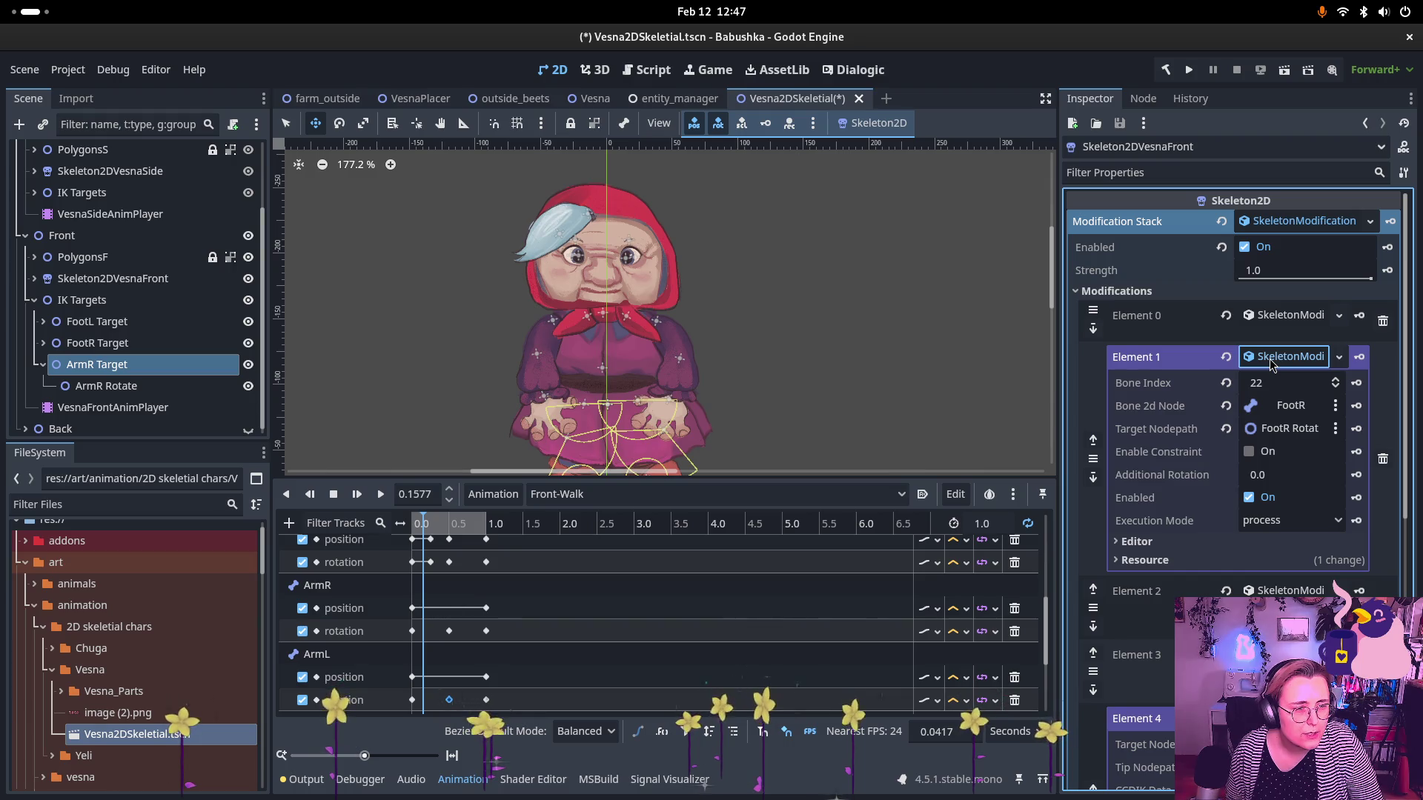
left_click(1273, 359)
left_click(1276, 358)
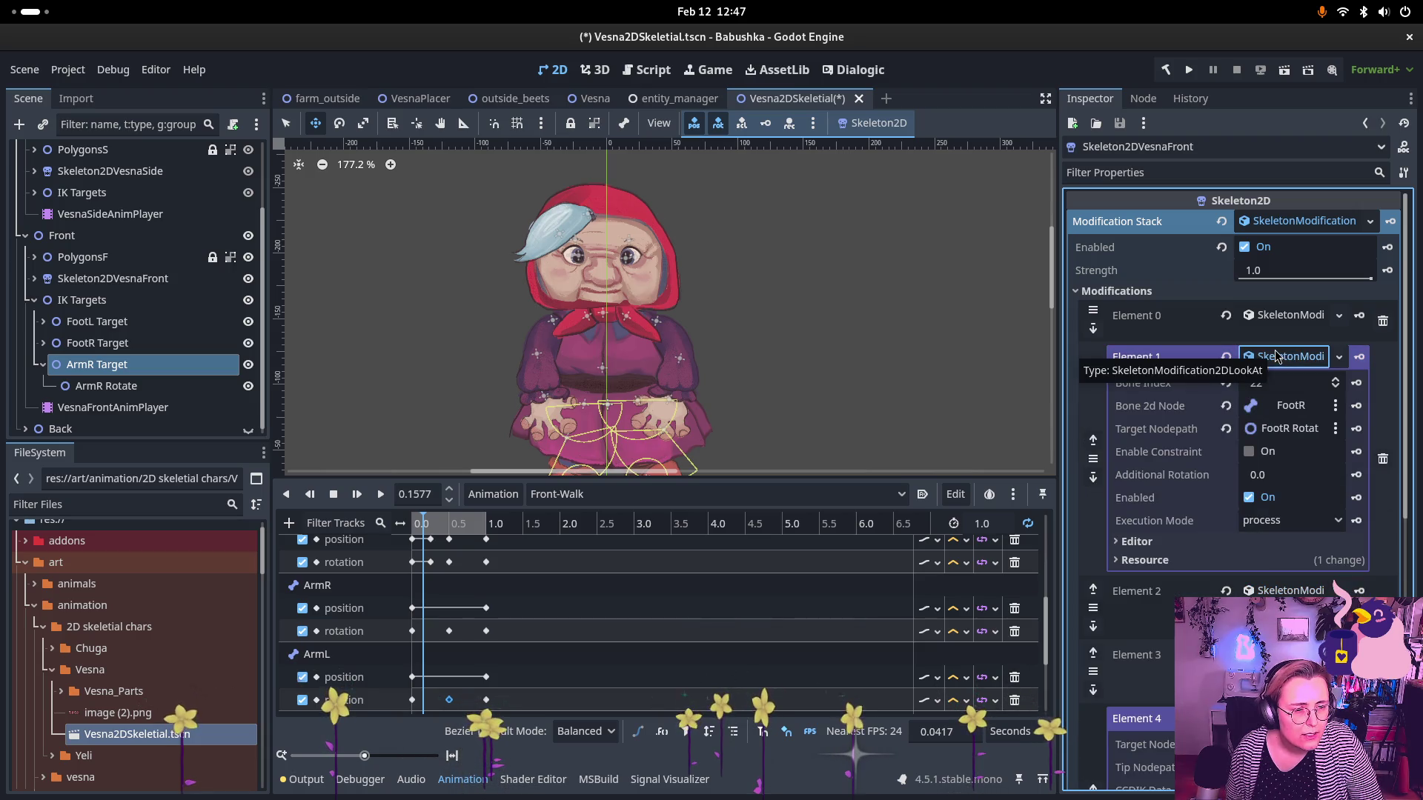
left_click(1276, 357)
left_click(1286, 317)
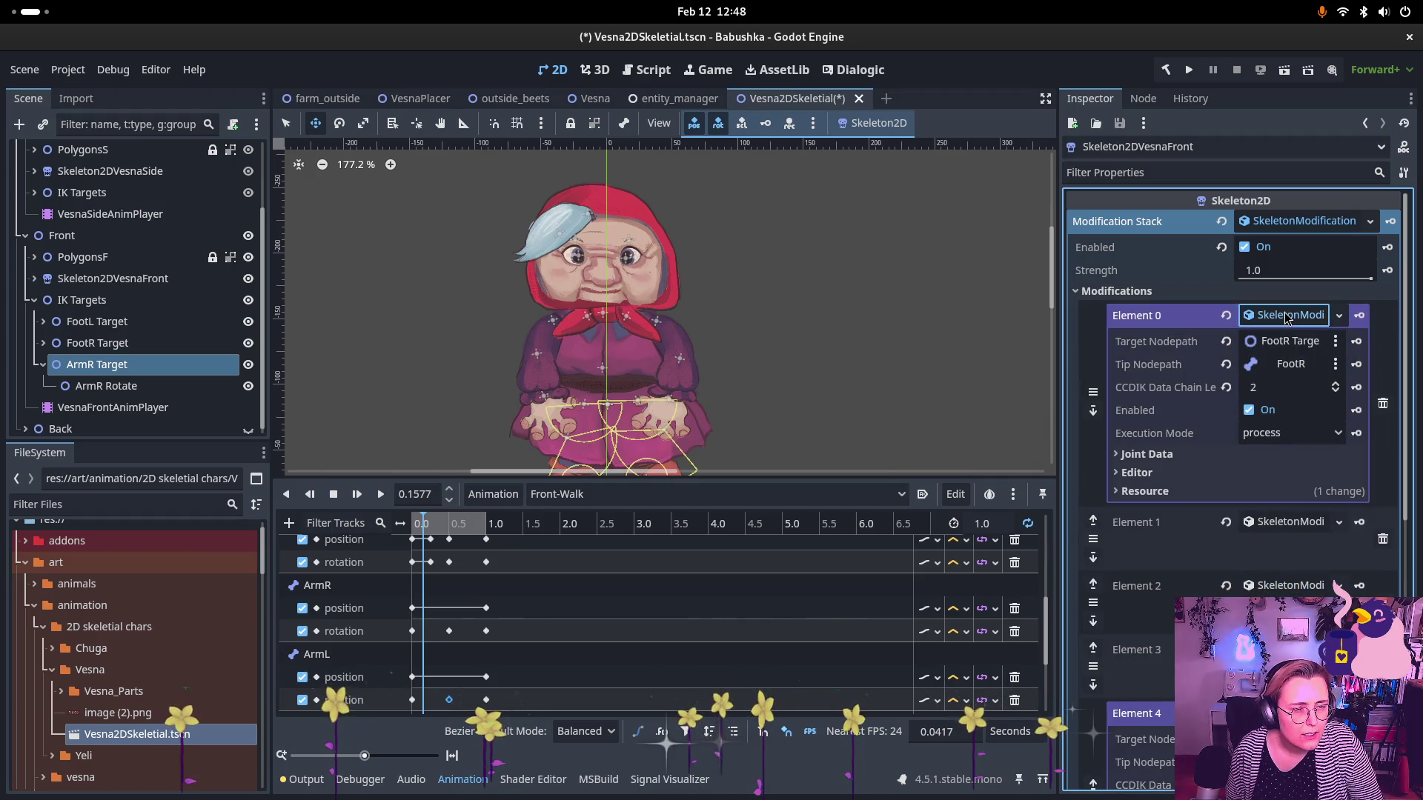
left_click(1286, 317)
left_click(1289, 358)
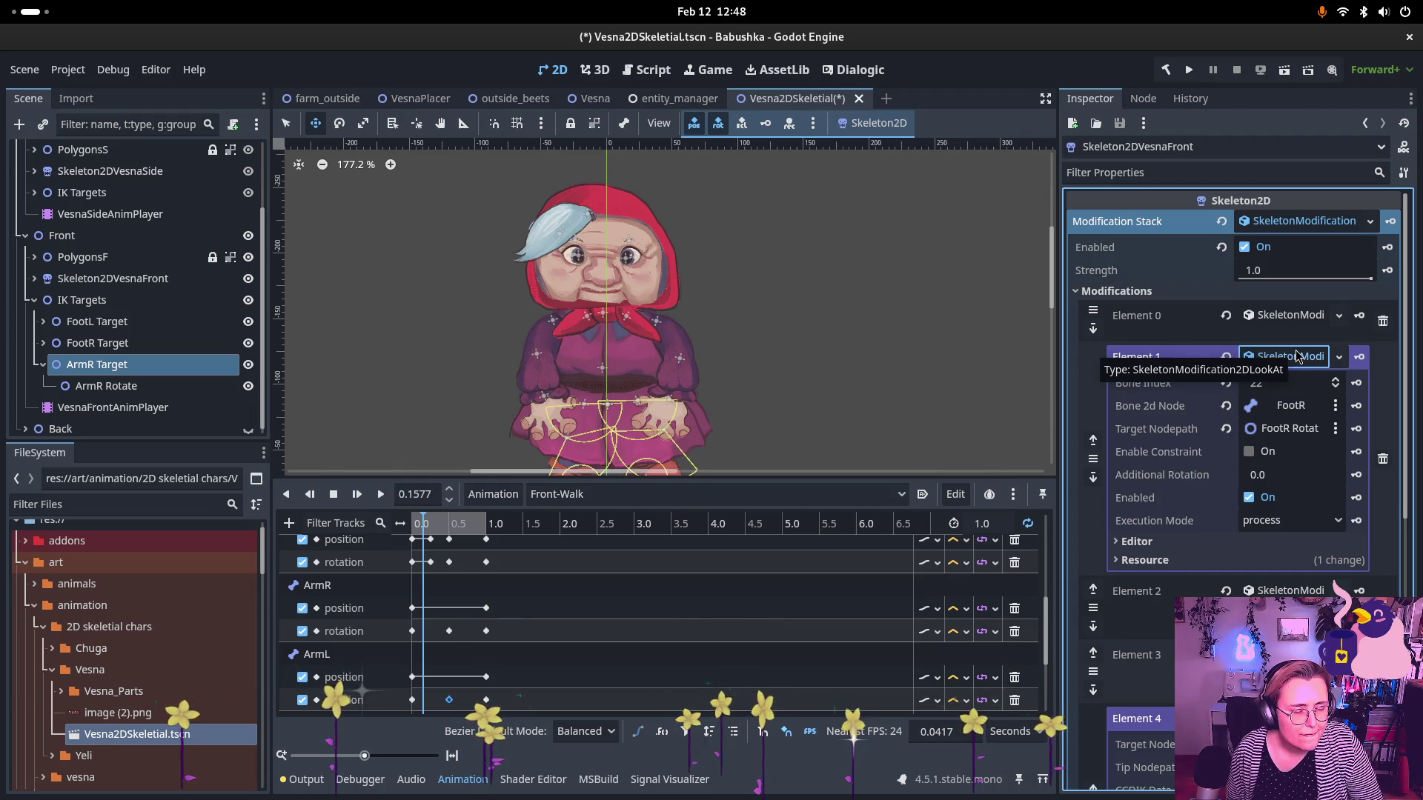
left_click(1293, 355)
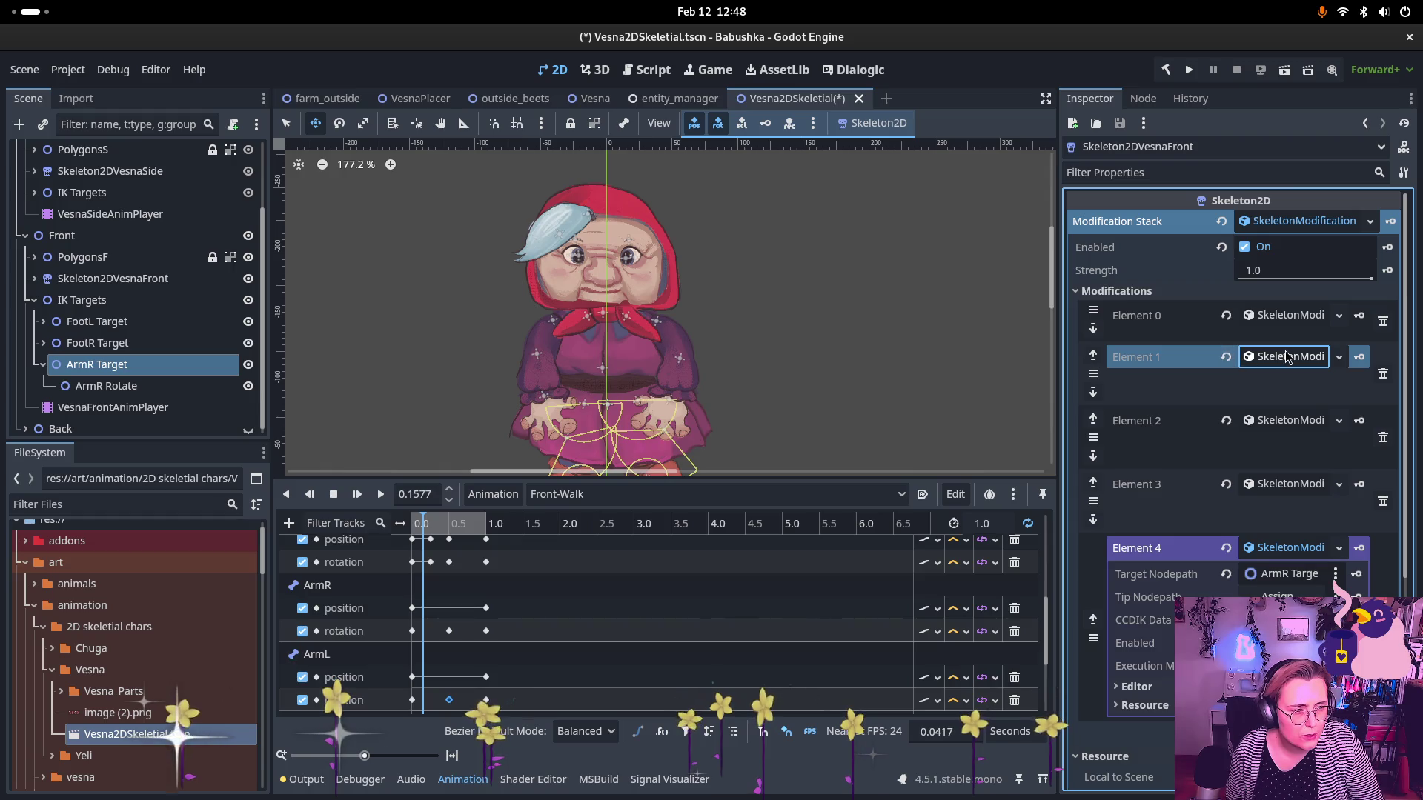
scroll(1297, 382, "down", 1)
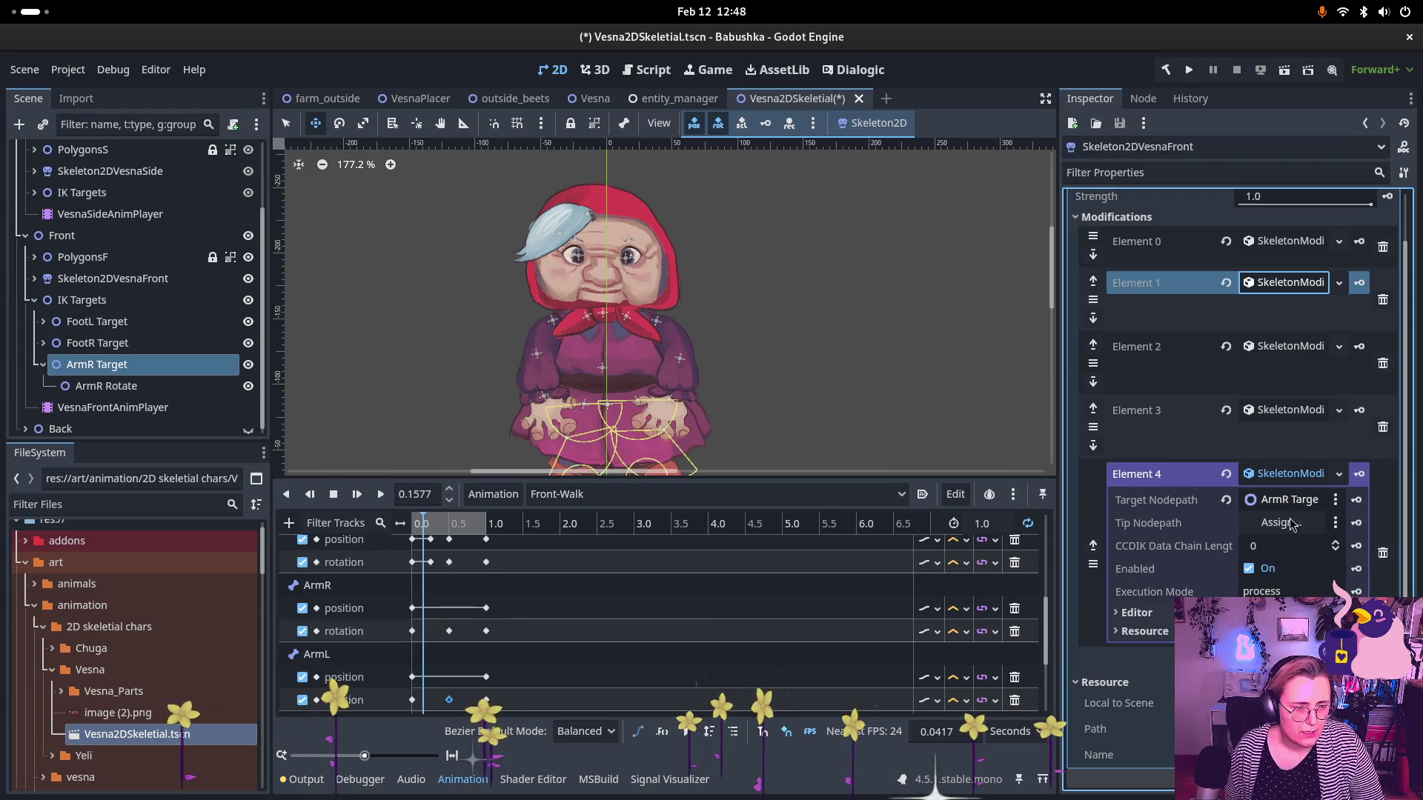
scroll(120, 326, "up", 3)
- Set HandL under ForearmR as Element 4's CCDIK tip and the chain length to 2
left_click(103, 346)
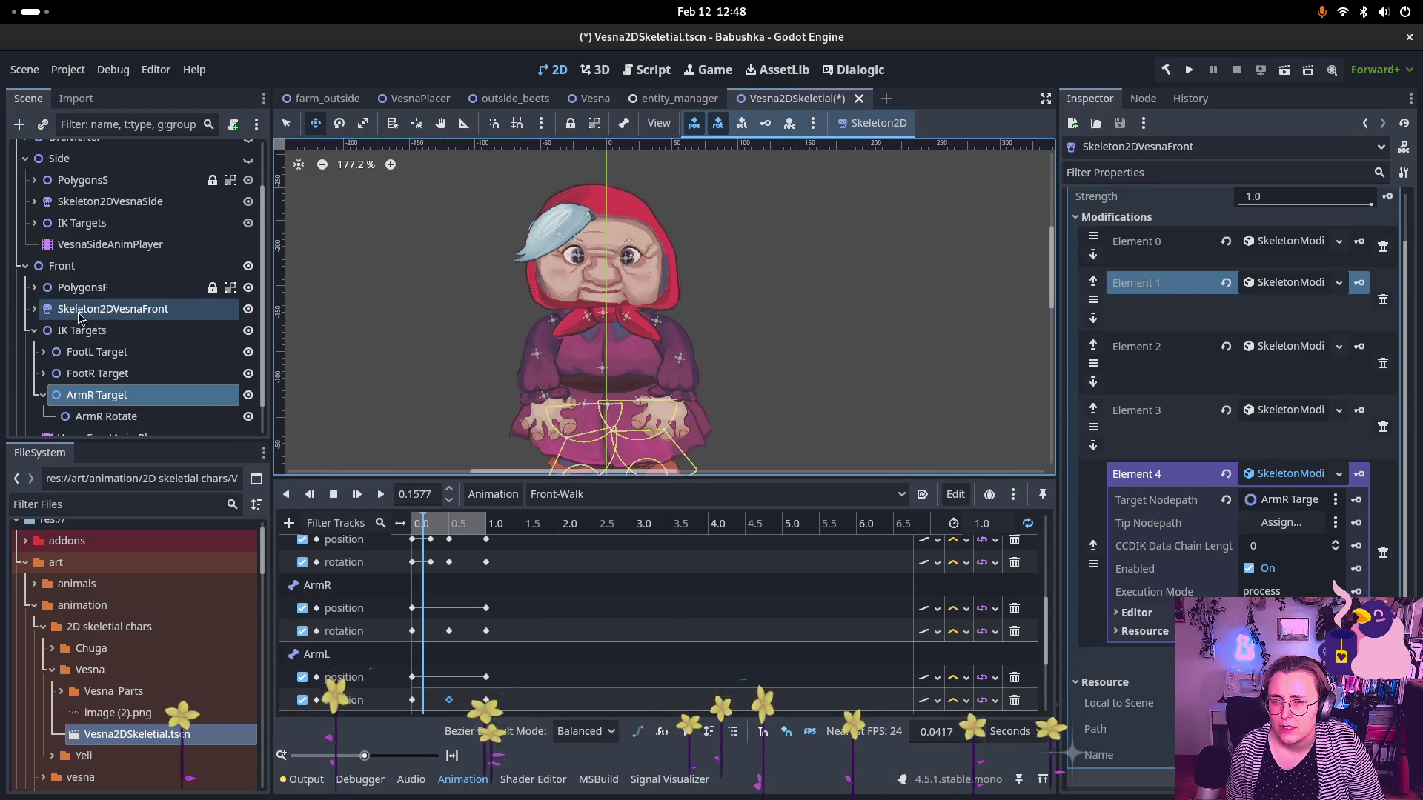
left_click(35, 310)
scroll(82, 311, "down", 3)
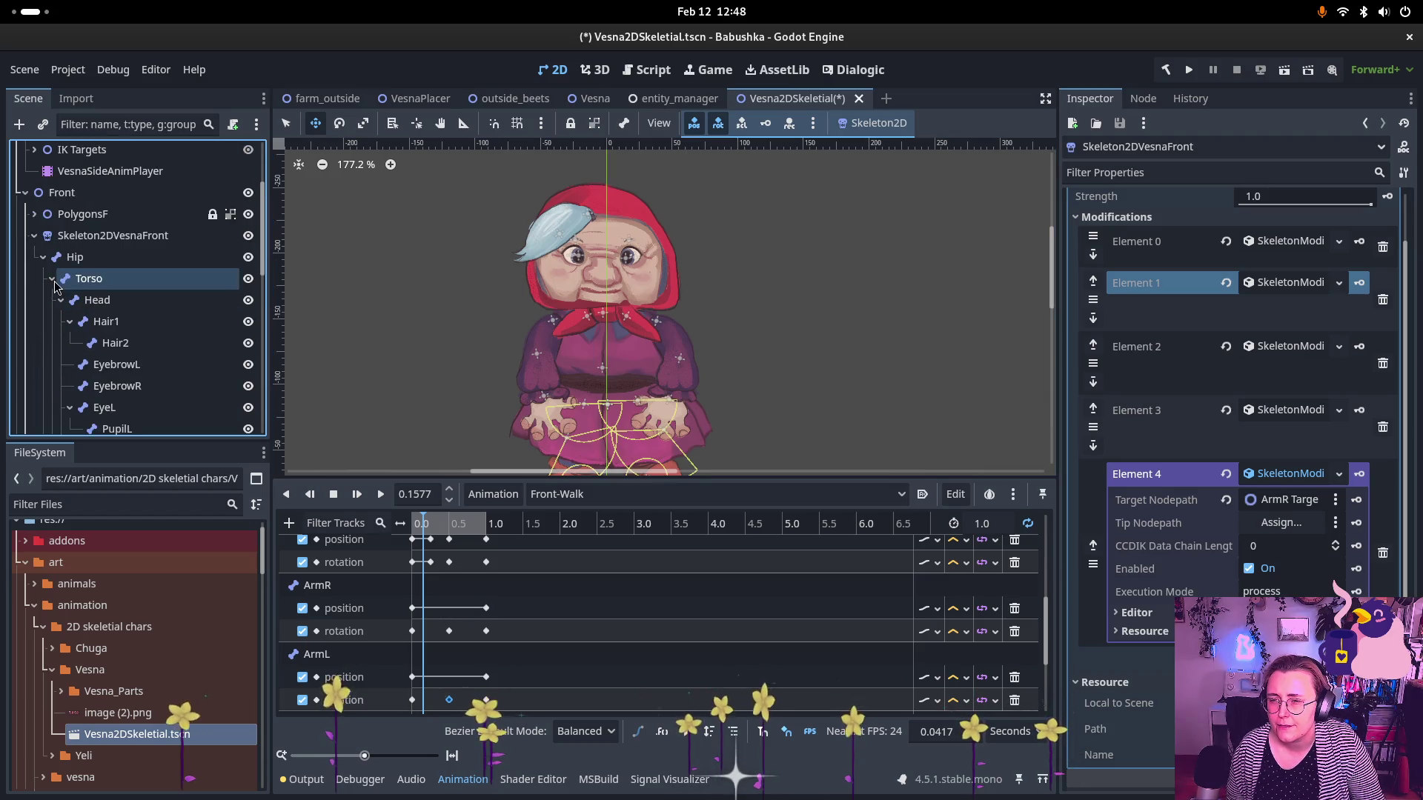
left_click(126, 338)
scroll(126, 348, "down", 1)
left_click(128, 349)
scroll(127, 349, "down", 2)
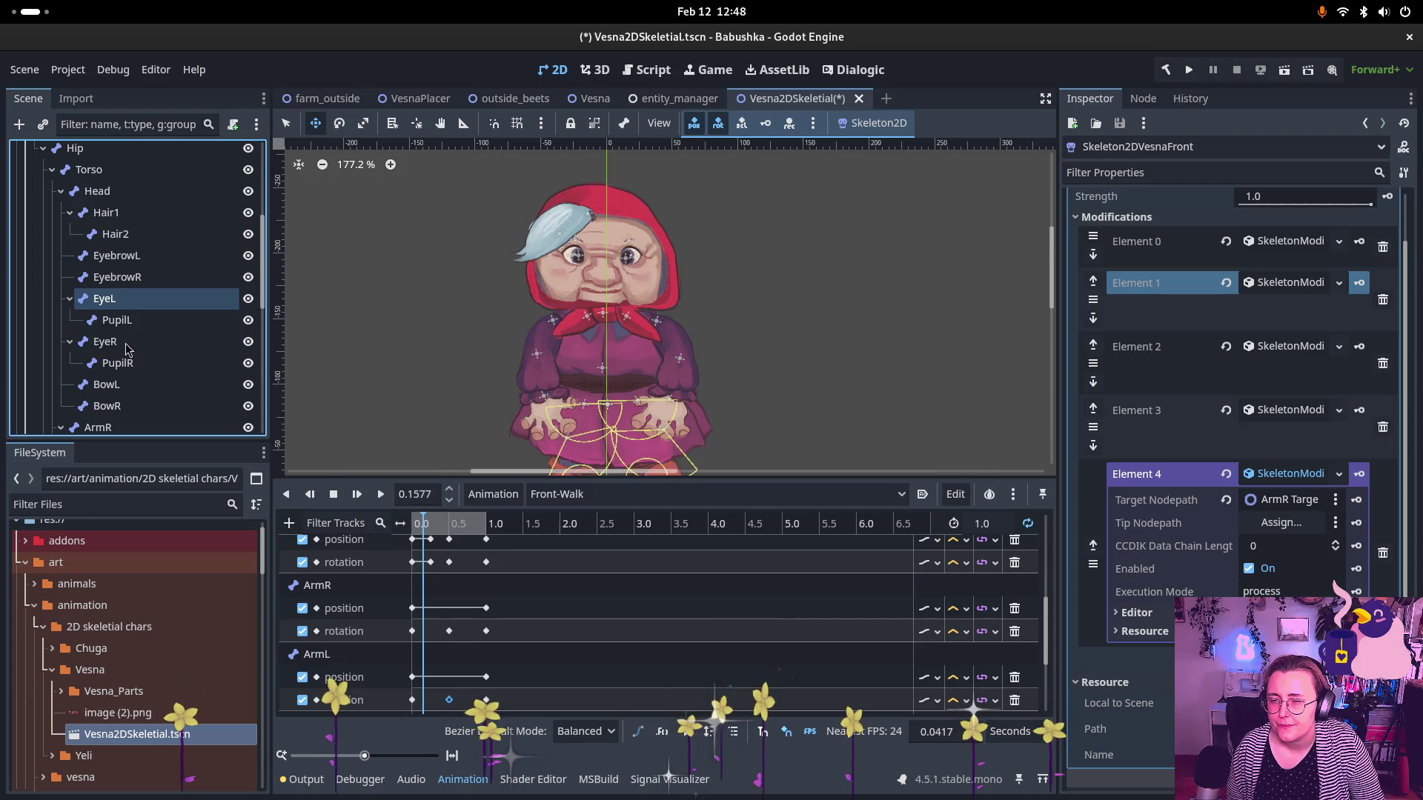
left_click(131, 343)
scroll(132, 345, "down", 2)
left_click(135, 348)
scroll(139, 347, "down", 2)
left_click_drag(139, 361, 1297, 523)
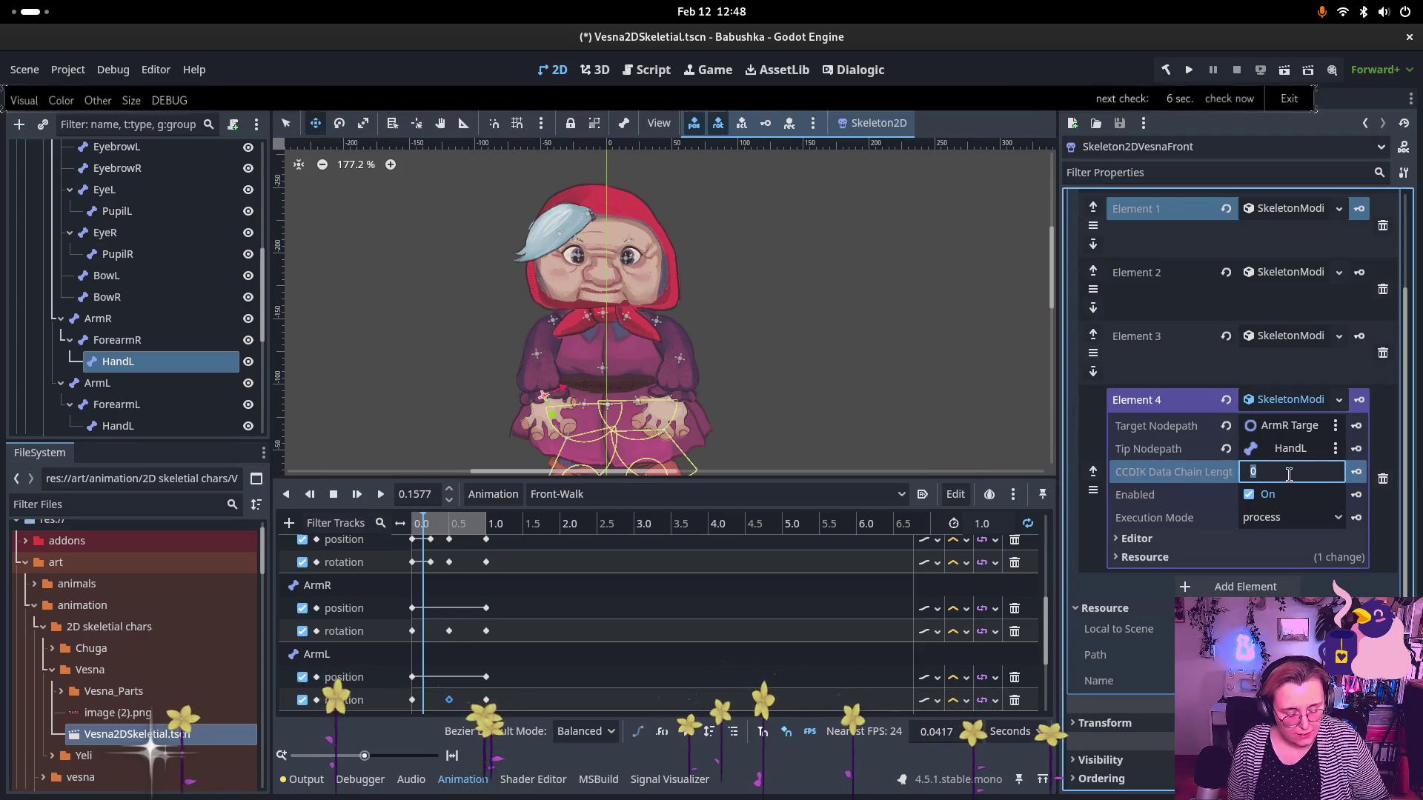
left_click_drag(1291, 481, 1304, 481)
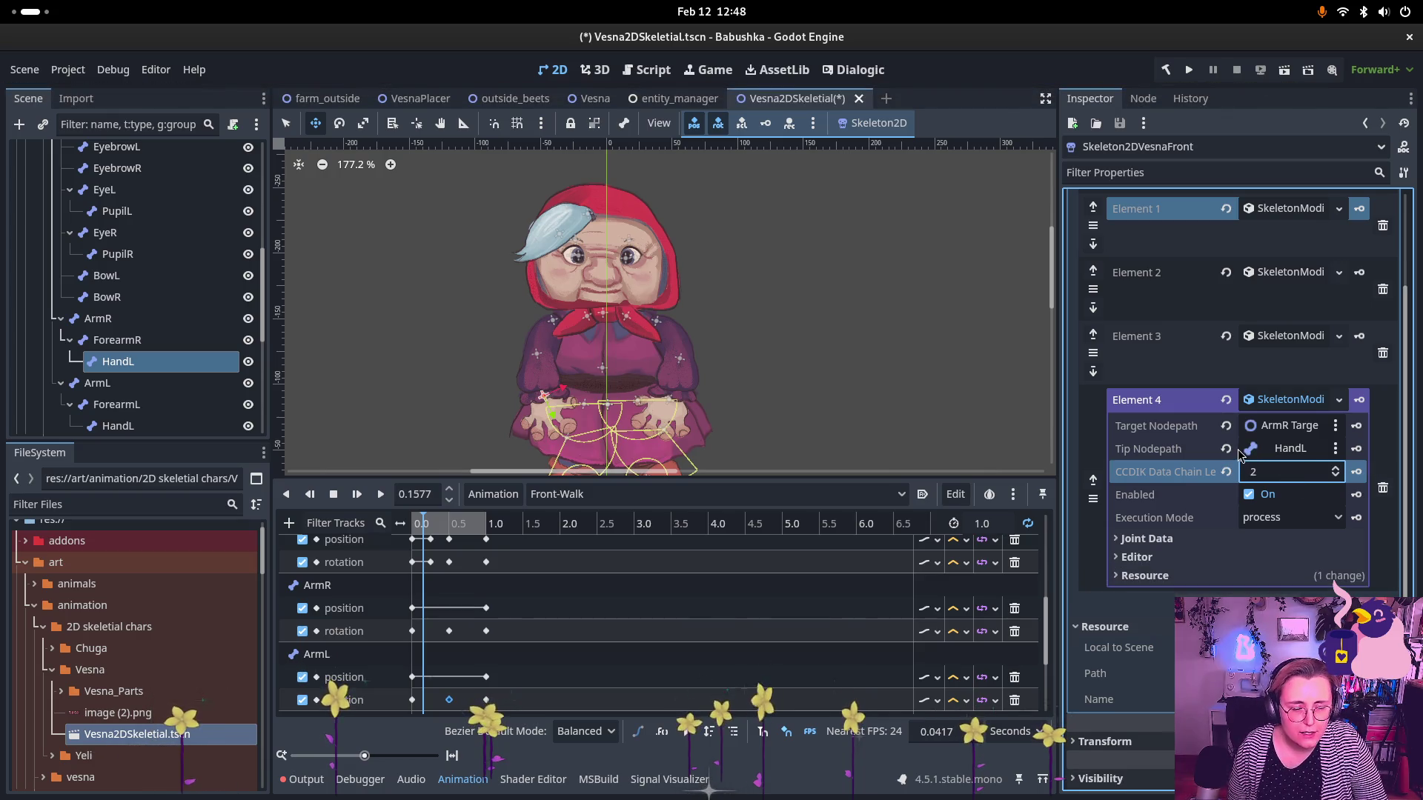
scroll(1223, 481, "down", 2)
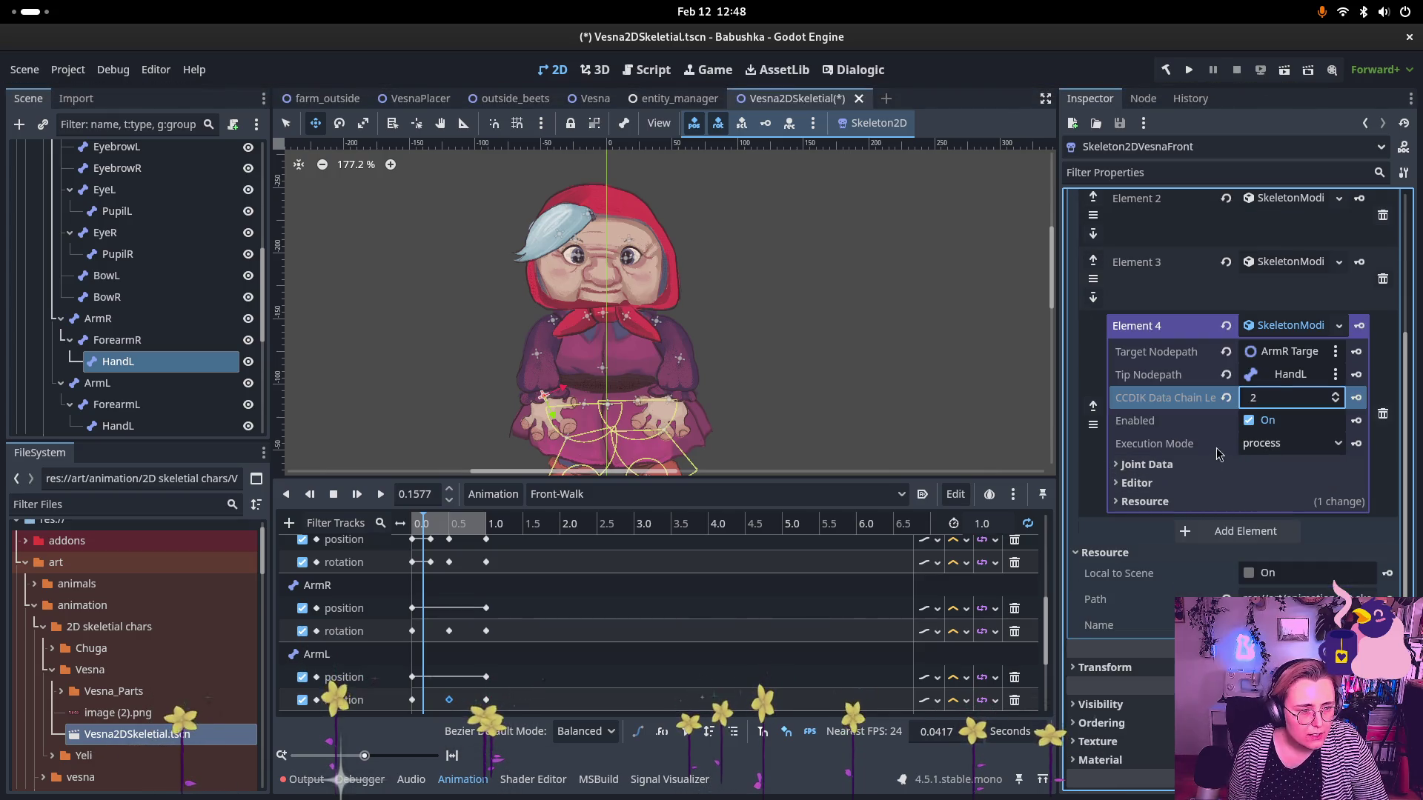
- Open Element 4's joint 0 and compare with Element 2's left-foot joint constraints (80–260)
left_click(1186, 466)
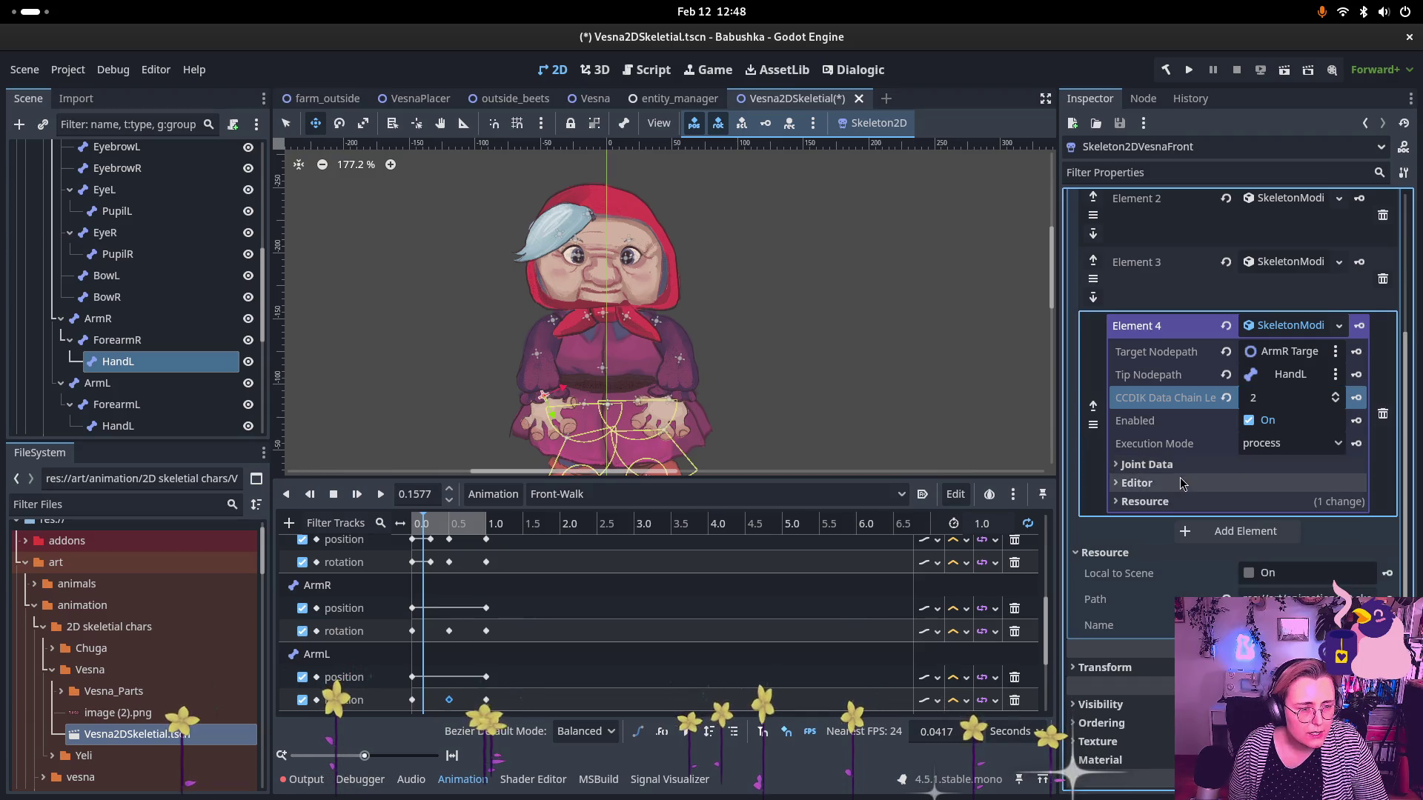
left_click(1193, 484)
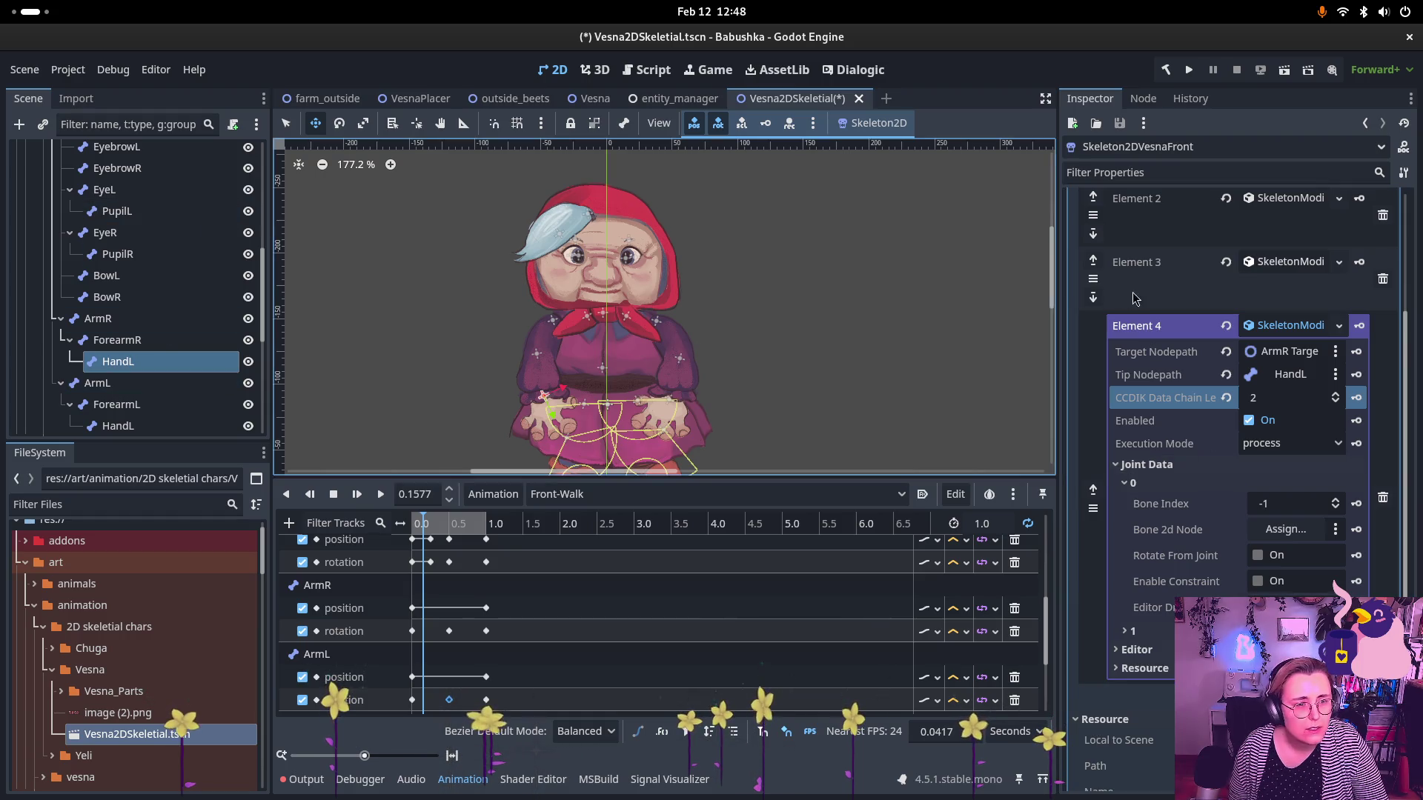
scroll(1304, 297, "up", 2)
left_click(1313, 274)
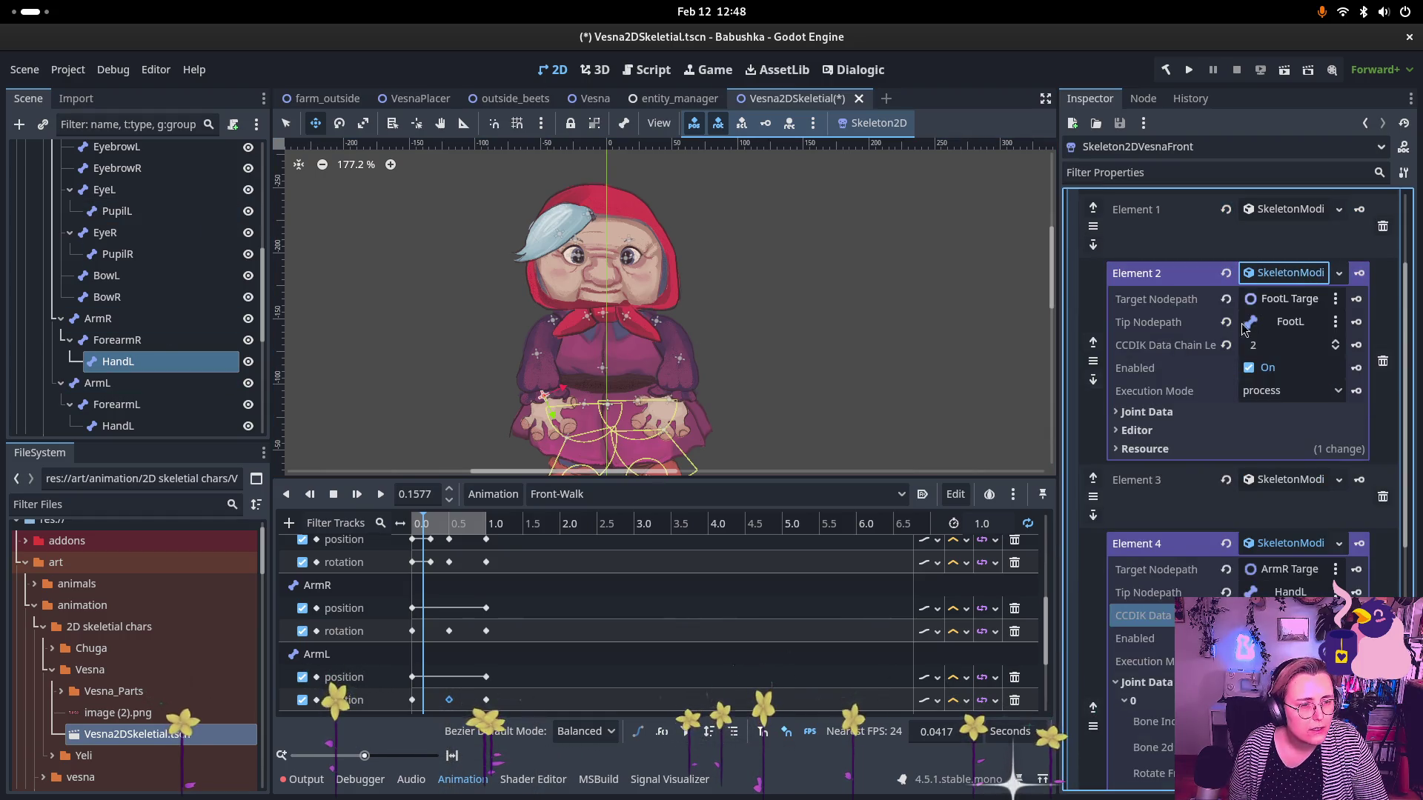
left_click(1209, 412)
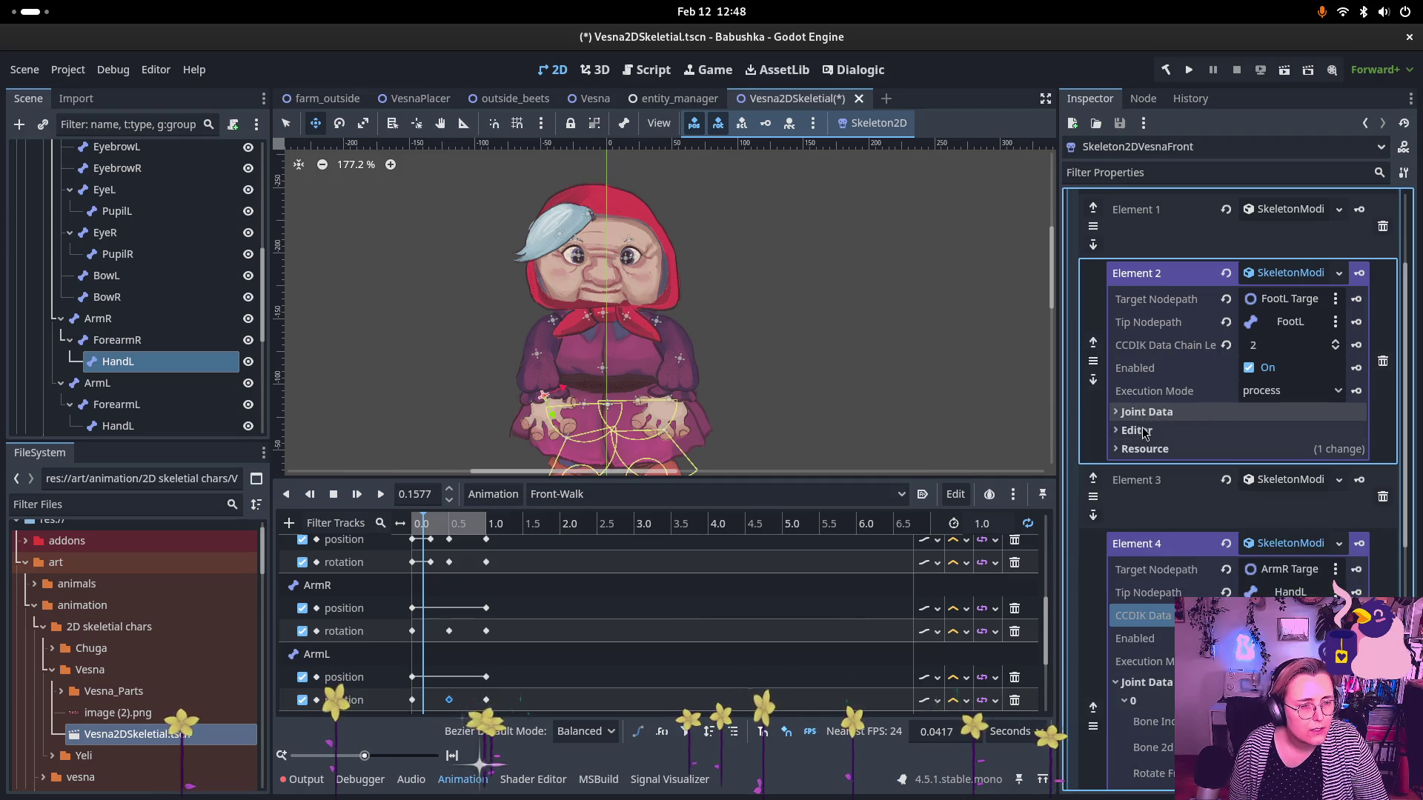
left_click(1145, 430)
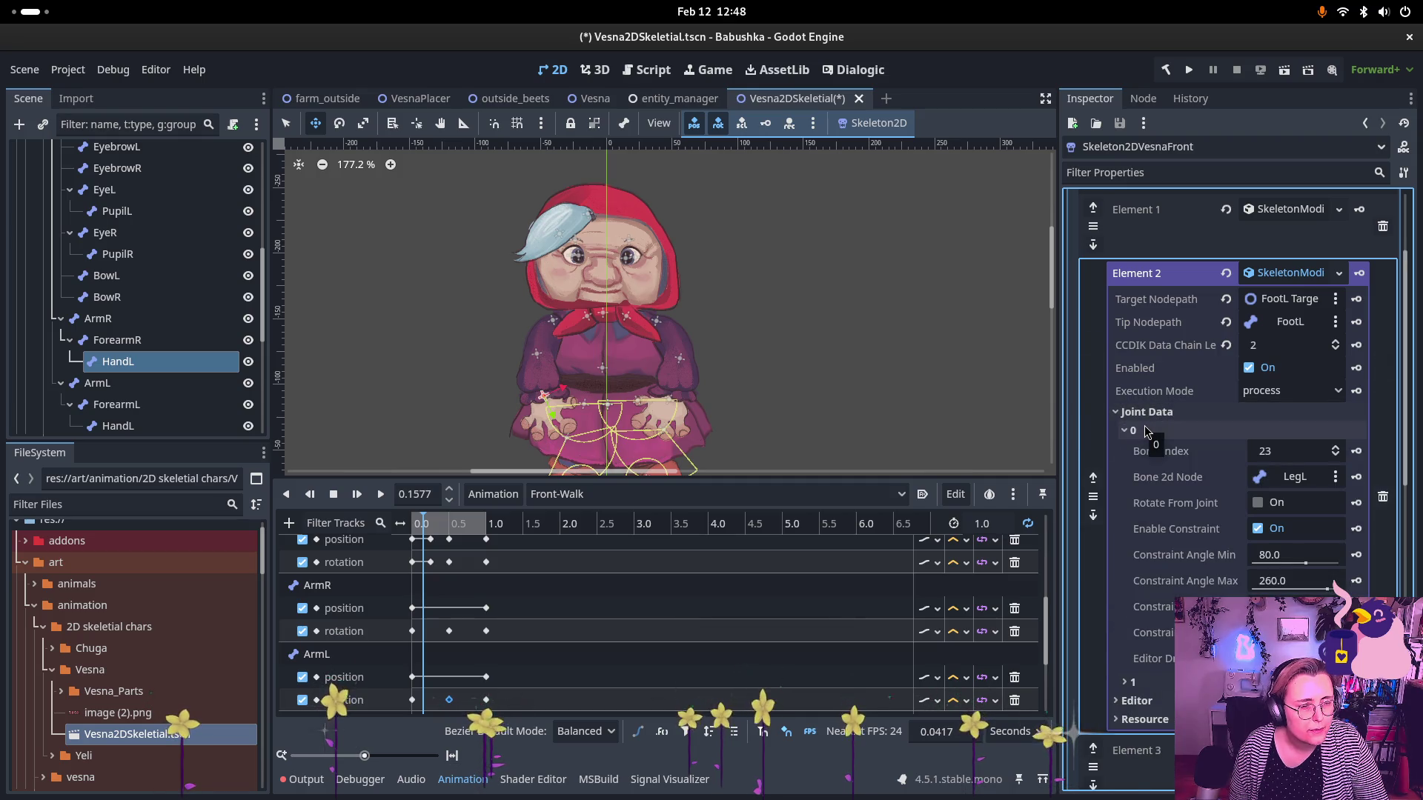
left_click(1145, 430)
left_click(1147, 452)
left_click(1148, 453)
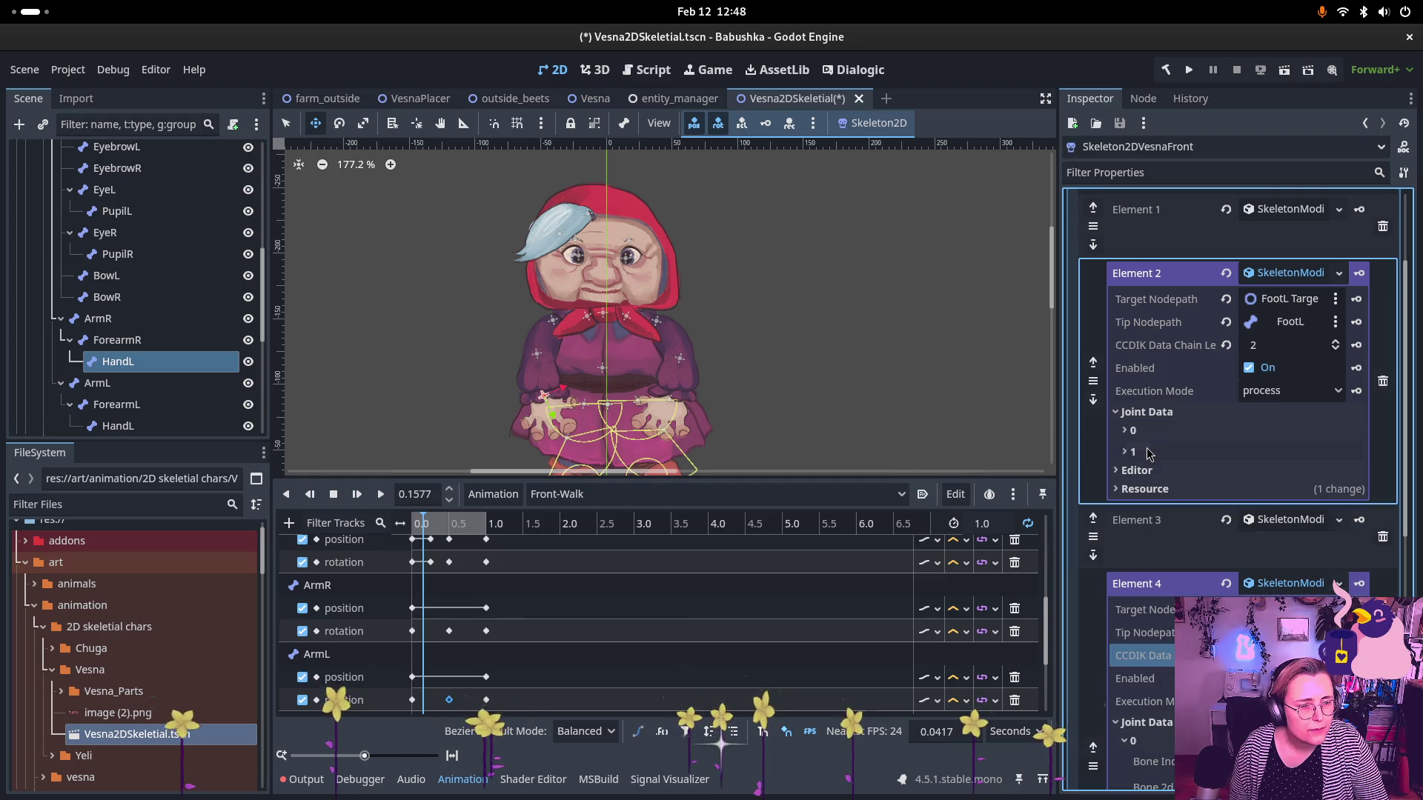
left_click(1146, 412)
scroll(1279, 526, "down", 5)
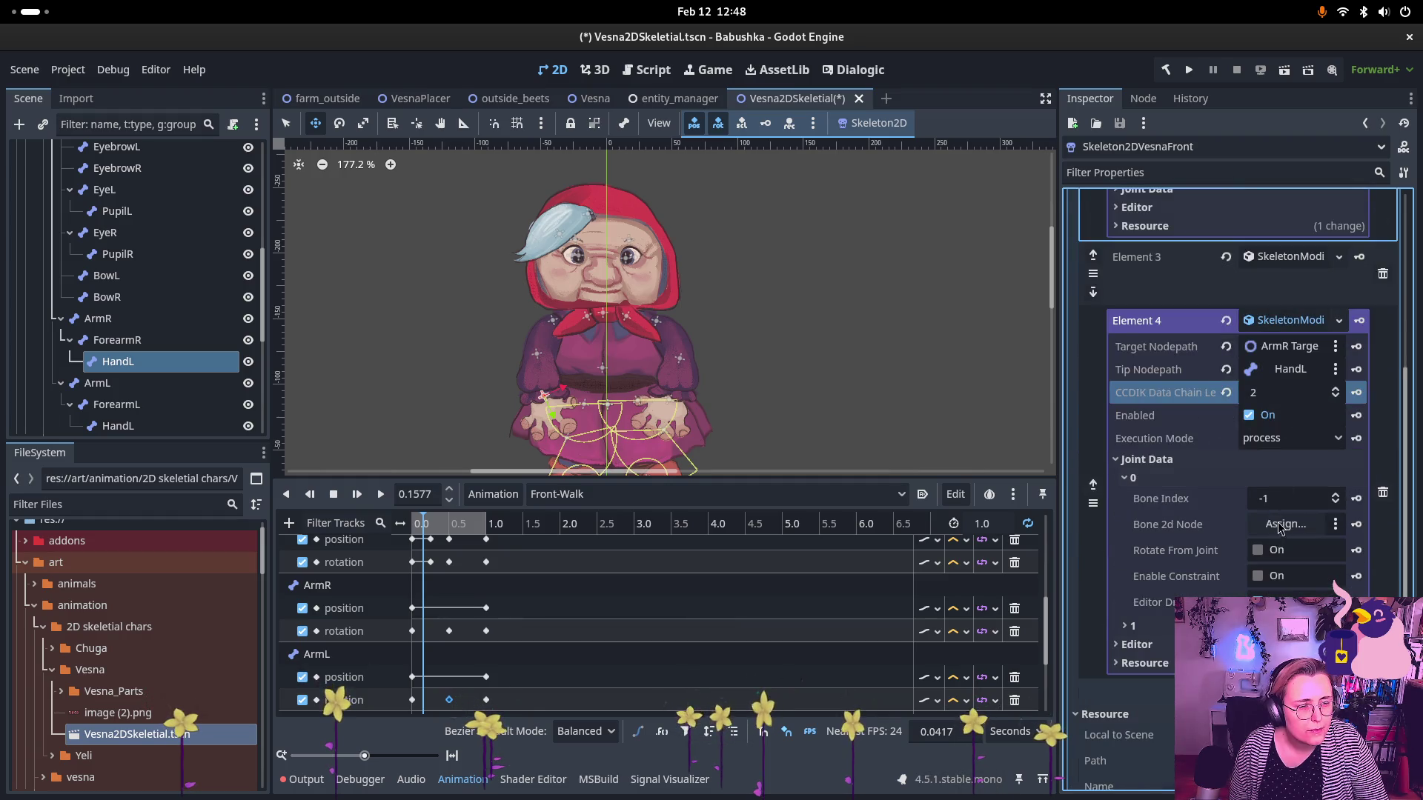
- Assign the ArmR bone, index 13, to Element 4's joint 0
left_click(1298, 505)
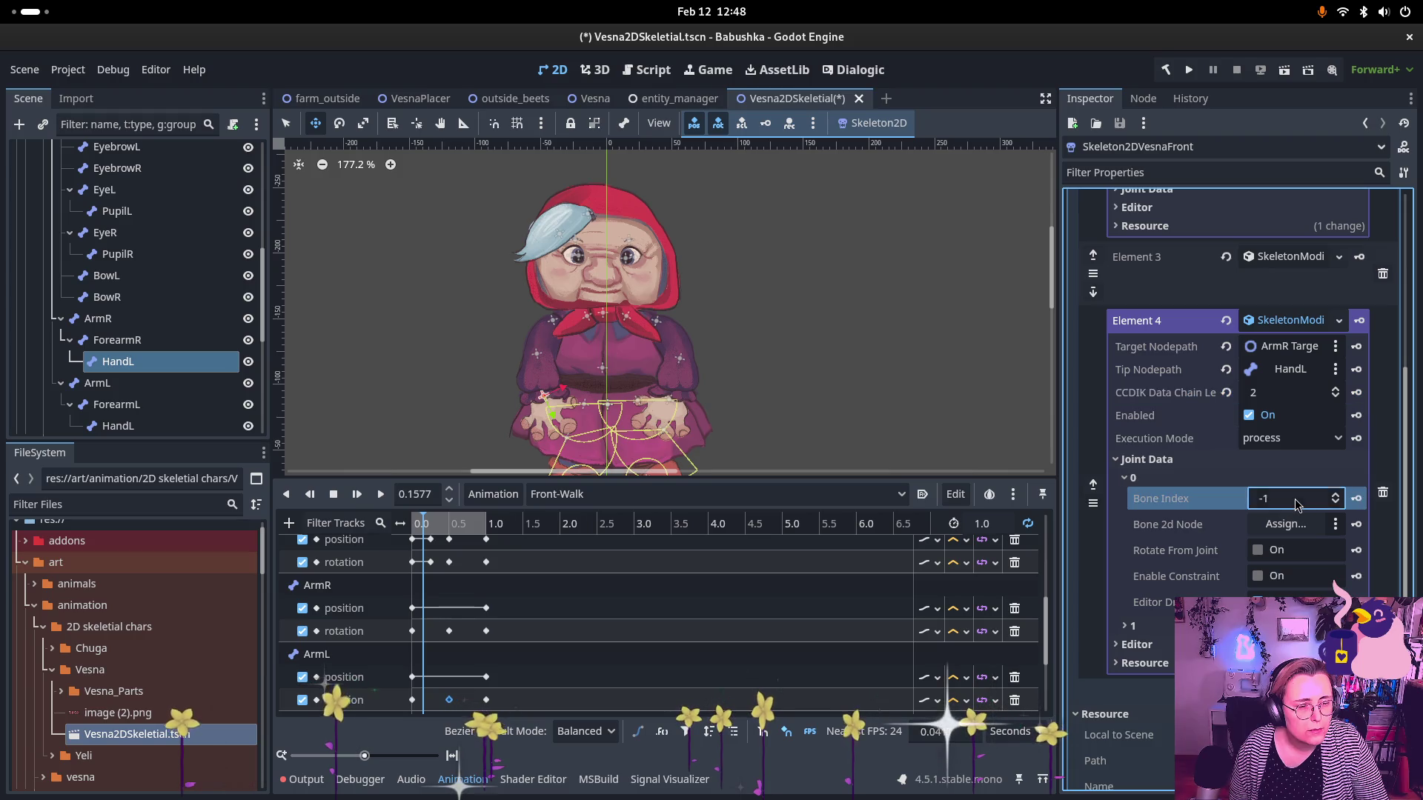
left_click(1295, 503)
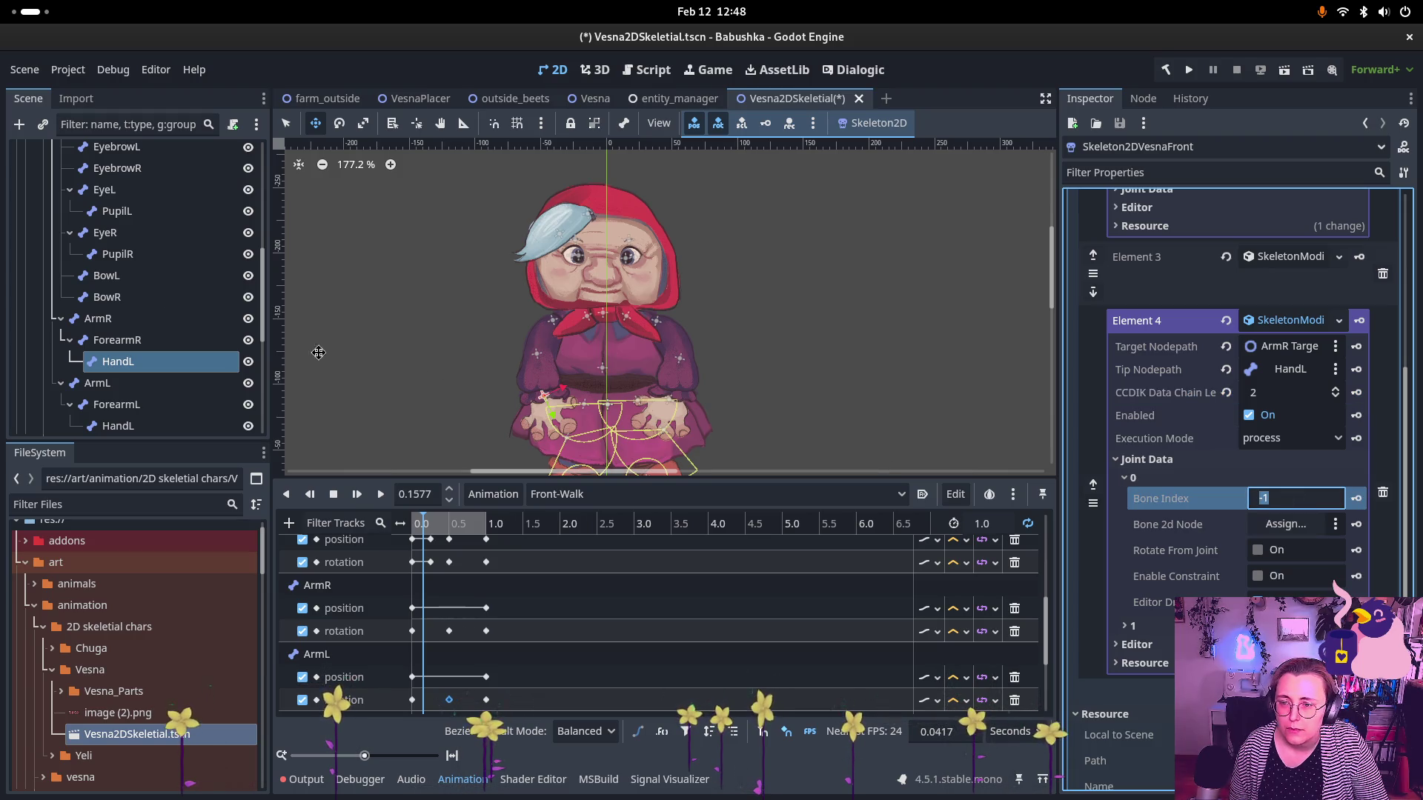
scroll(113, 311, "up", 3)
scroll(113, 311, "up", 2)
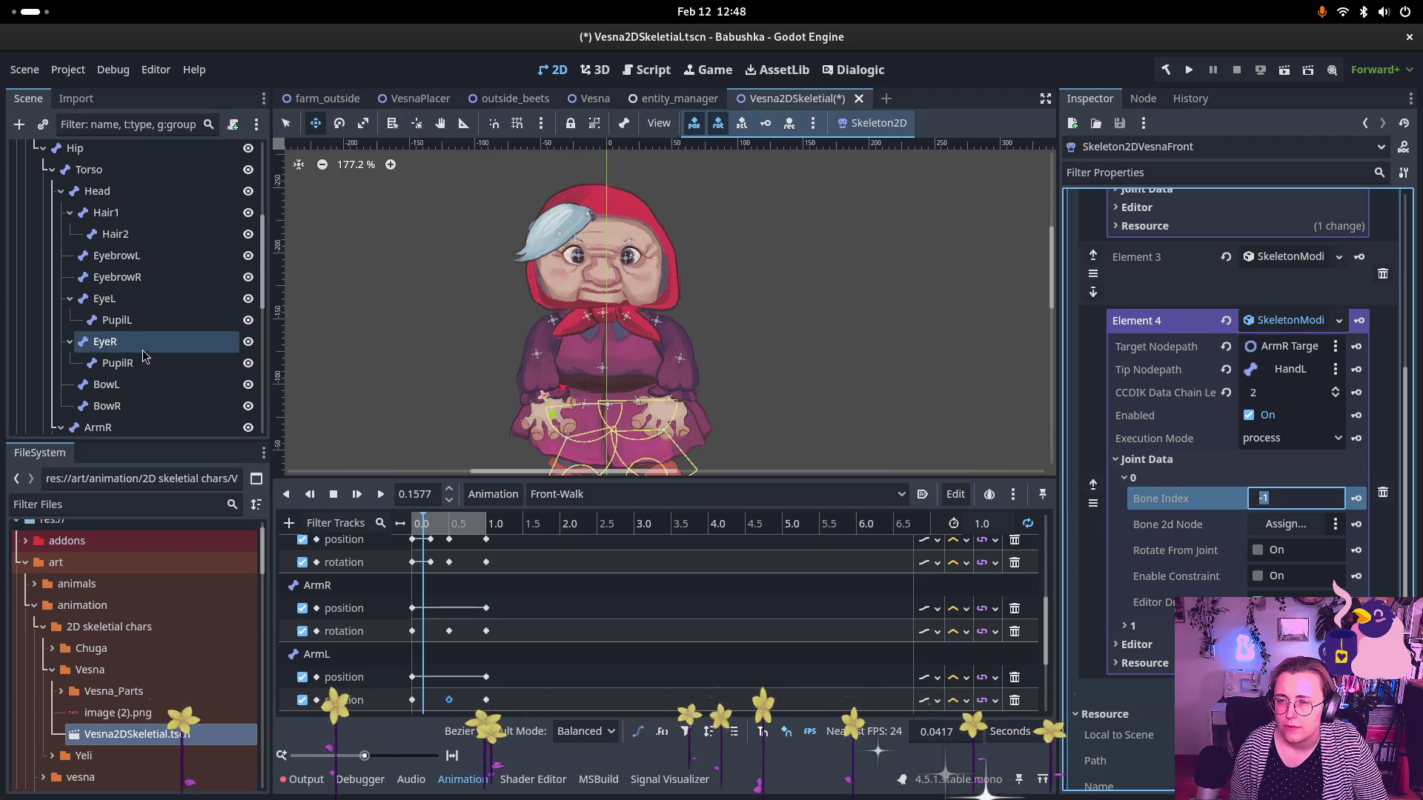
scroll(144, 385, "down", 2)
mouse_move(137, 402)
left_mouse_down()
mouse_move(1155, 437)
mouse_move(1280, 531)
left_mouse_up()
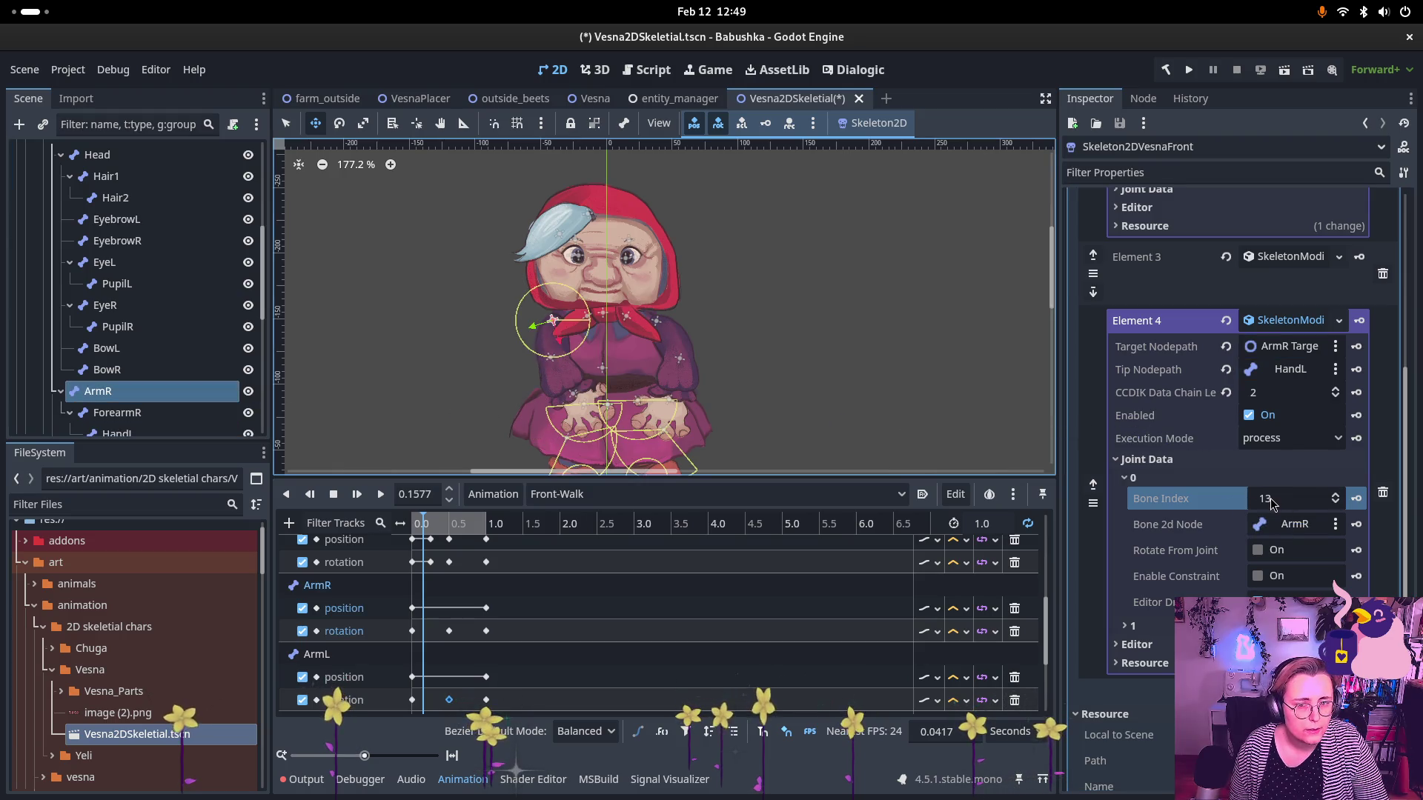
- Expand Element 2's left-foot joint 0 settings for reference
scroll(1271, 504, "down", 2)
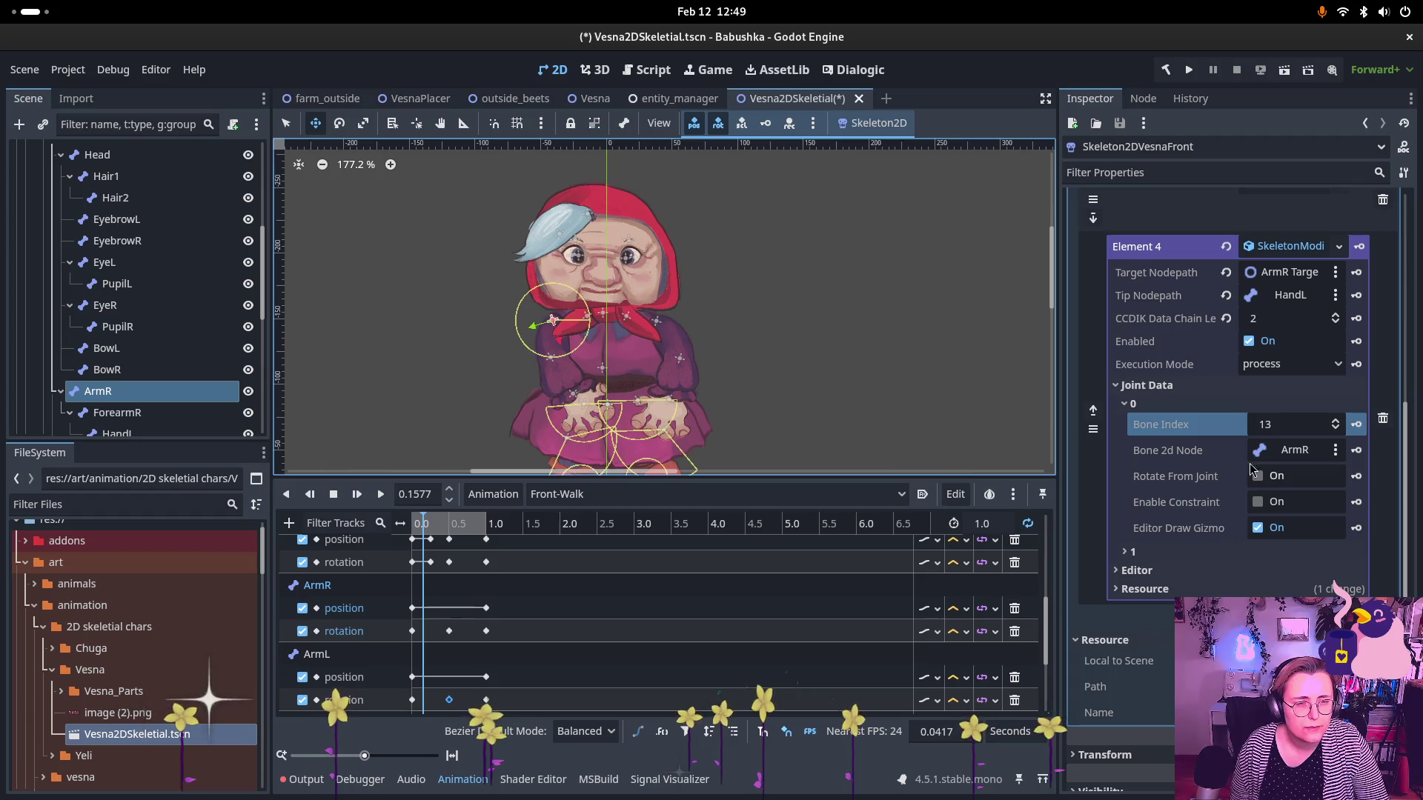
scroll(1251, 428, "up", 6)
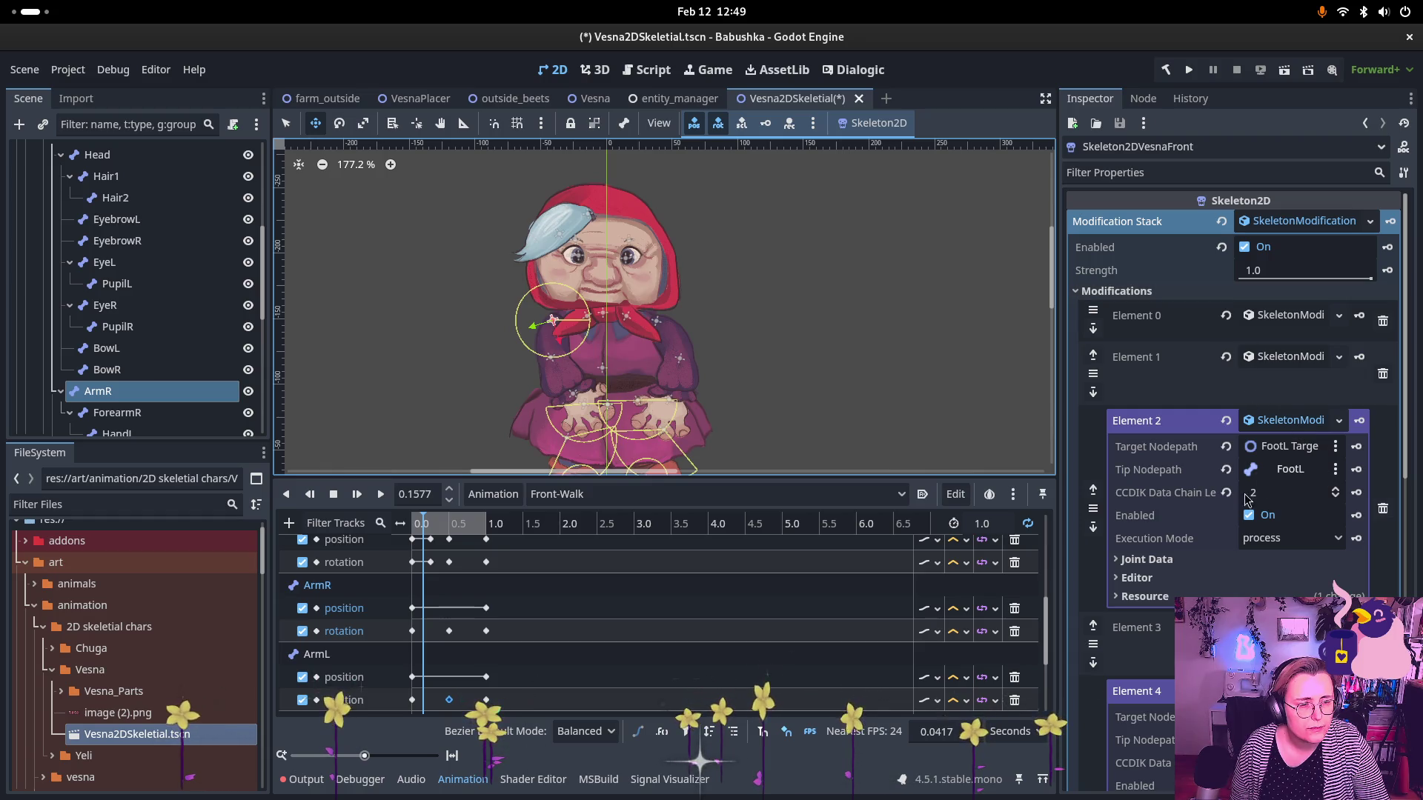
left_click(1252, 558)
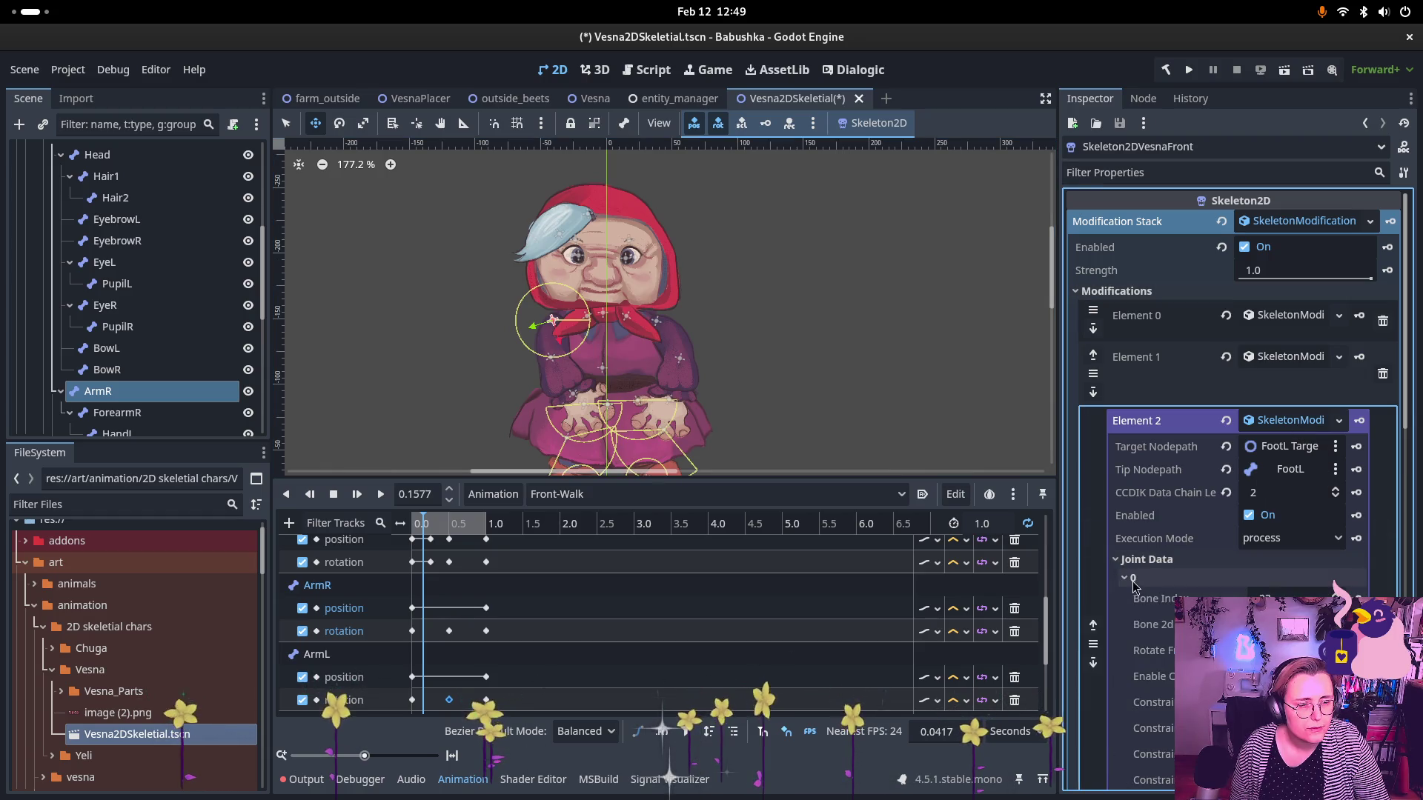
left_click(1132, 578)
- Compare Element 2's joint settings with Element 4's ArmR joint 0, its constraint enabled at minimum 0.0
scroll(1197, 536, "down", 2)
scroll(1197, 536, "down", 2)
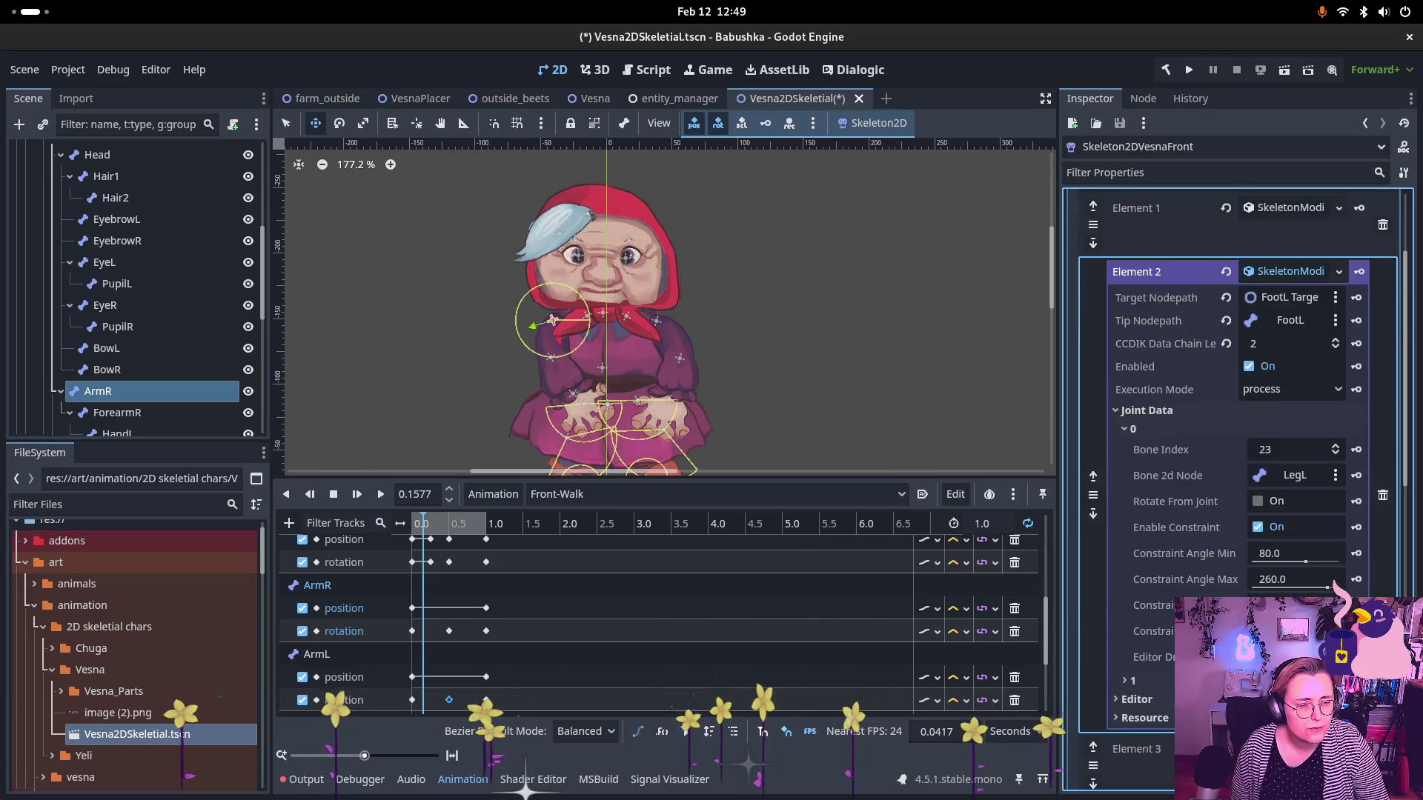
scroll(1197, 536, "down", 2)
scroll(1197, 536, "down", 1)
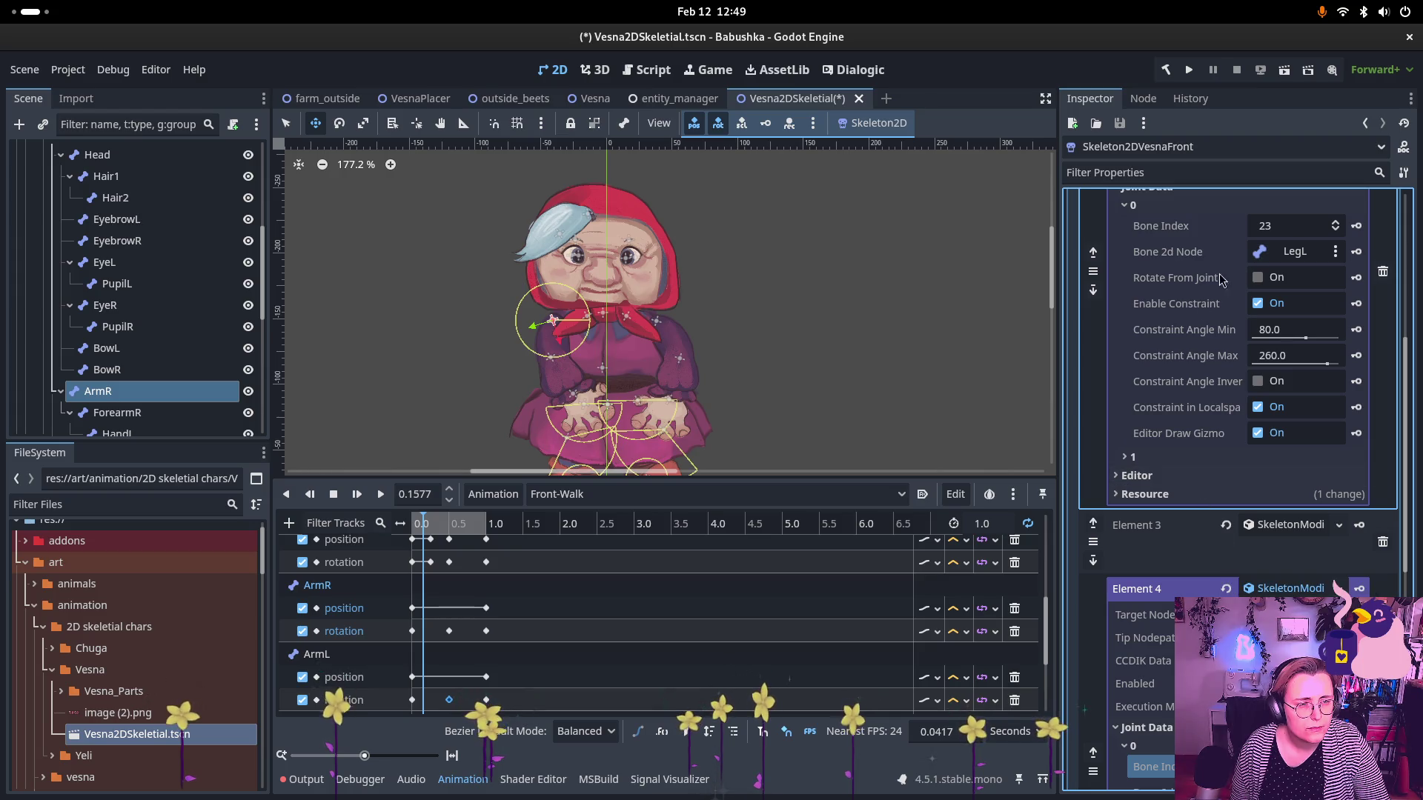
scroll(1209, 495, "down", 2)
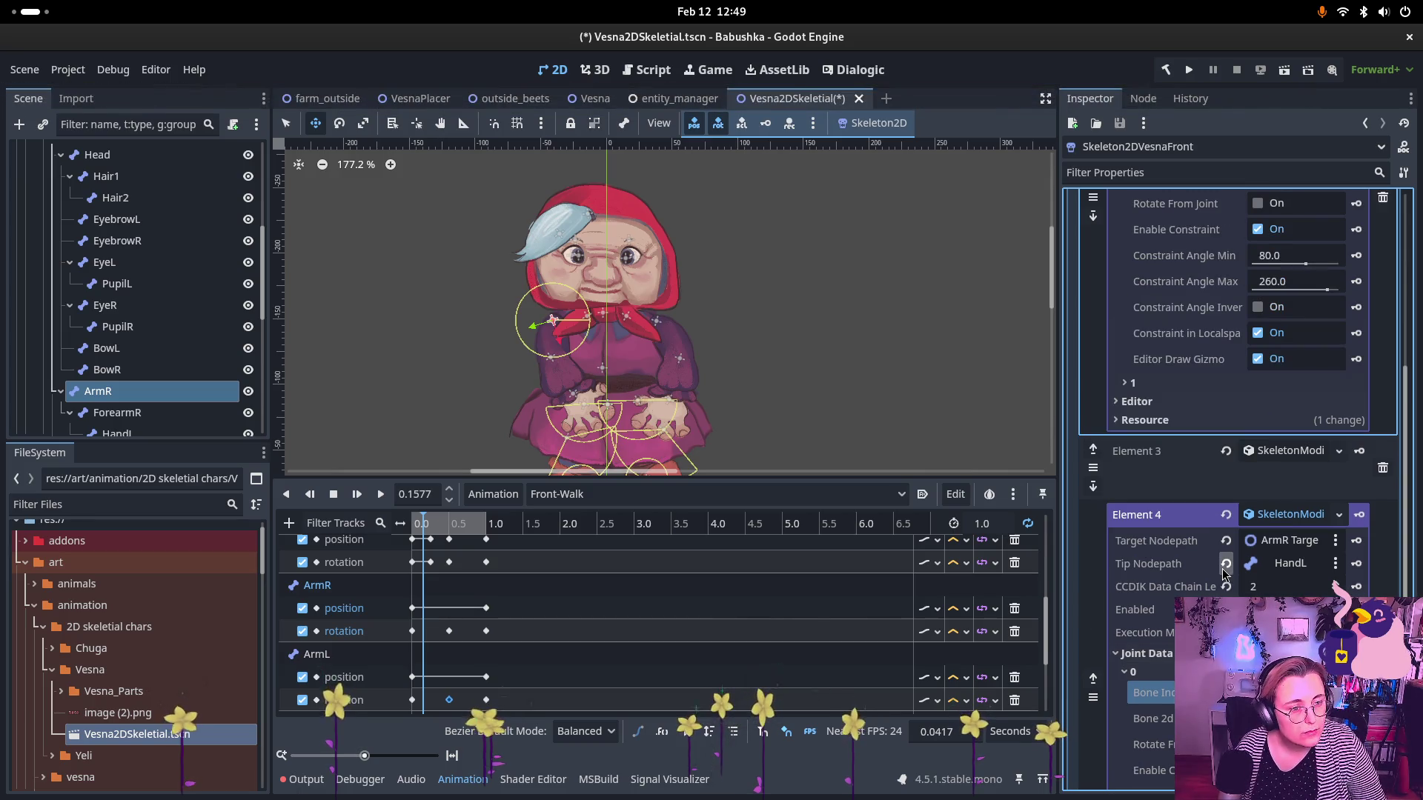
scroll(1258, 540, "up", 3)
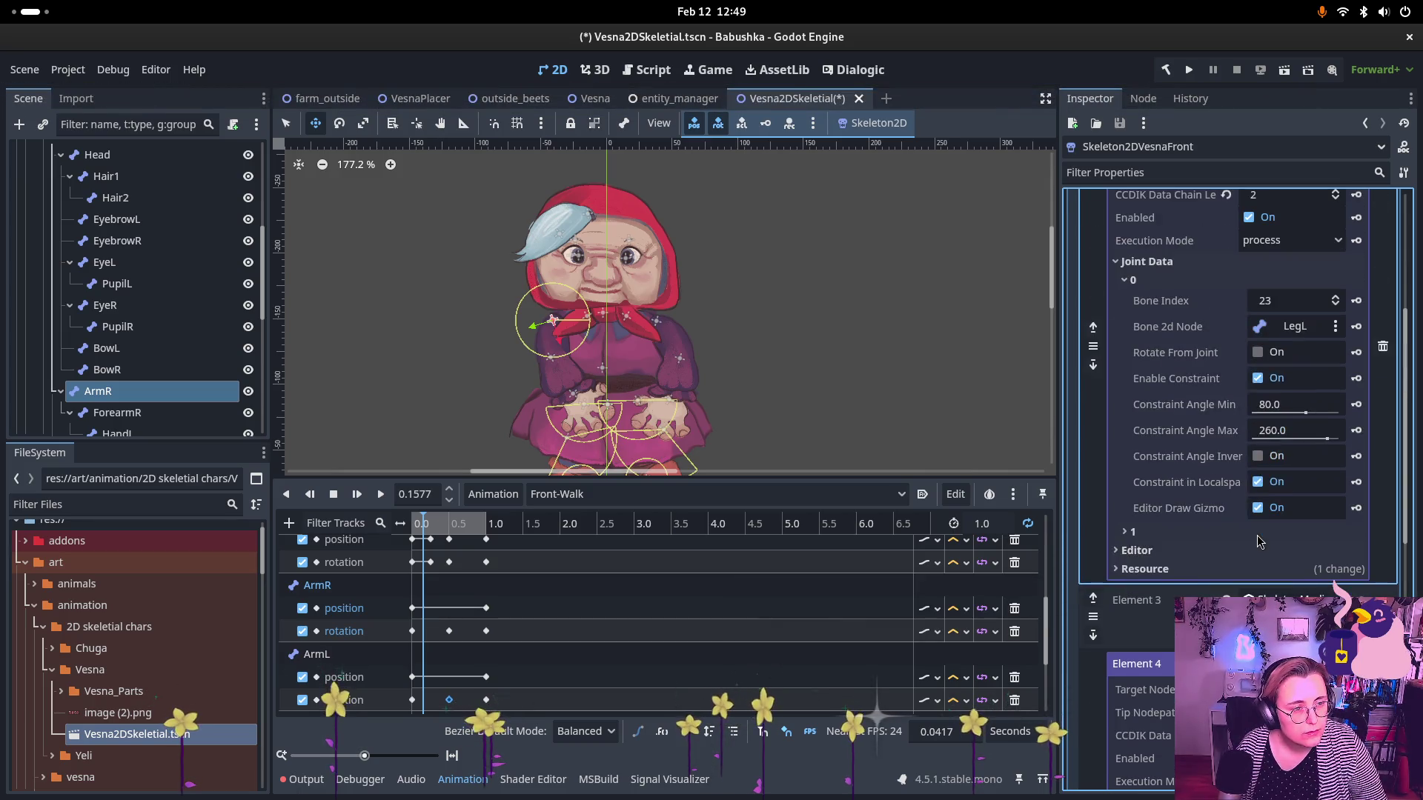
scroll(1258, 541, "up", 2)
scroll(1257, 541, "down", 2)
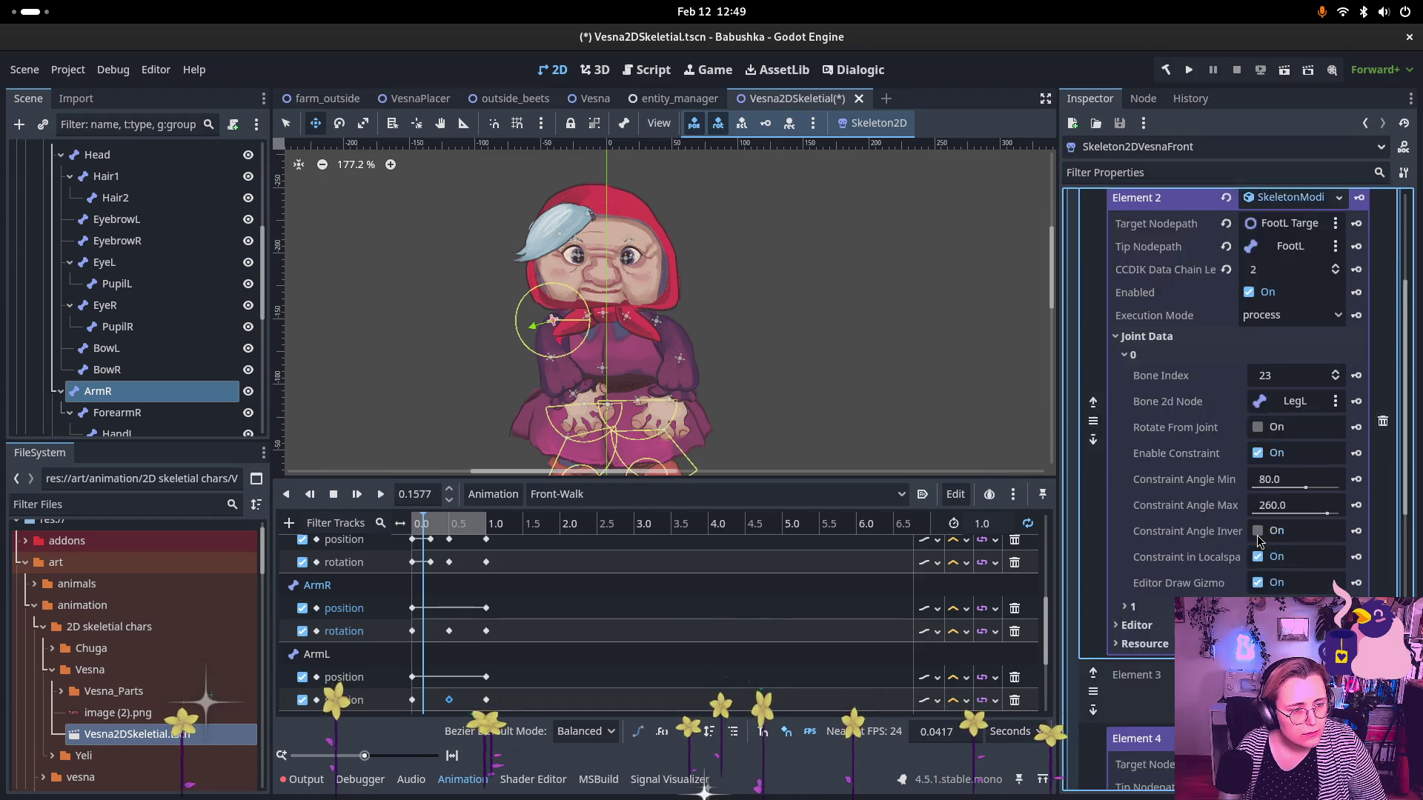
scroll(1257, 541, "down", 2)
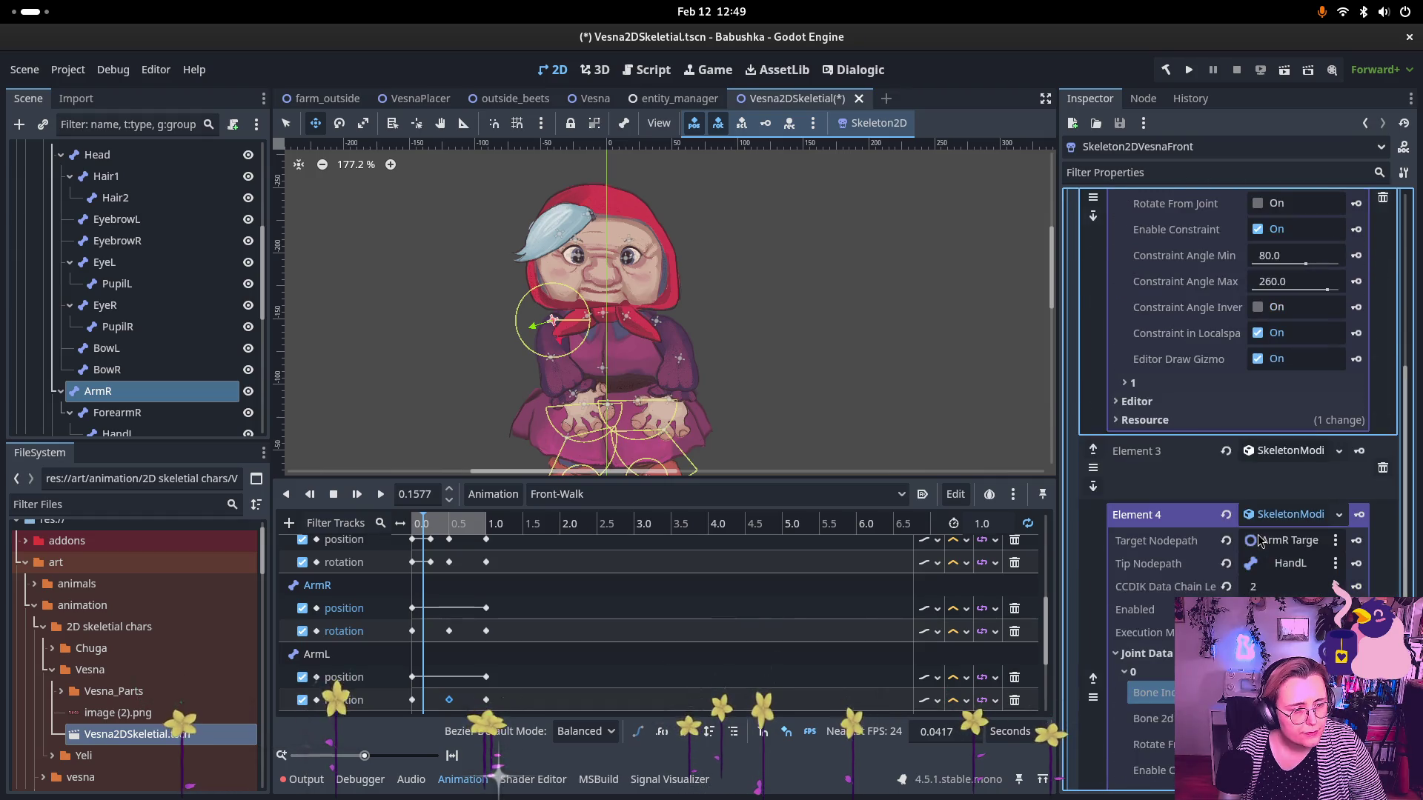
scroll(1257, 541, "up", 1)
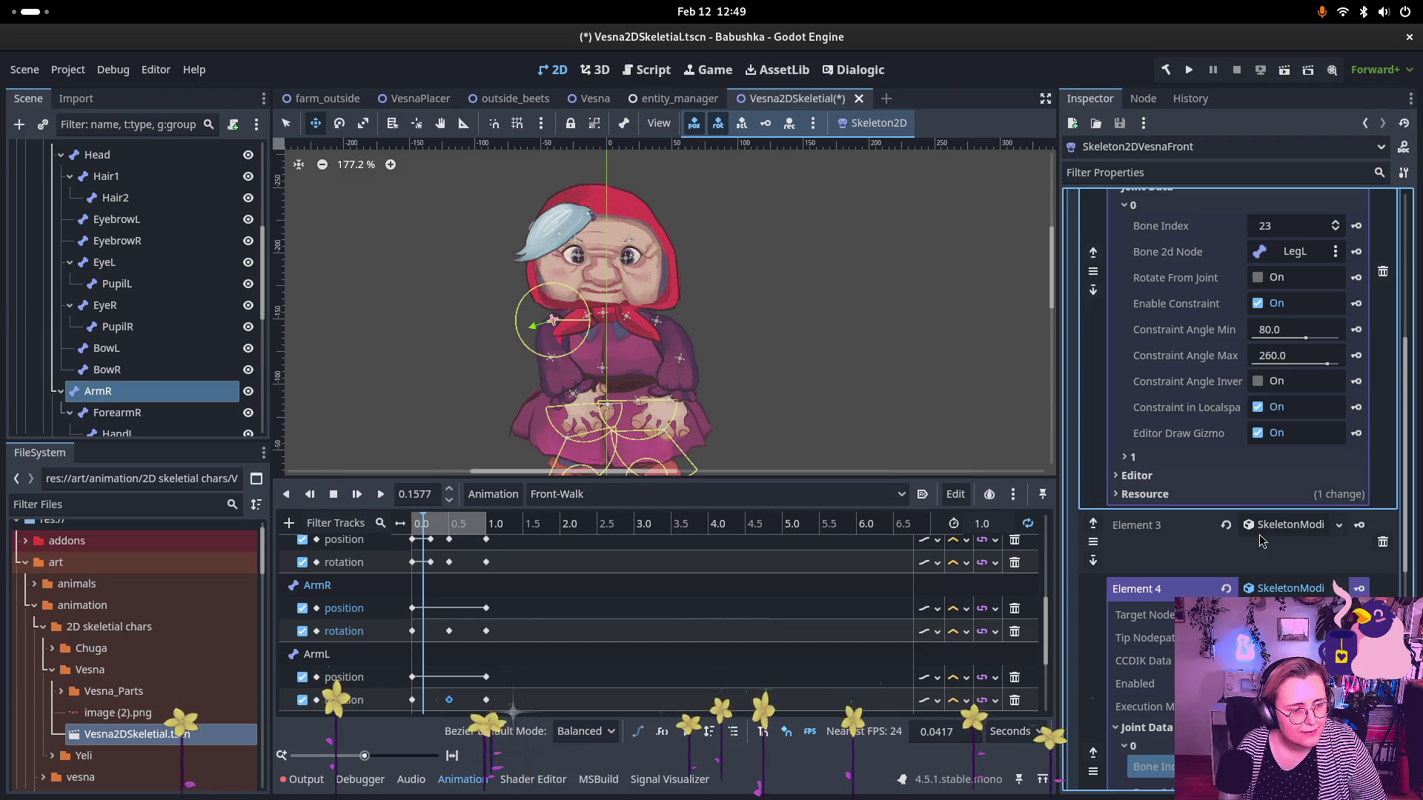
scroll(1262, 541, "down", 2)
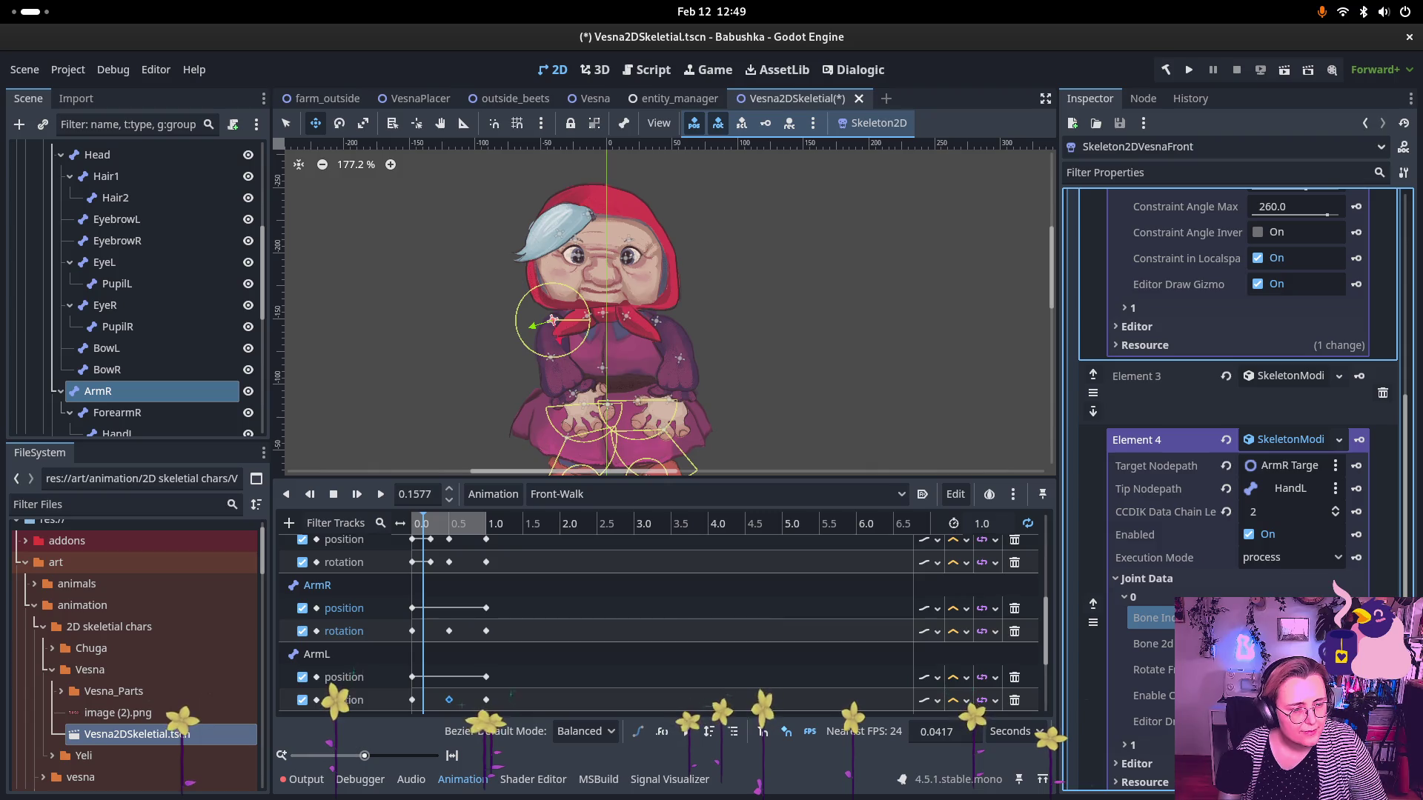
scroll(1295, 562, "up", 5)
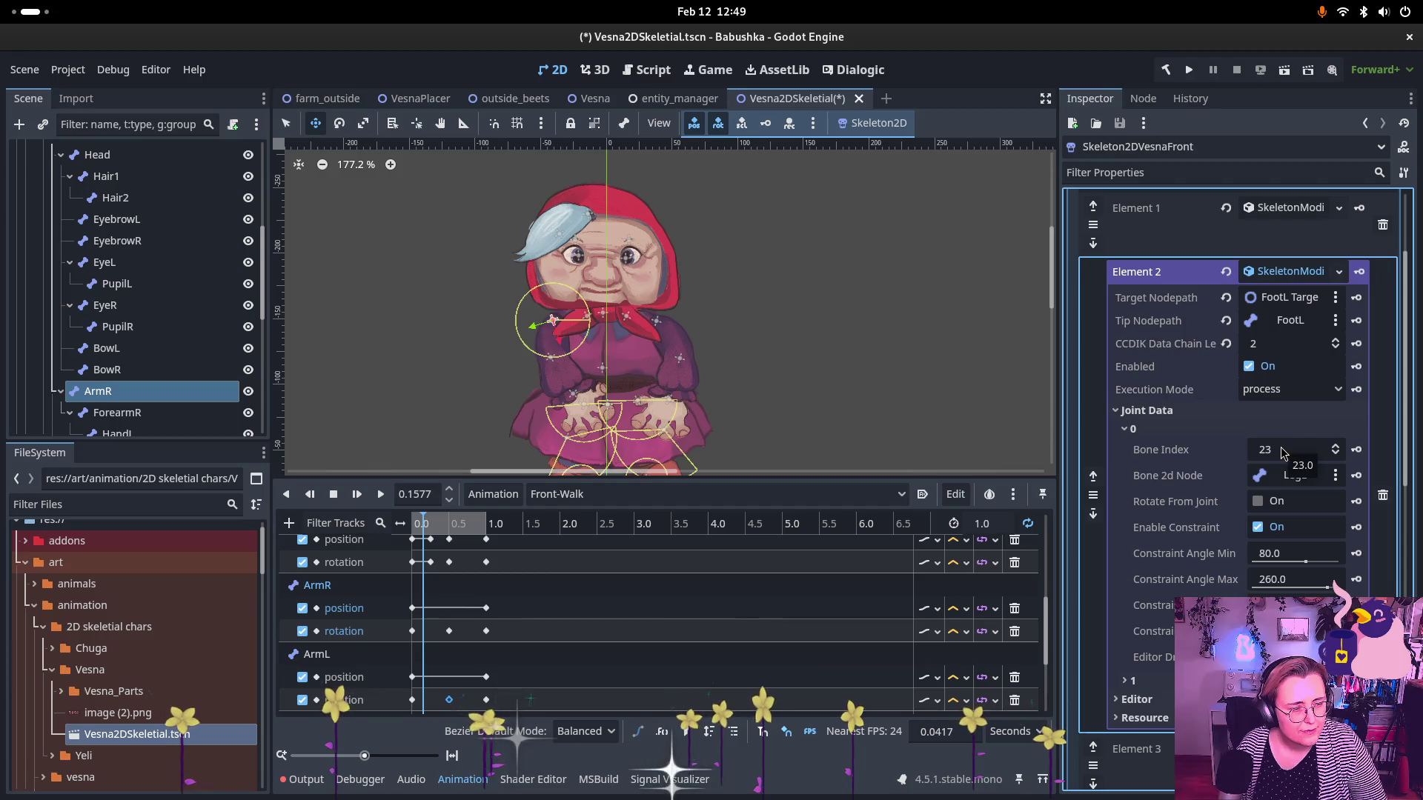
scroll(1269, 539, "down", 5)
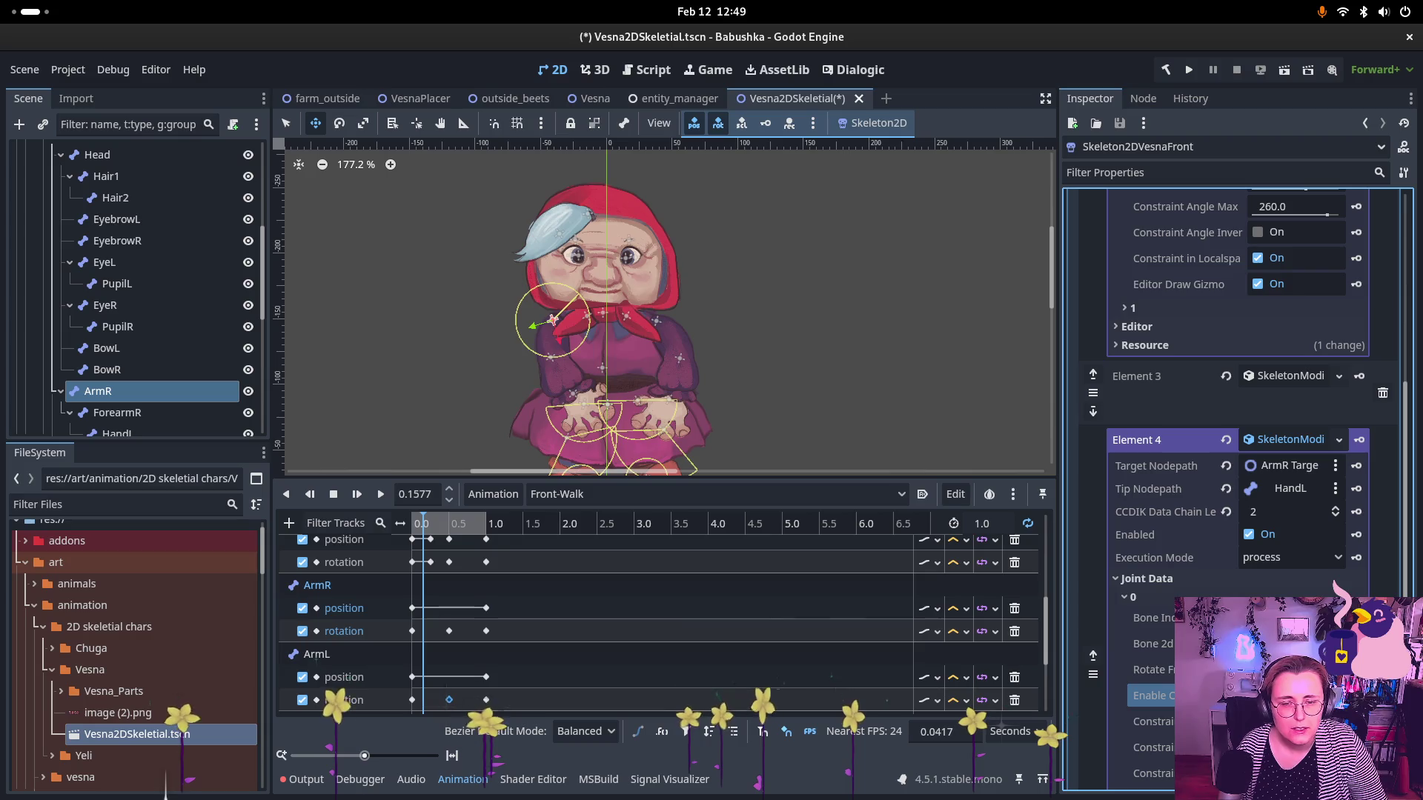
scroll(1269, 539, "down", 2)
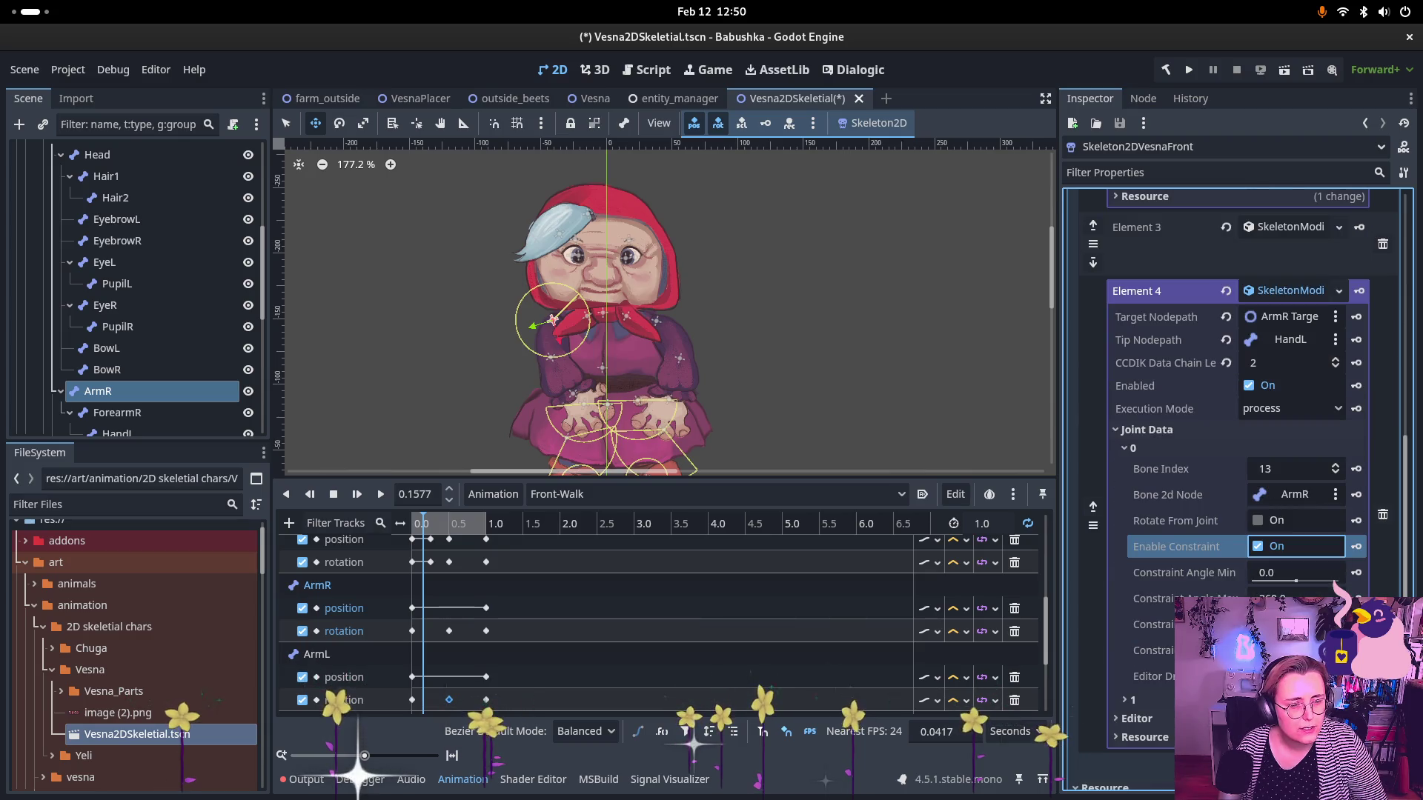
scroll(1268, 539, "up", 2)
scroll(1269, 539, "up", 3)
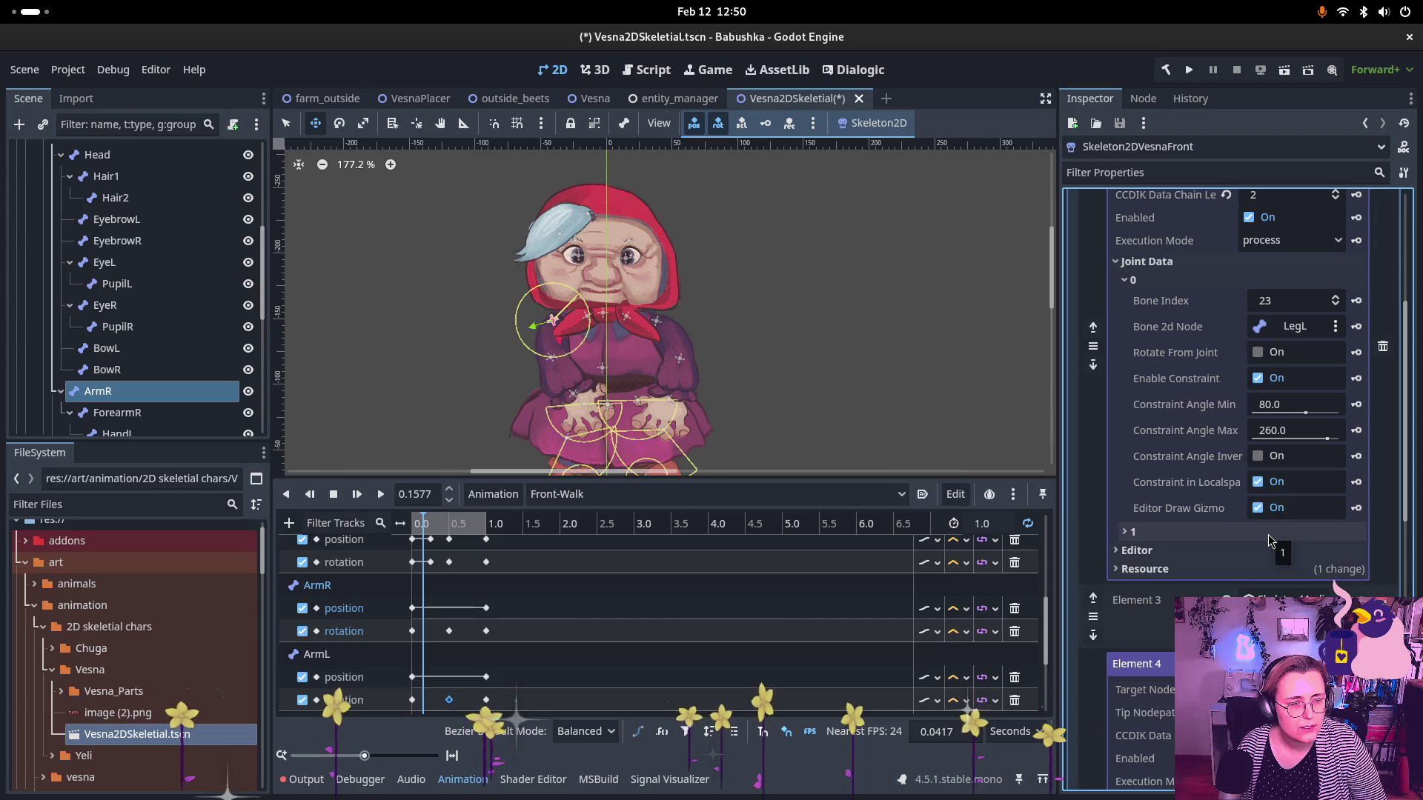
scroll(1268, 537, "down", 4)
scroll(1269, 539, "down", 1)
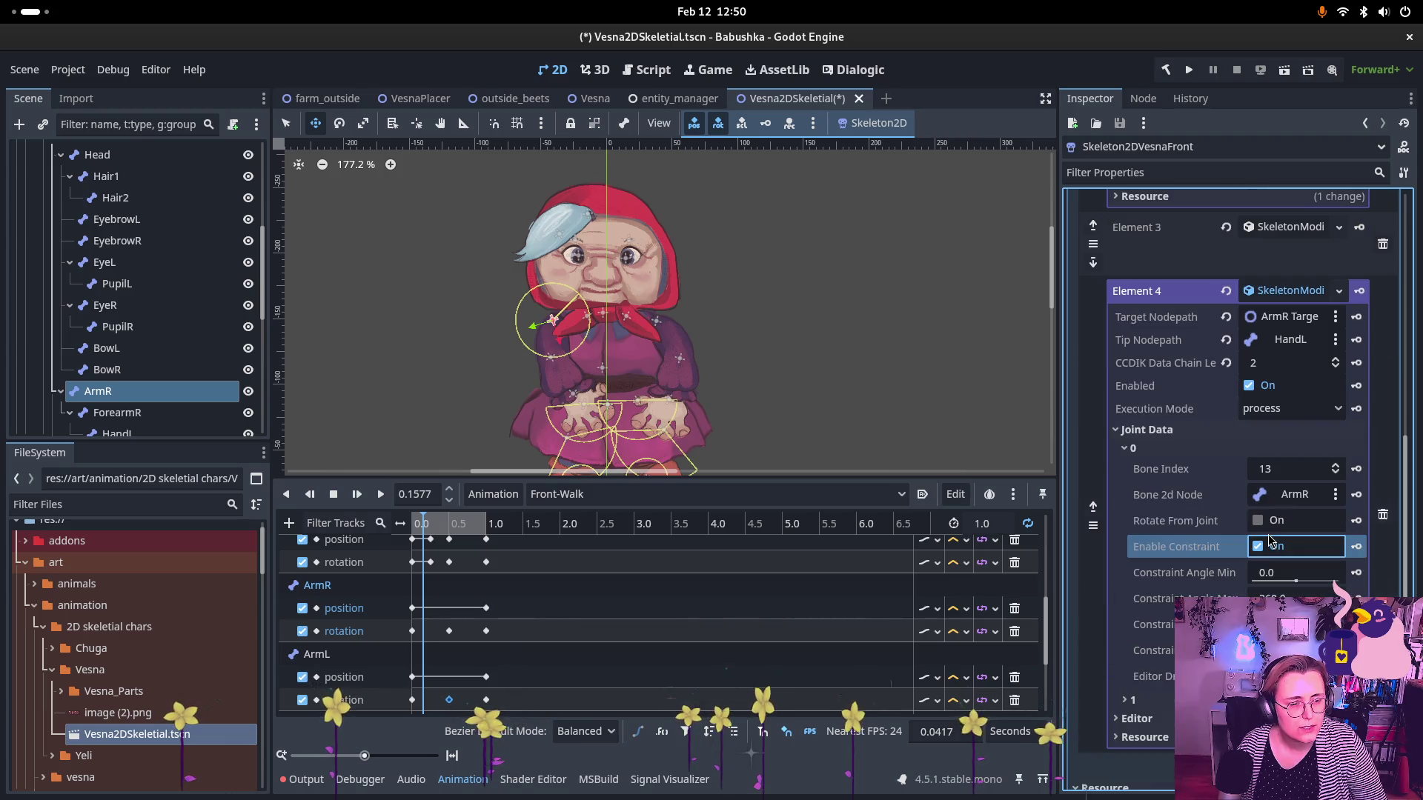
- Assign ForearmR, index 14, to Element 4's joint 1 and enable its angle constraint
left_click(1126, 452)
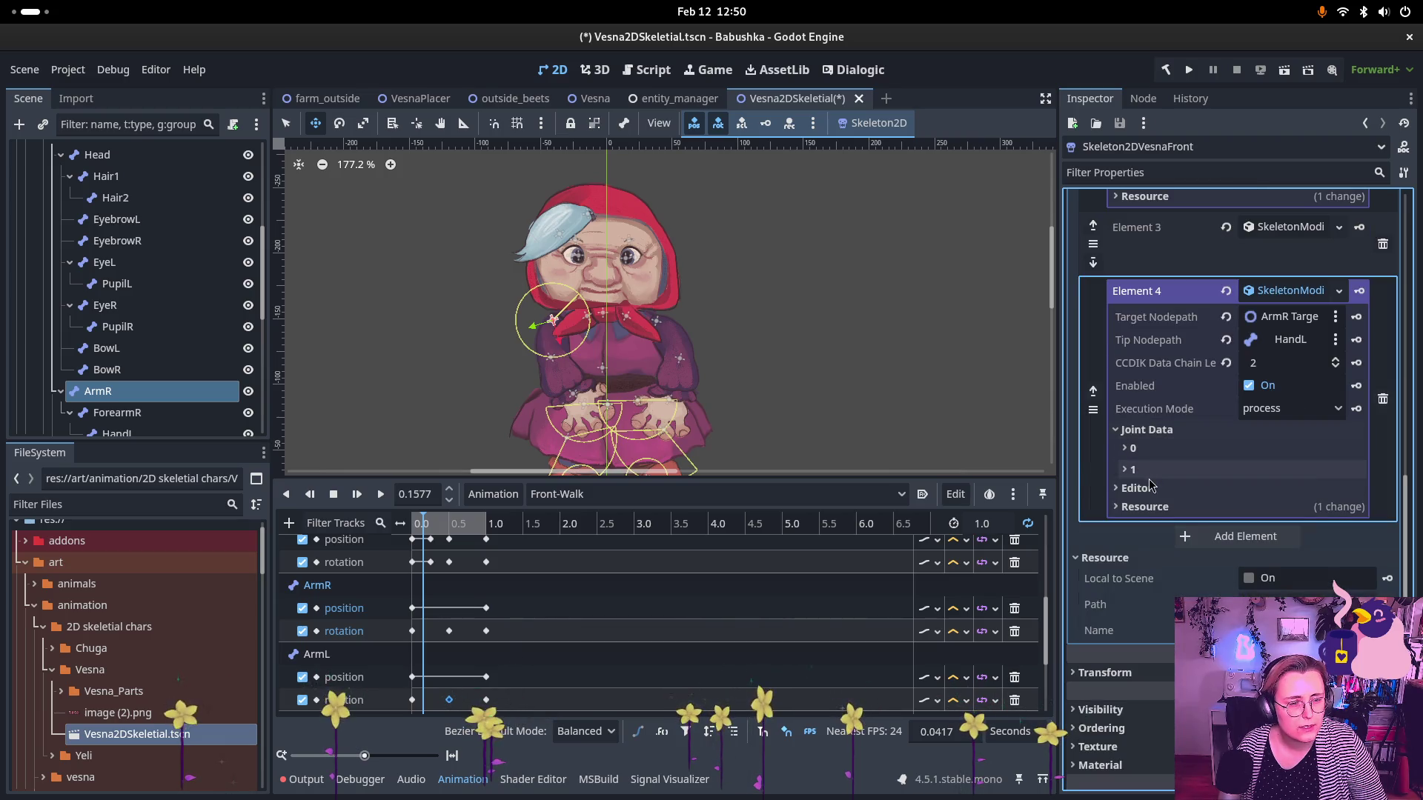
left_click(1134, 469)
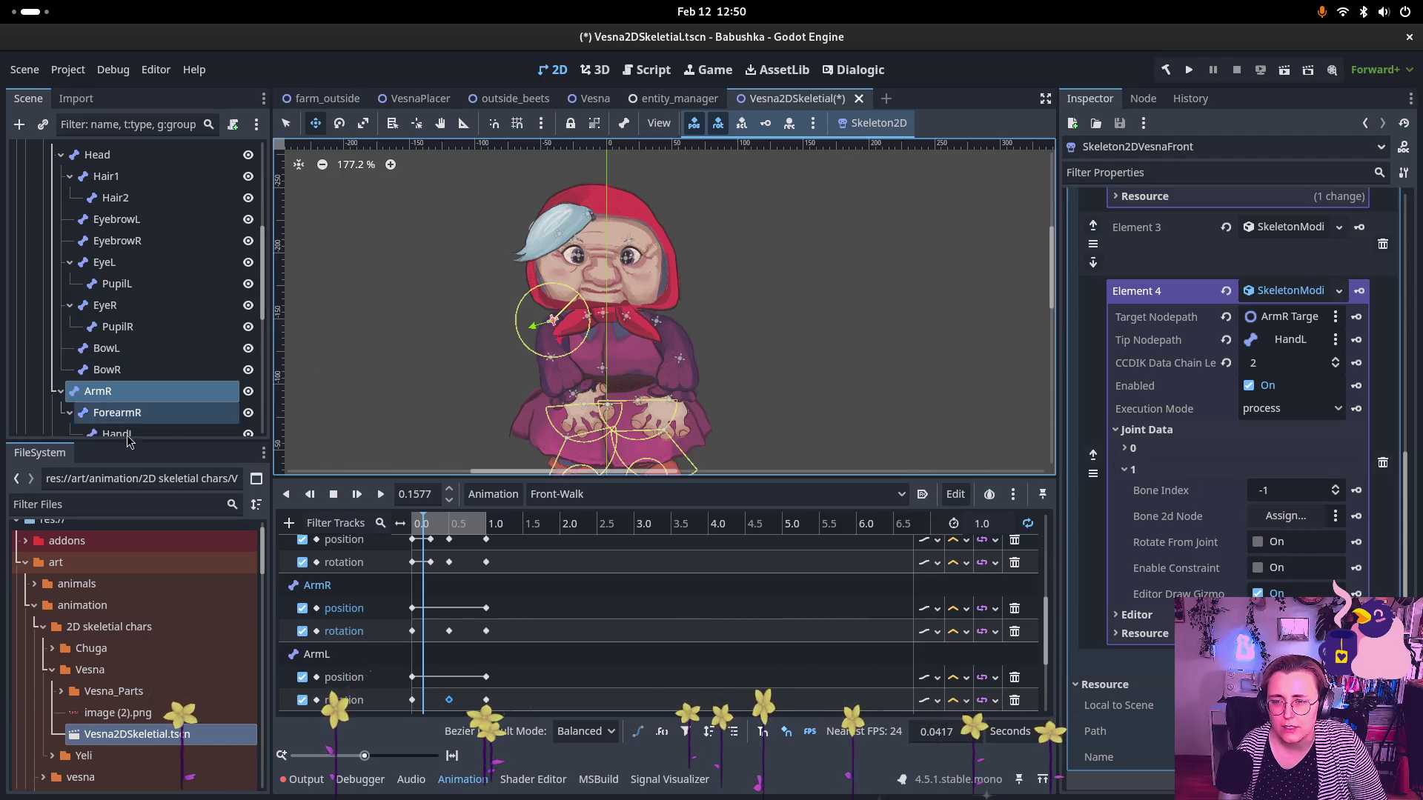
mouse_move(119, 411)
left_mouse_down()
mouse_move(1052, 539)
mouse_move(1302, 516)
left_mouse_up()
left_click(1265, 572)
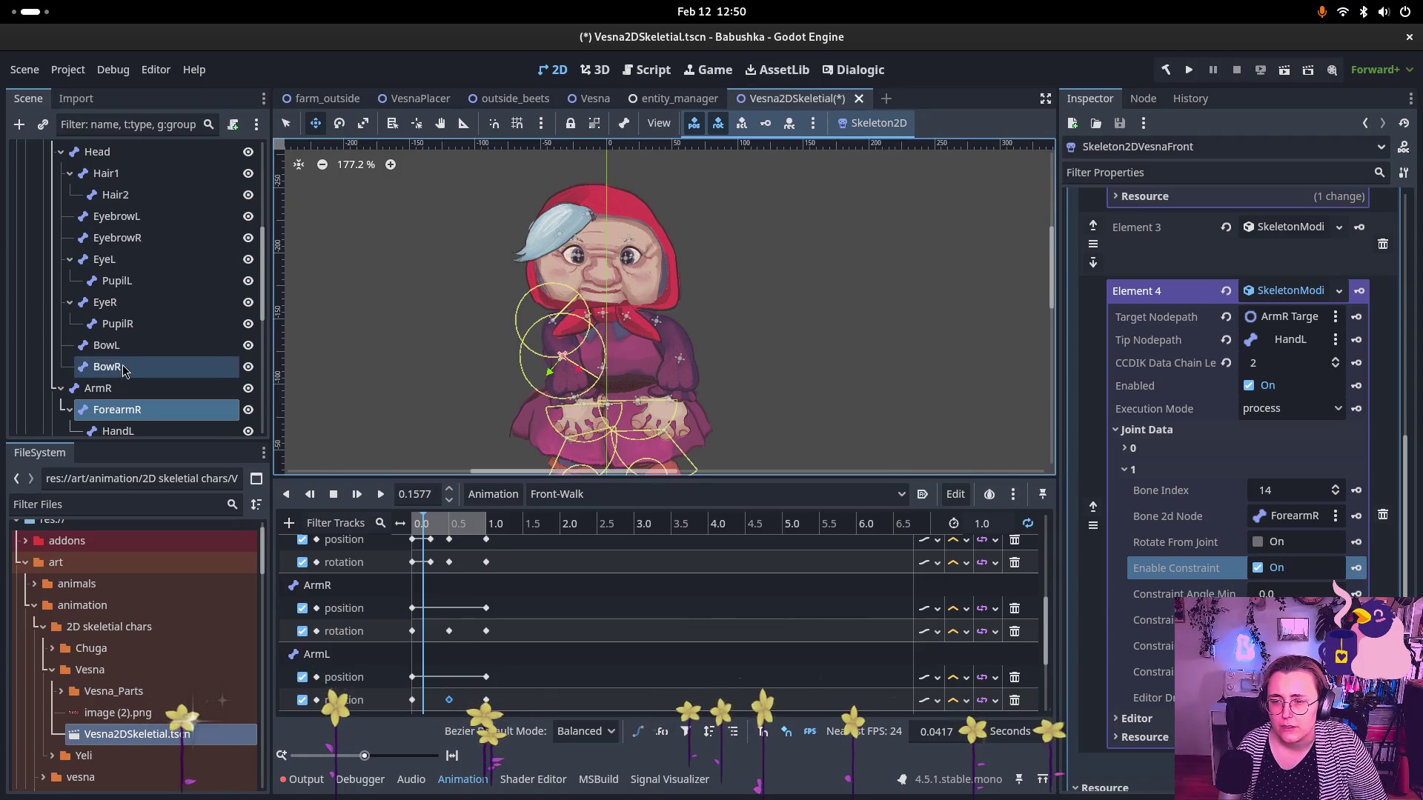
scroll(132, 378, "down", 5)
scroll(133, 378, "down", 5)
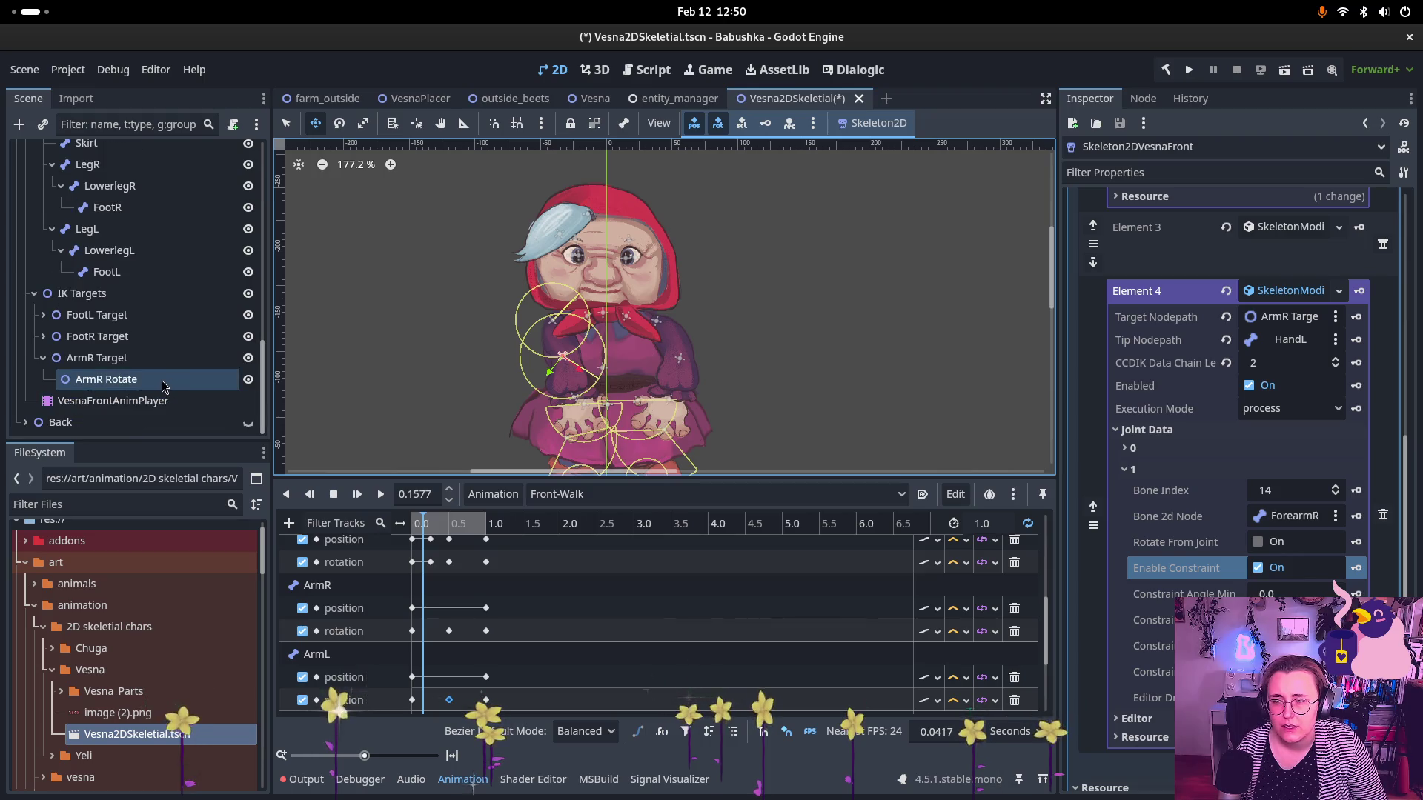
- Drag ArmR Target up and to the left on the canvas to test the right-arm IK
left_click(112, 357)
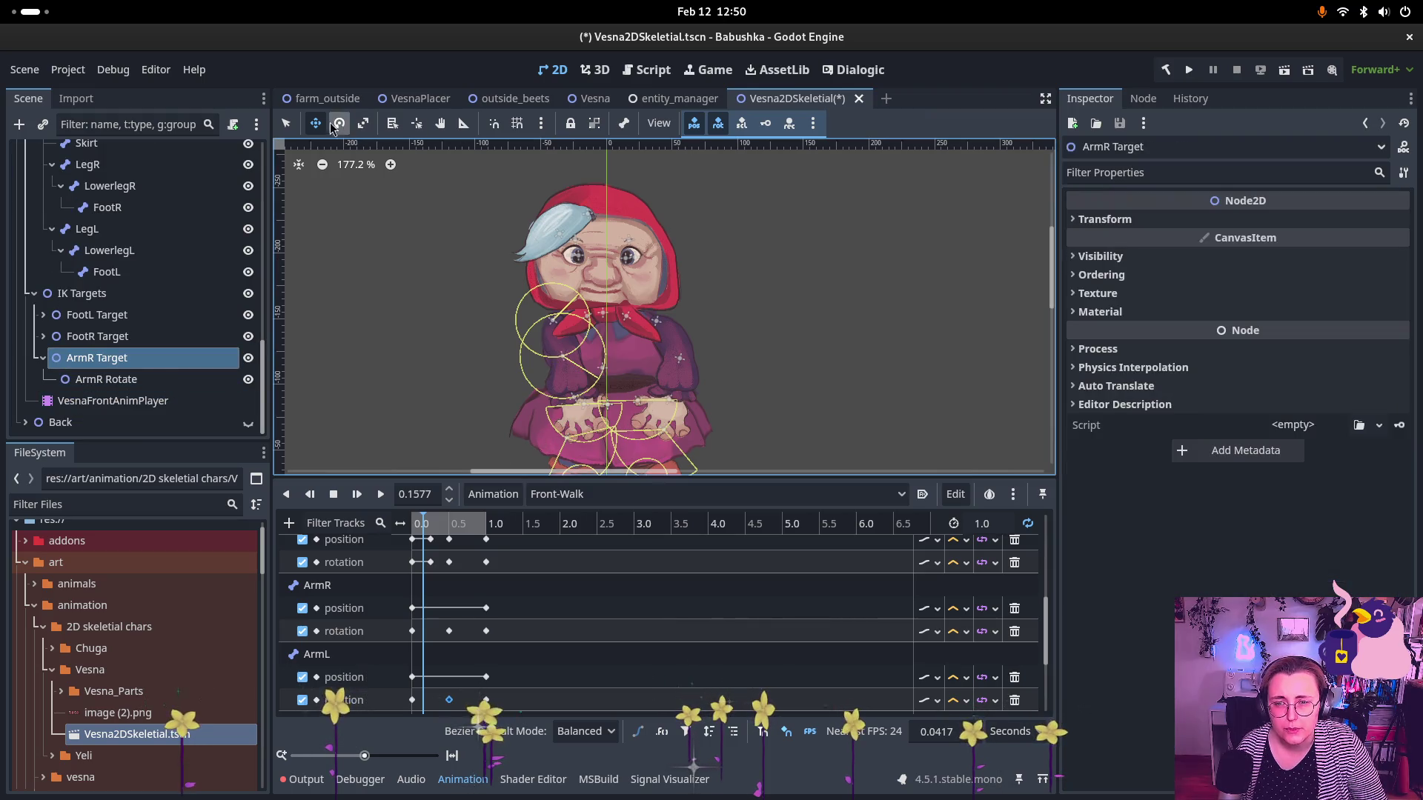
mouse_move(580, 409)
left_mouse_down()
mouse_move(571, 423)
mouse_move(585, 418)
left_mouse_up()
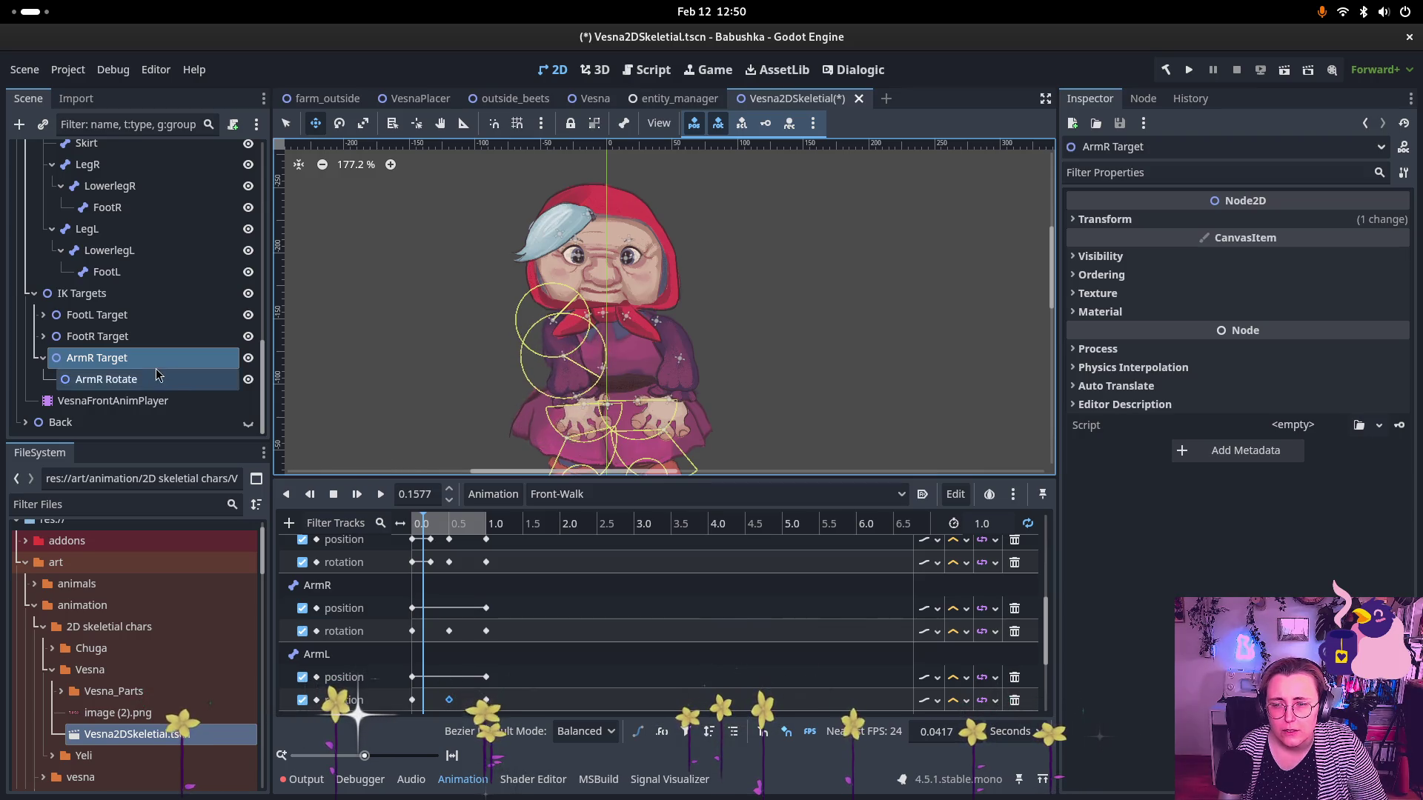
left_click(156, 364)
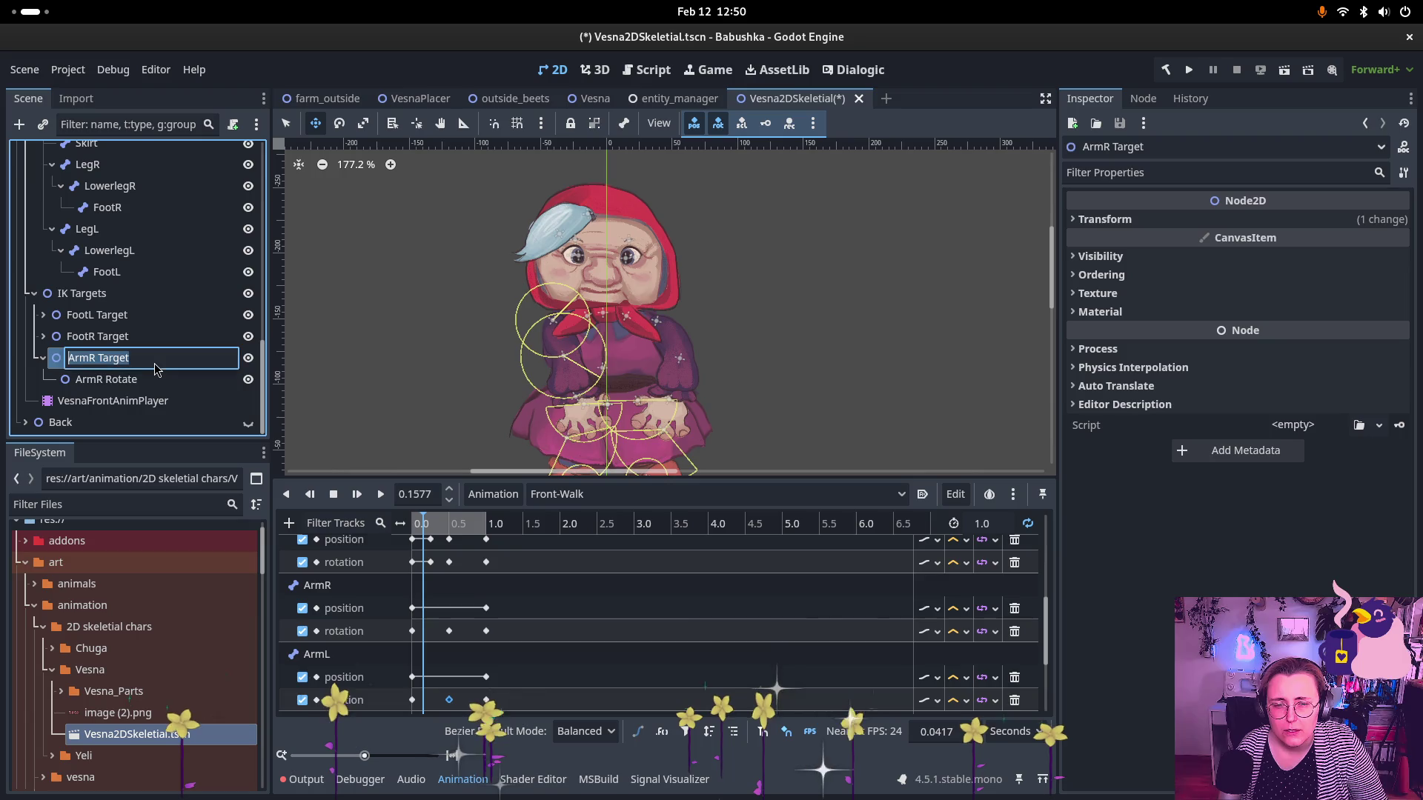
double_click(53, 367)
scroll(688, 394, "up", 3)
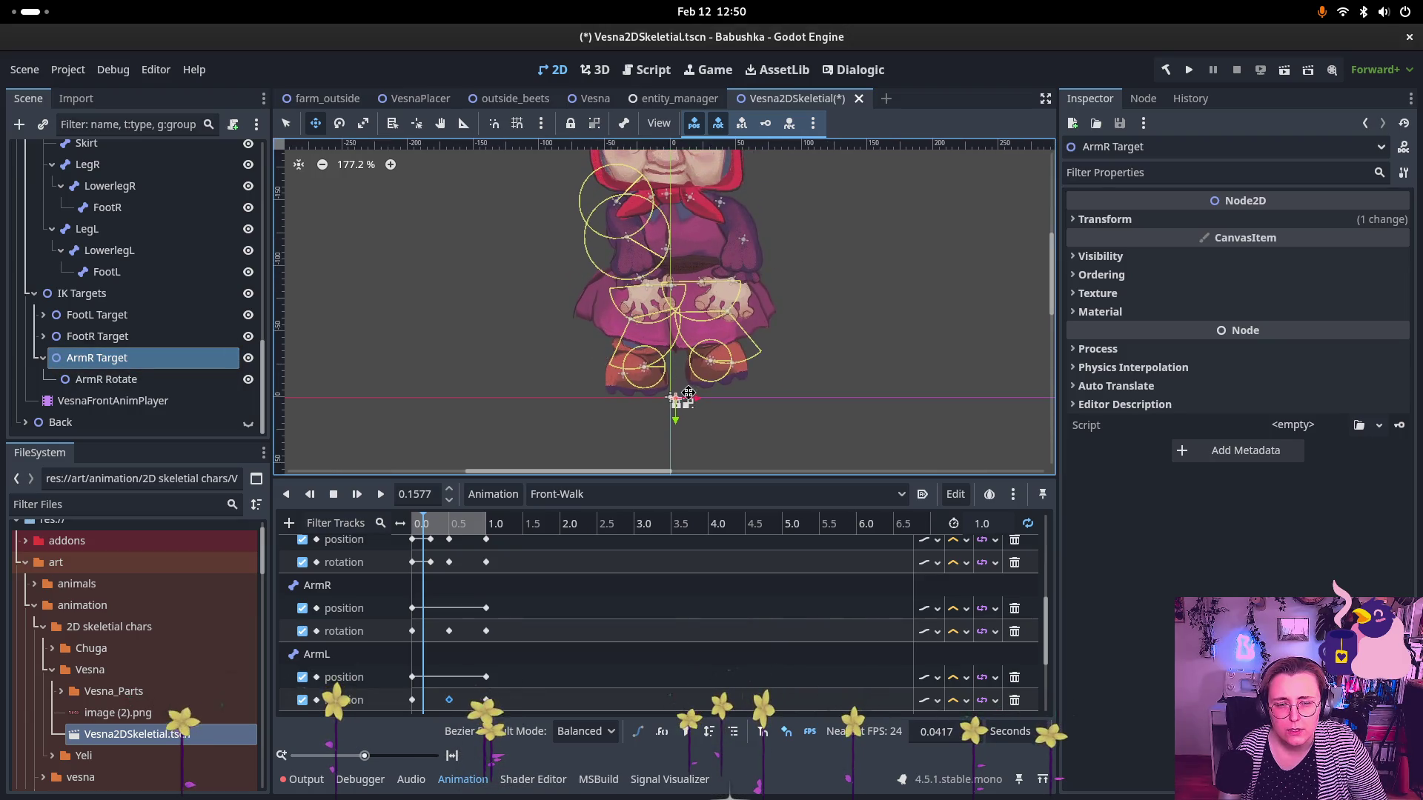
mouse_move(675, 394)
left_mouse_down()
mouse_move(630, 271)
mouse_move(678, 272)
mouse_move(547, 294)
mouse_move(508, 222)
mouse_move(729, 255)
mouse_move(593, 300)
mouse_move(609, 305)
left_mouse_up()
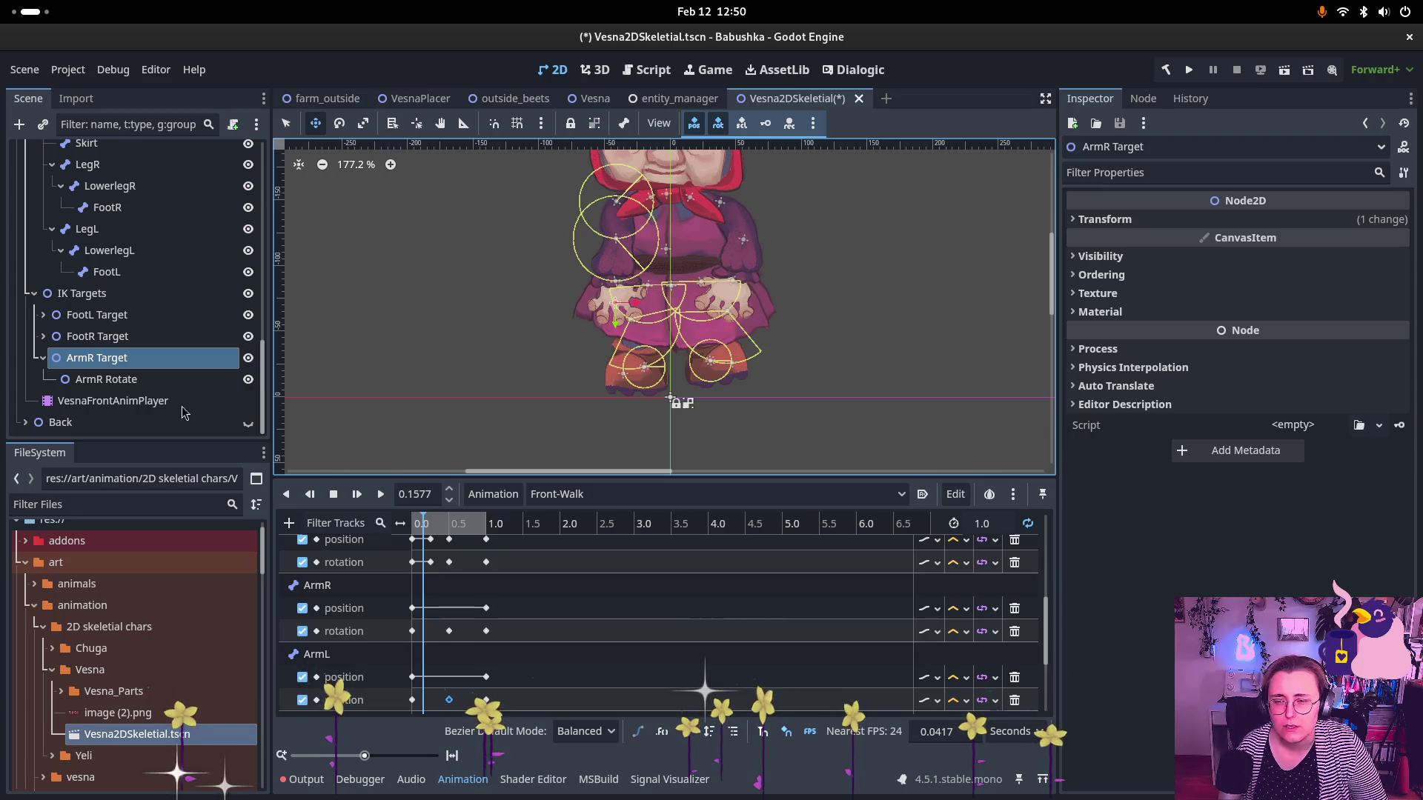
scroll(144, 296, "up", 6)
- In Skeleton2DVesnaFront's CCDIK modification, drag the ForearmR joint's minimum constraint angle below zero
scroll(144, 296, "up", 3)
left_click(140, 295)
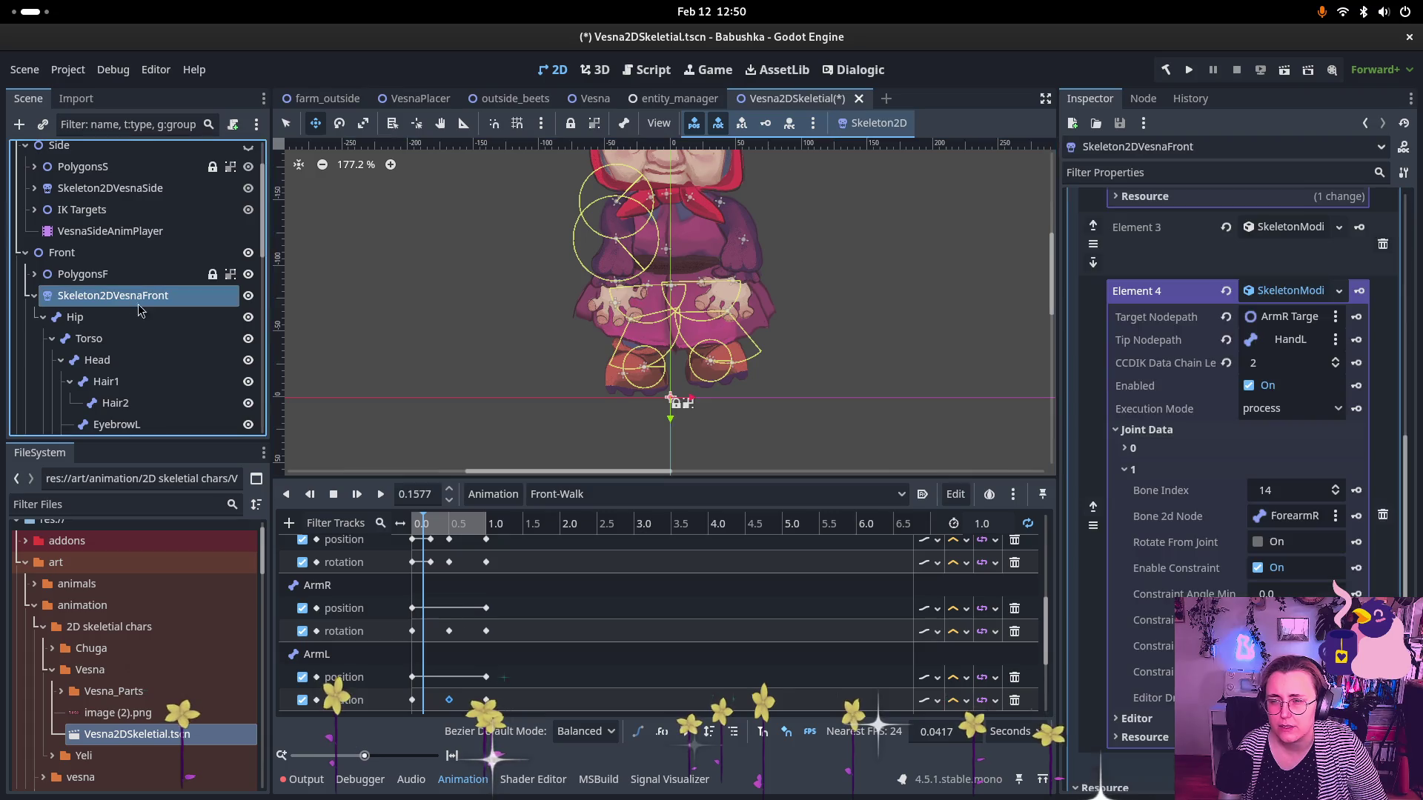
scroll(1299, 483, "down", 2)
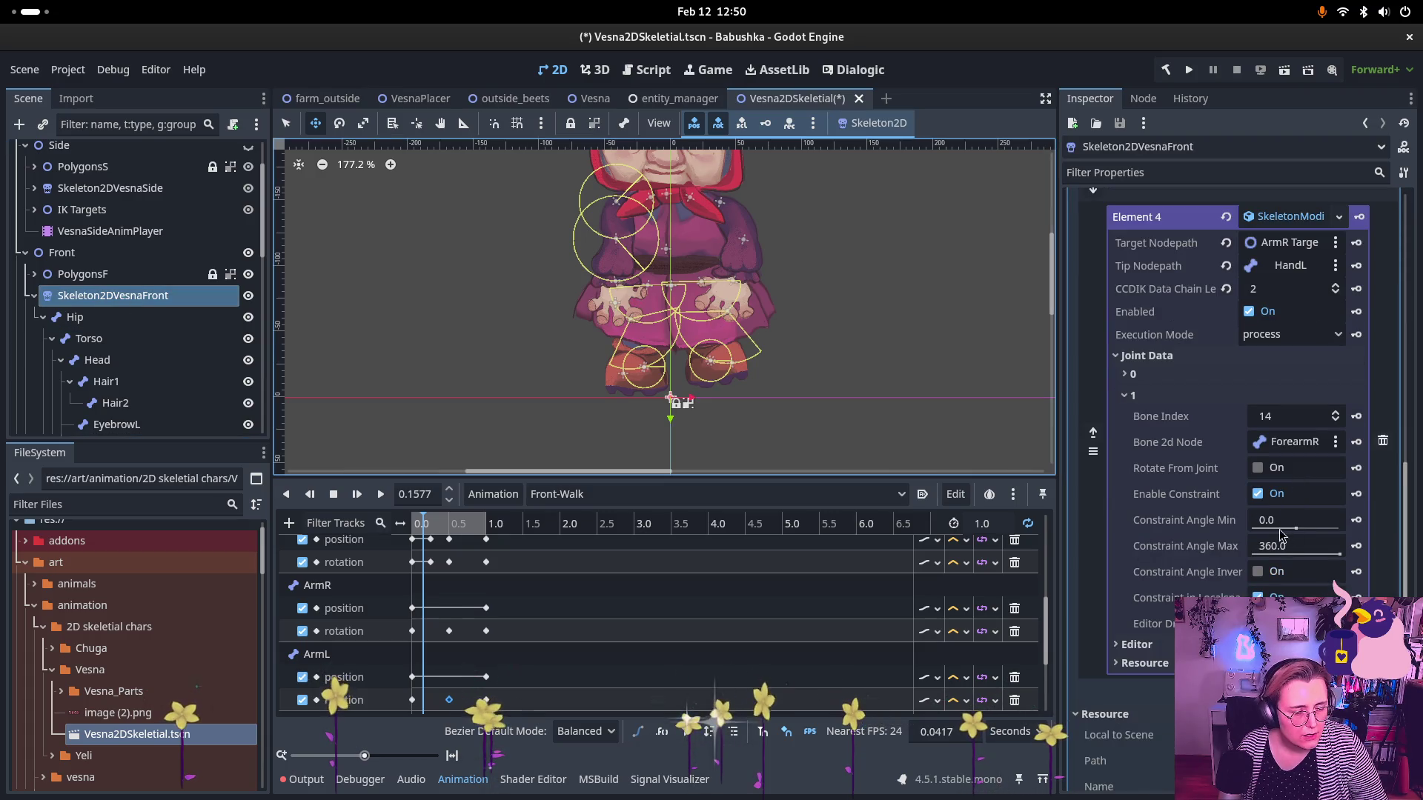
scroll(1264, 415, "up", 10)
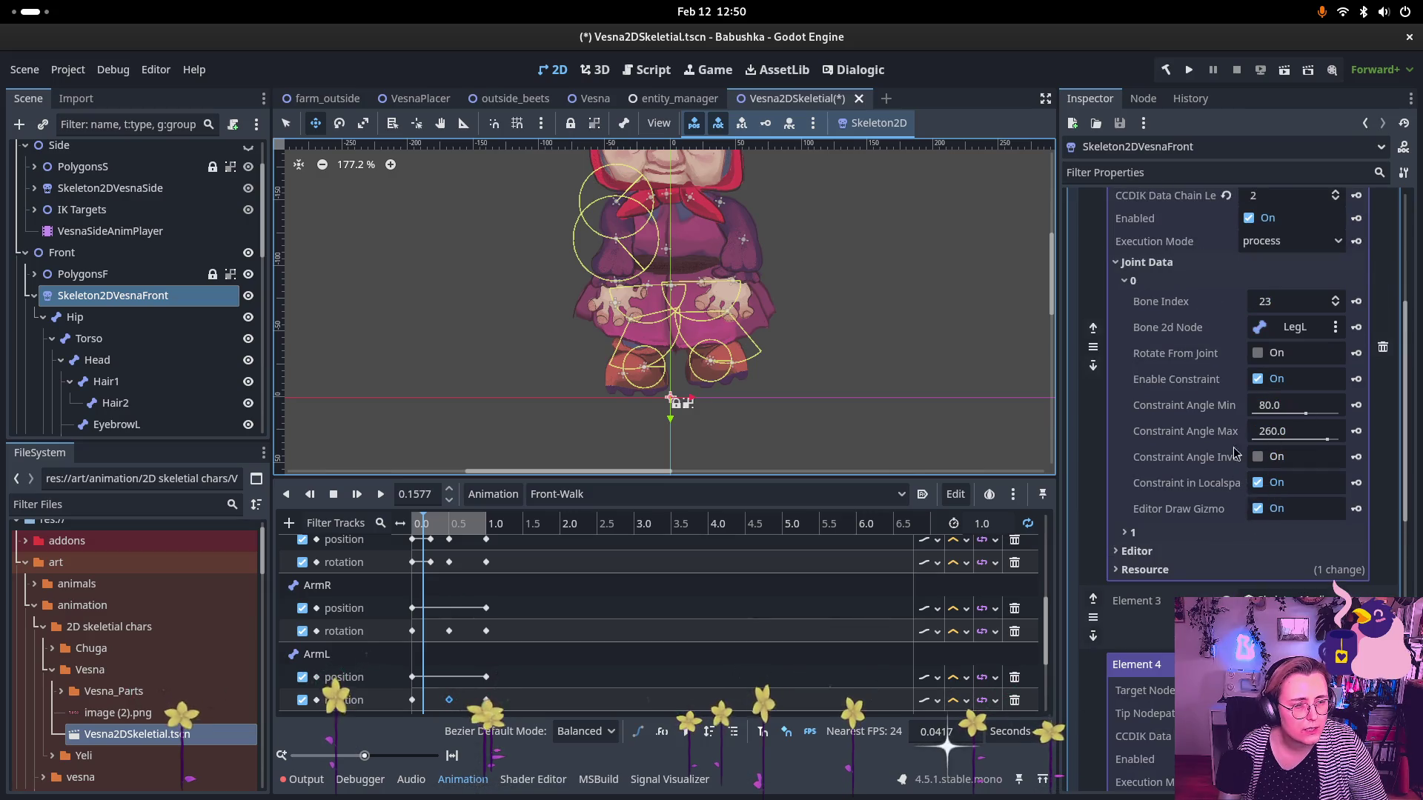
scroll(672, 271, "up", 3)
scroll(672, 271, "up", 2)
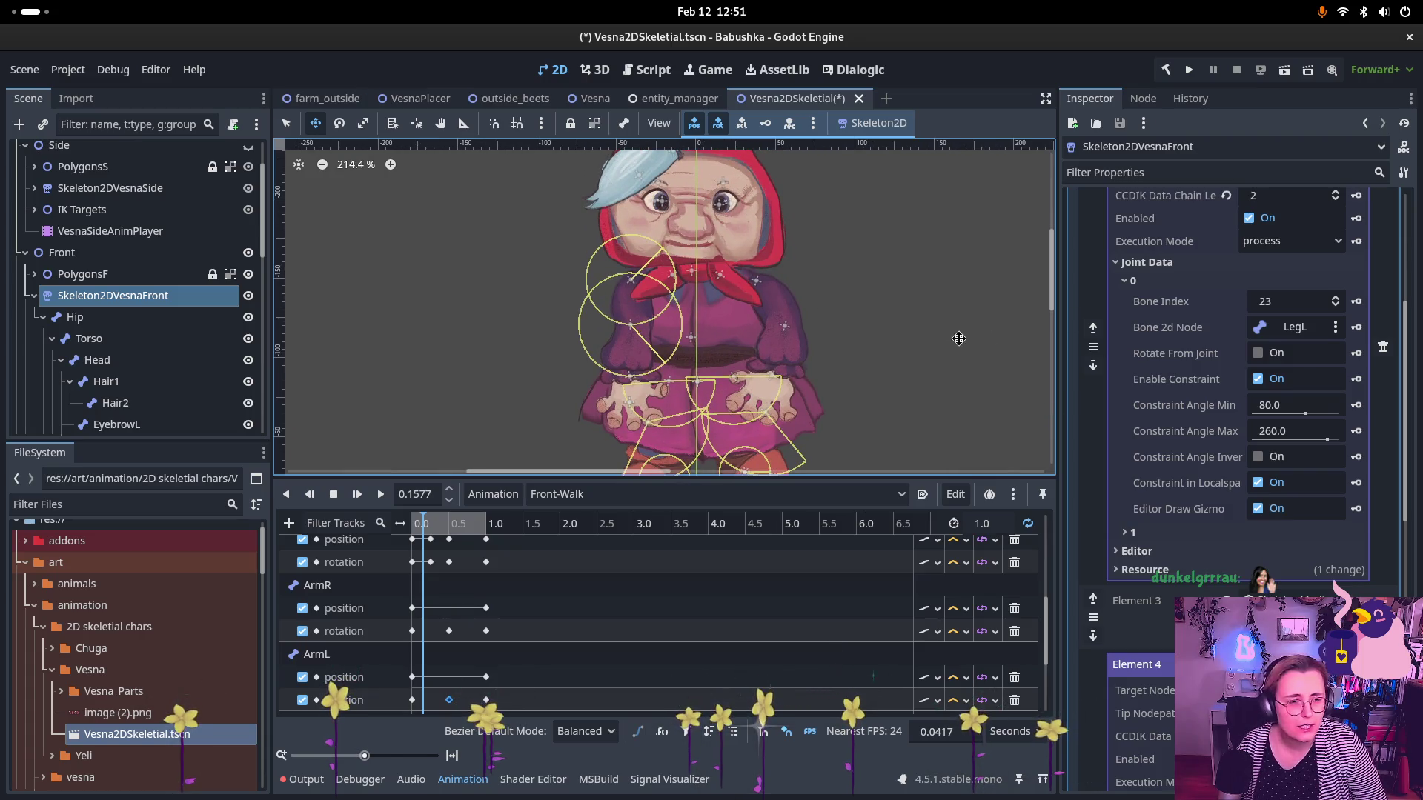
scroll(1276, 379, "down", 10)
scroll(1276, 376, "down", 3)
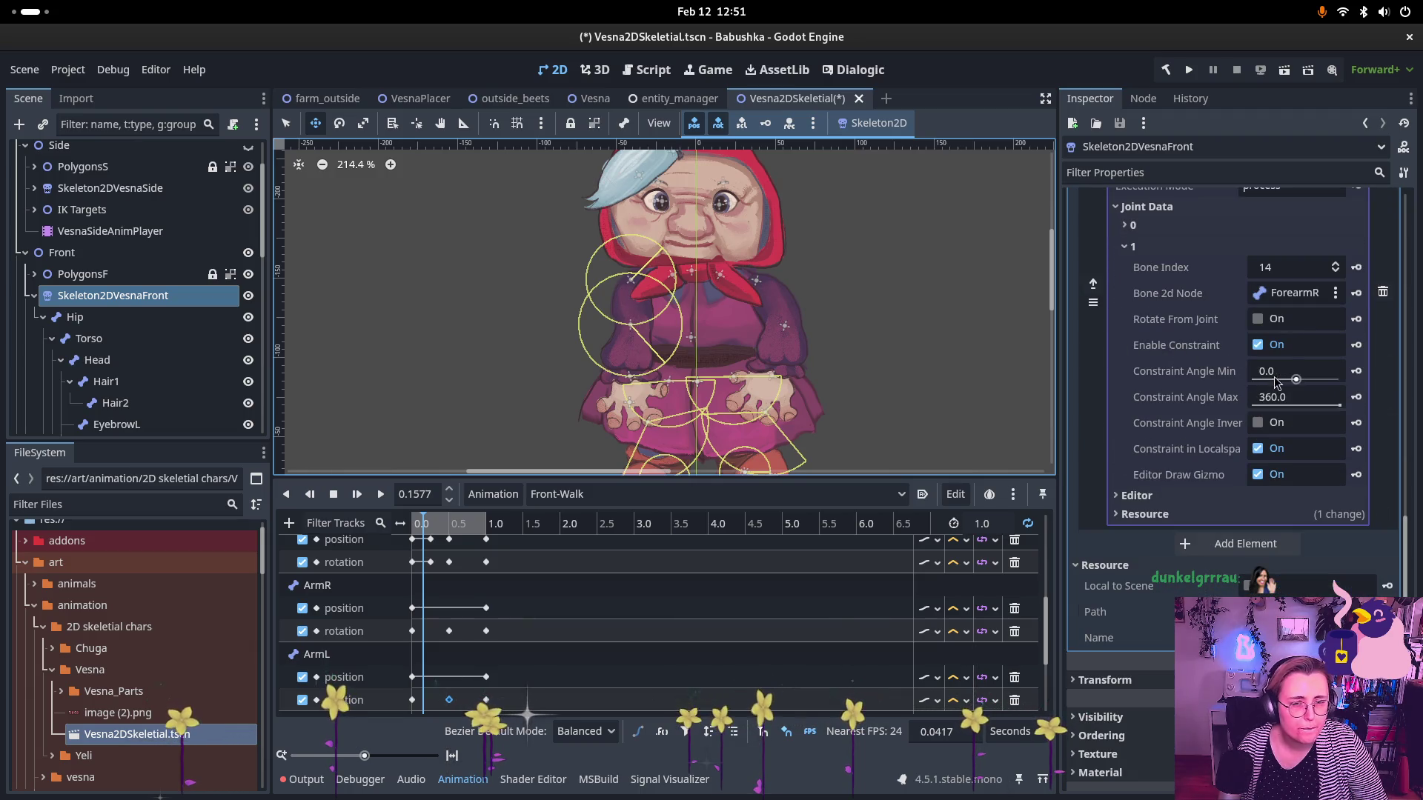
mouse_move(1297, 380)
left_mouse_down()
mouse_move(1265, 379)
mouse_move(1279, 380)
left_mouse_up()
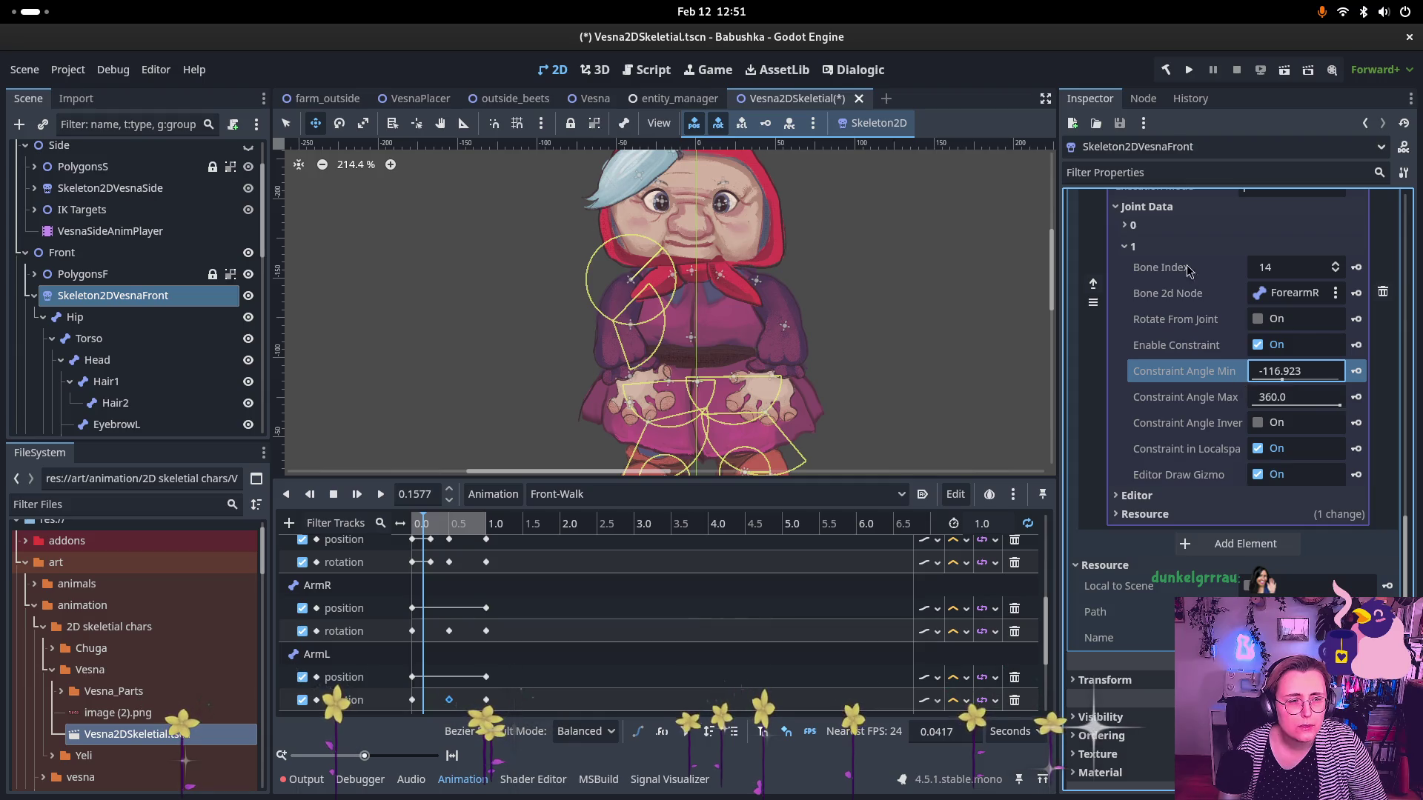
- Constrain the ArmR joint's rotation to a minimum of 67.692° and a maximum of 212.308°
left_click(1134, 249)
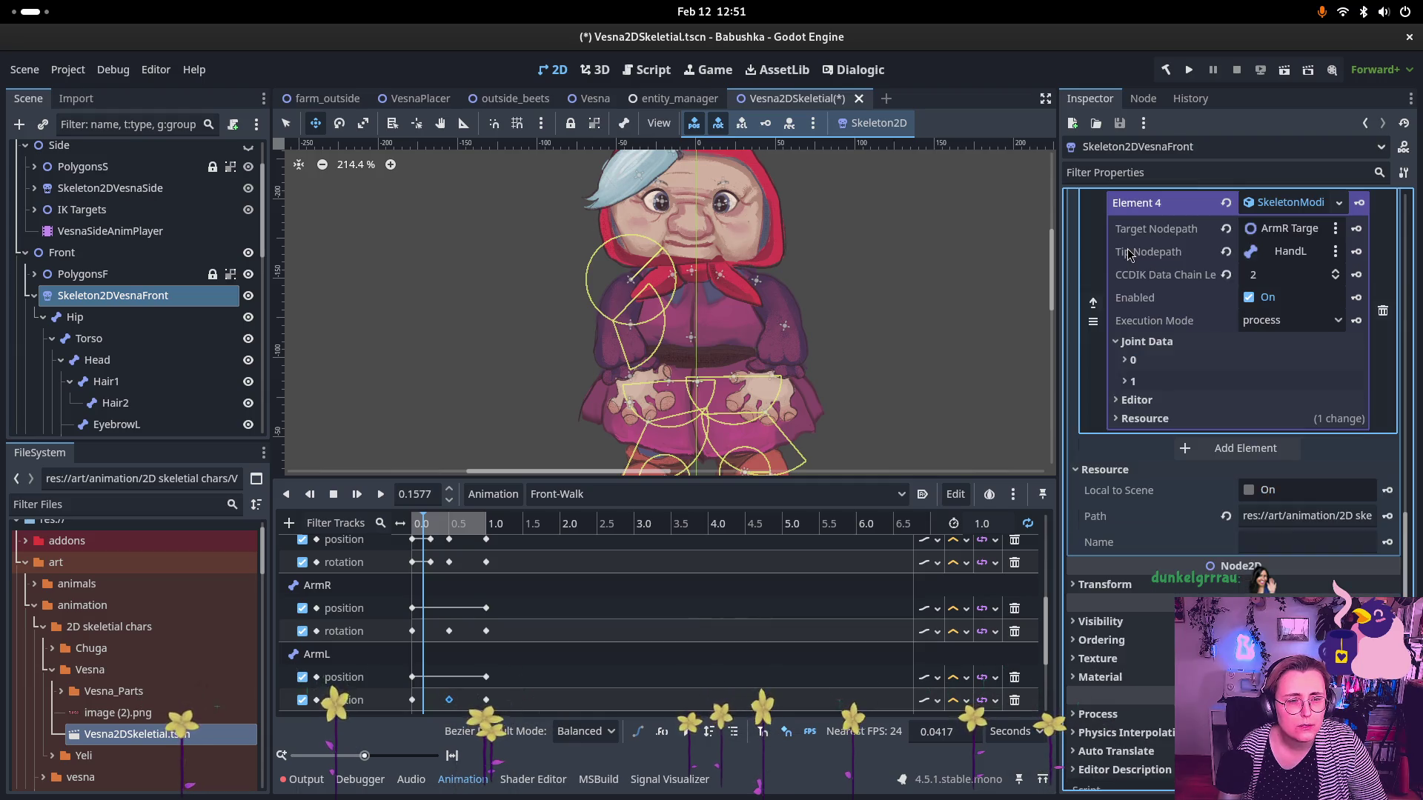
left_click(1131, 360)
left_click_drag(1300, 498, 1309, 501)
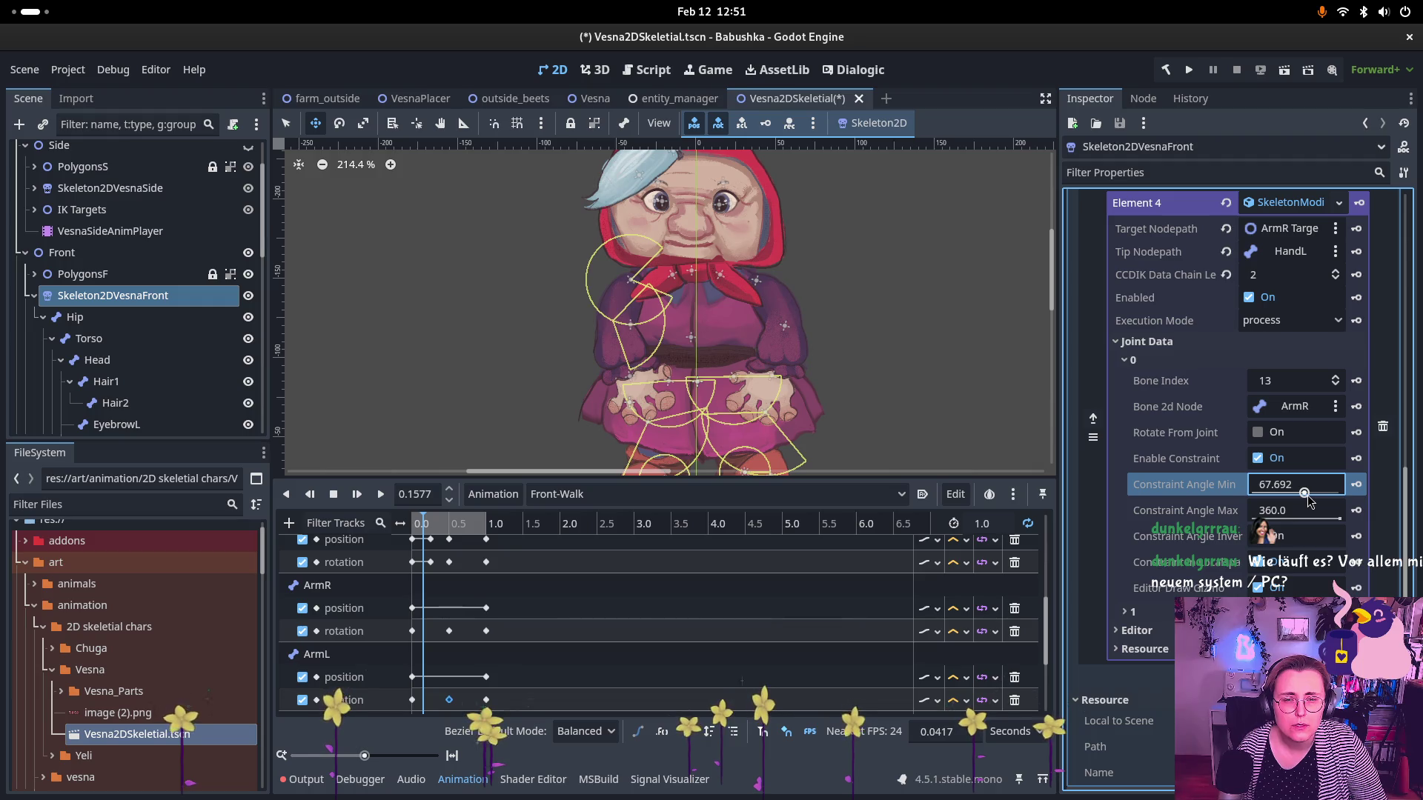
left_click_drag(1332, 519, 1320, 525)
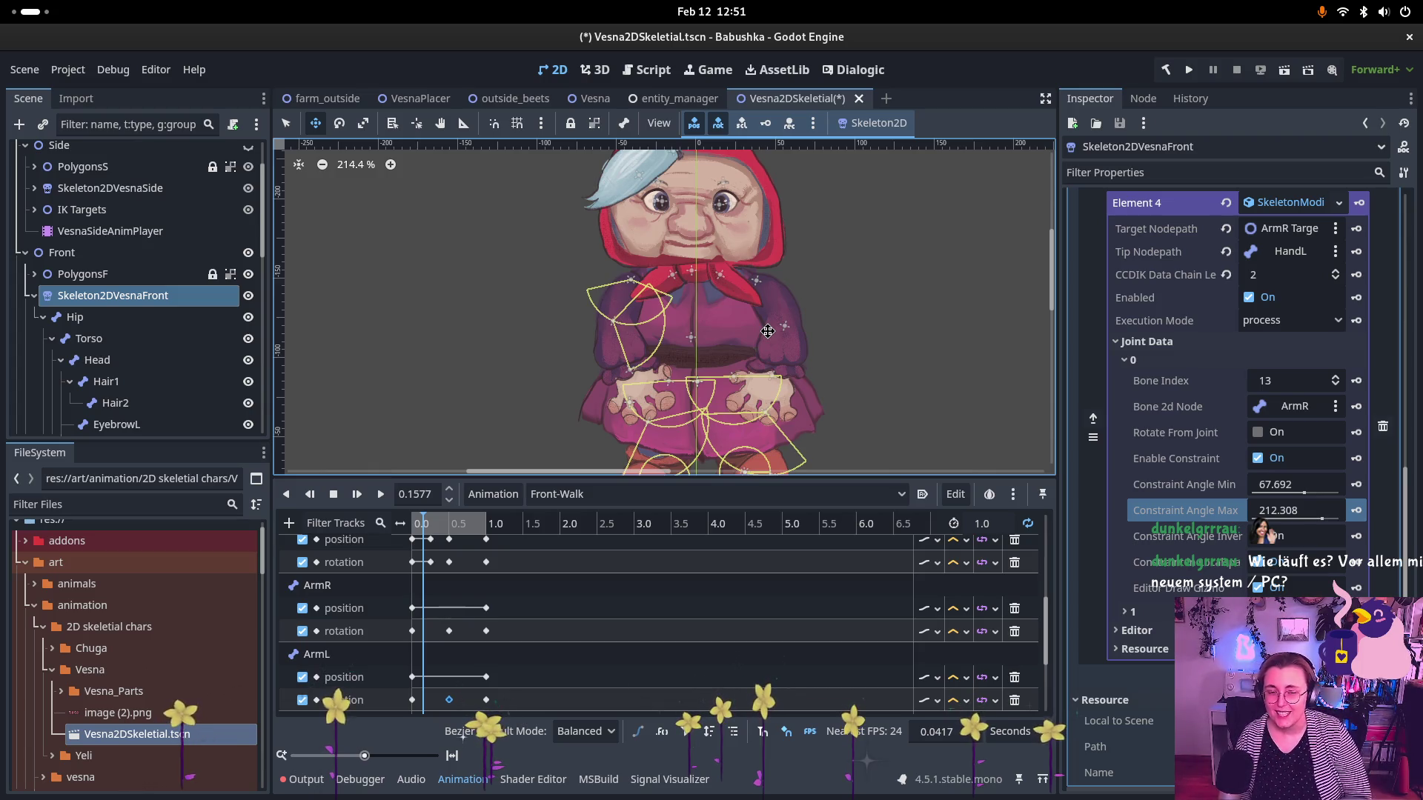
left_click(46, 19)
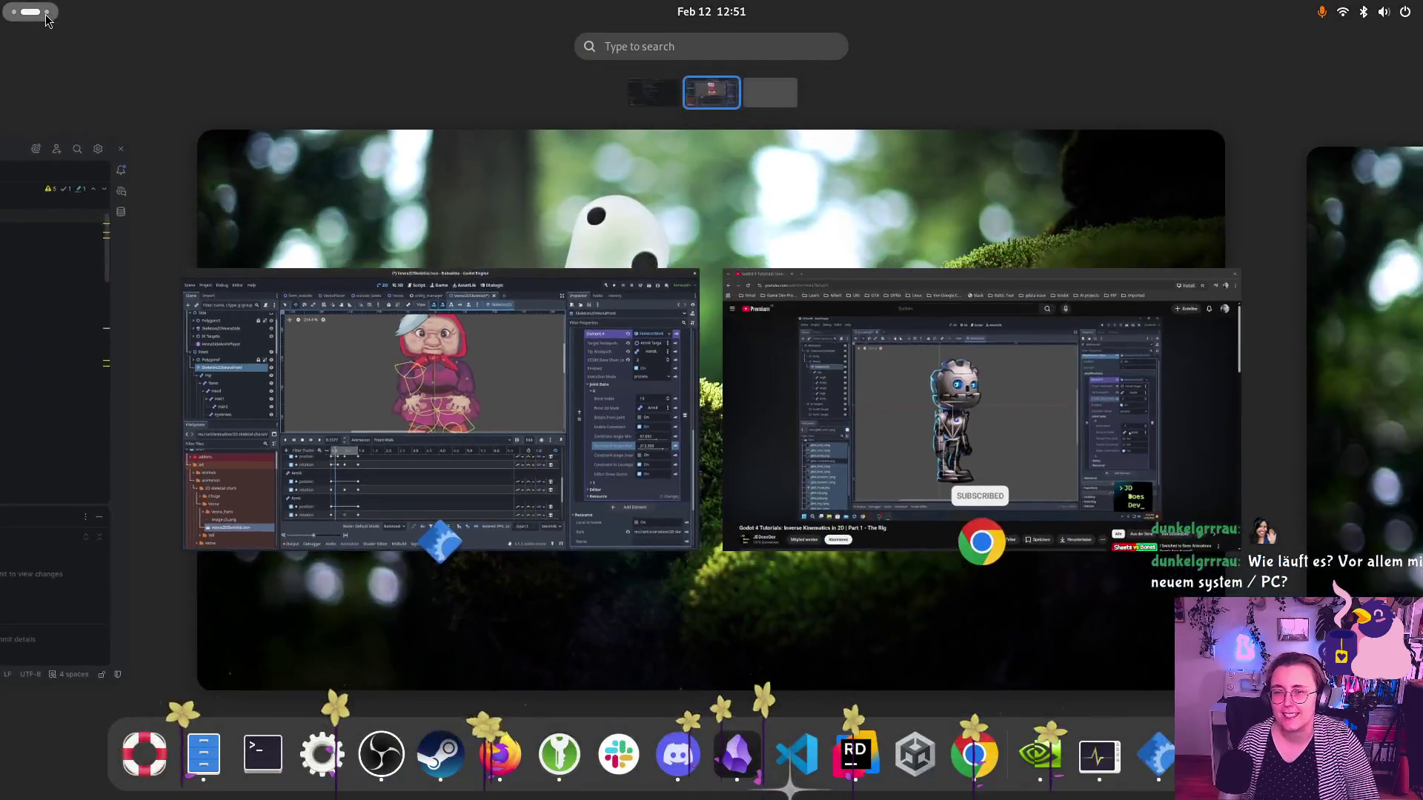
- Back in the Godot editor, drag ArmR Target in the viewport to test the constrained right arm
left_click(46, 18)
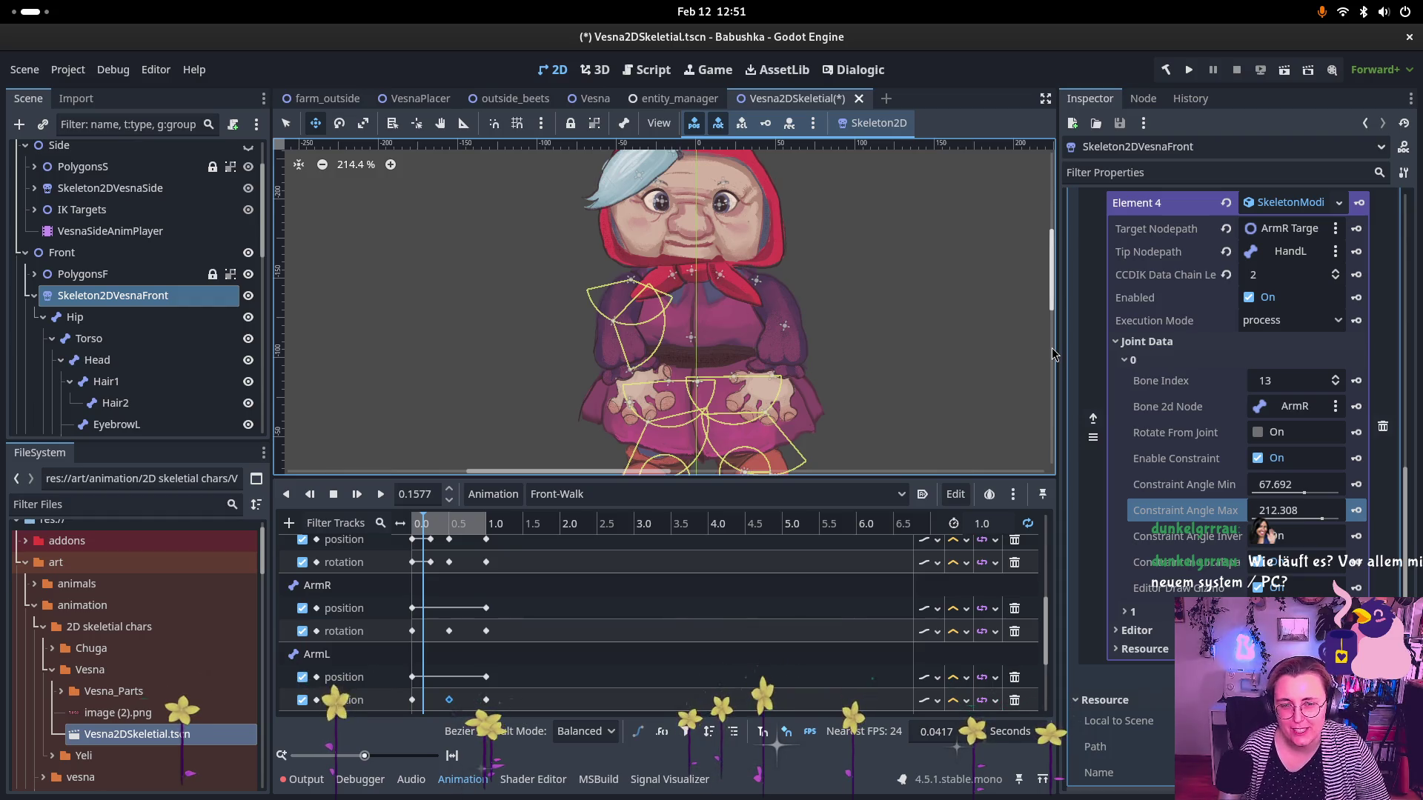
scroll(152, 338, "down", 3)
scroll(152, 339, "down", 10)
scroll(103, 329, "down", 3)
left_click(94, 358)
mouse_move(636, 404)
left_mouse_down()
mouse_move(648, 341)
mouse_move(626, 311)
mouse_move(567, 333)
mouse_move(657, 381)
mouse_move(578, 344)
mouse_move(630, 371)
mouse_move(653, 364)
mouse_move(630, 304)
mouse_move(563, 311)
mouse_move(519, 297)
mouse_move(677, 393)
mouse_move(630, 333)
mouse_move(519, 326)
mouse_move(578, 356)
mouse_move(747, 365)
mouse_move(585, 334)
mouse_move(578, 348)
mouse_move(711, 356)
mouse_move(610, 369)
mouse_move(653, 375)
left_mouse_up()
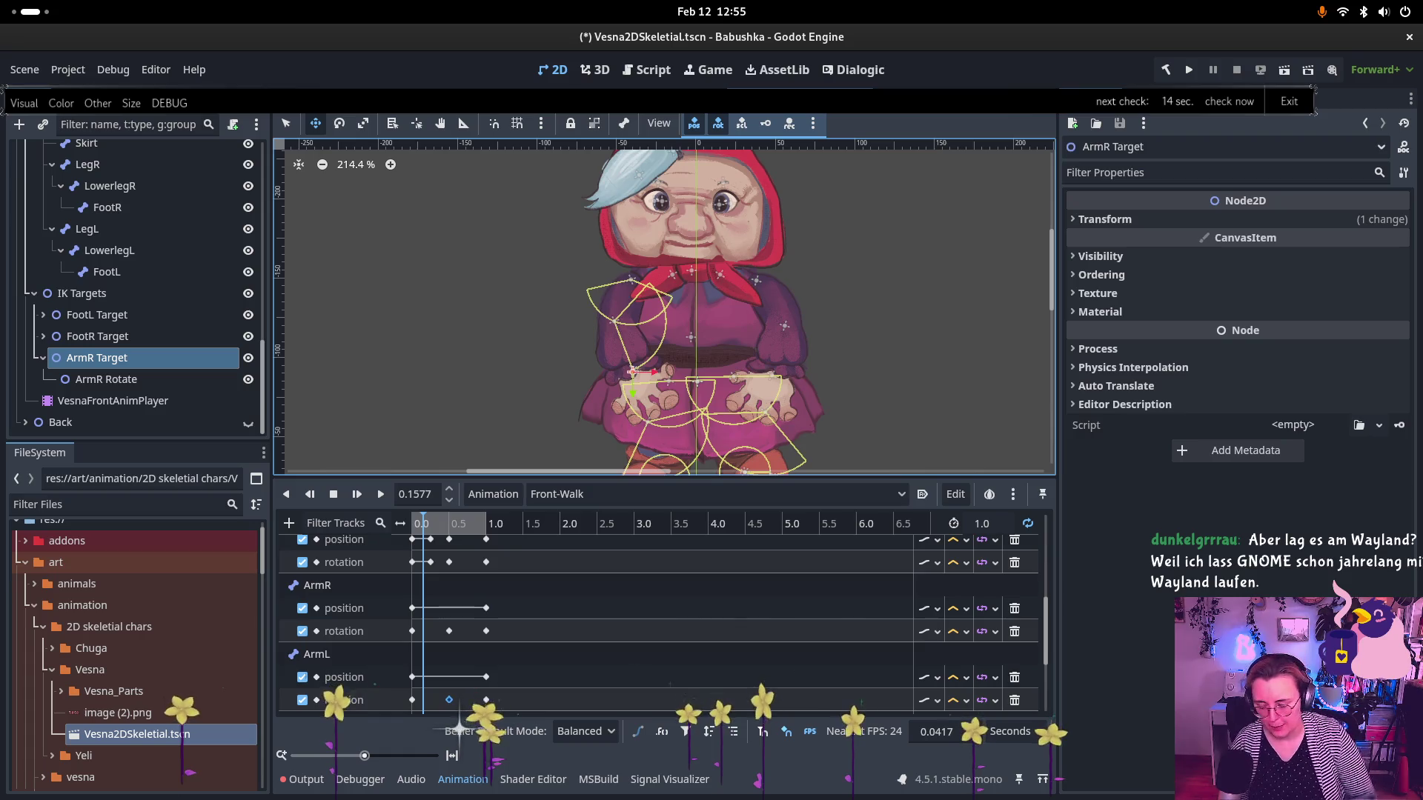
key("super")
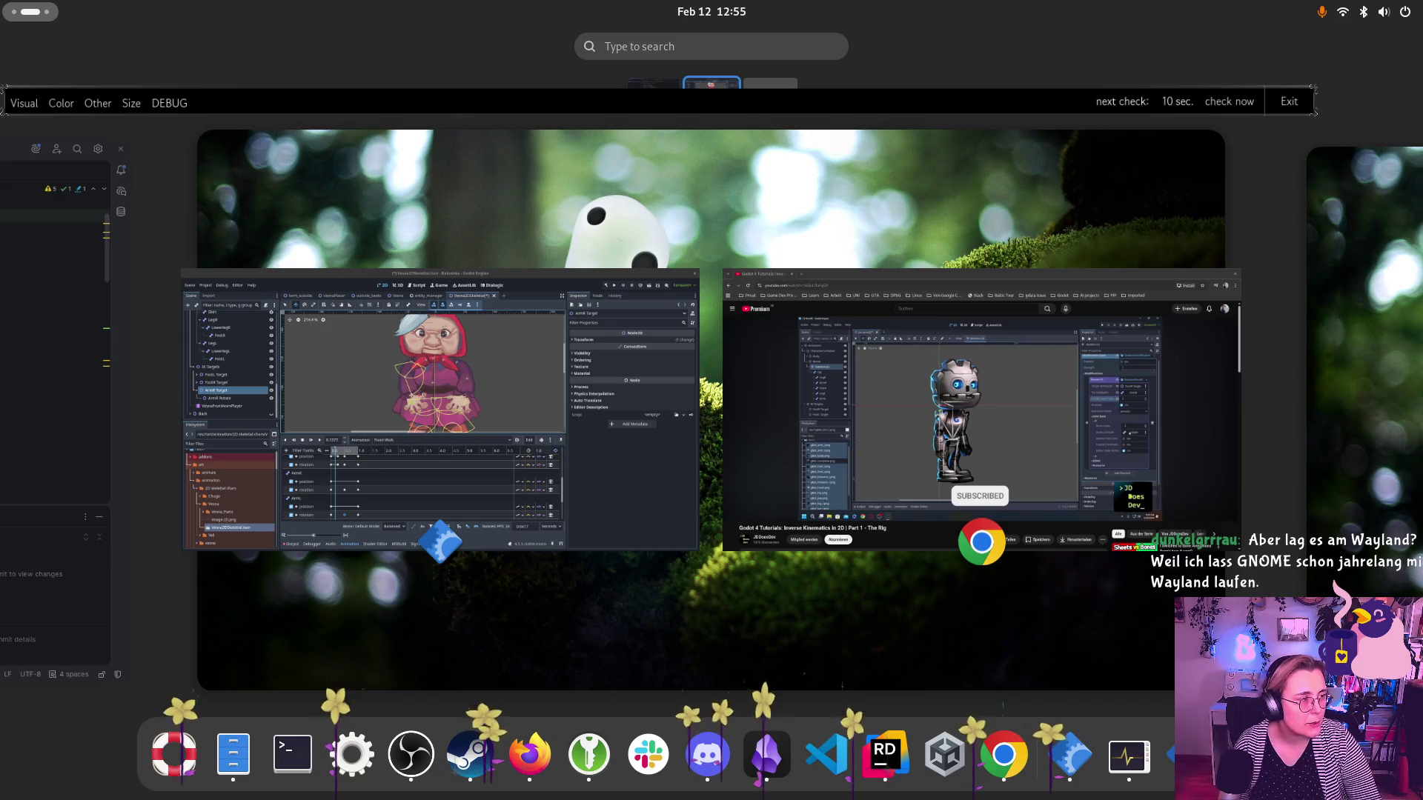
key("super")
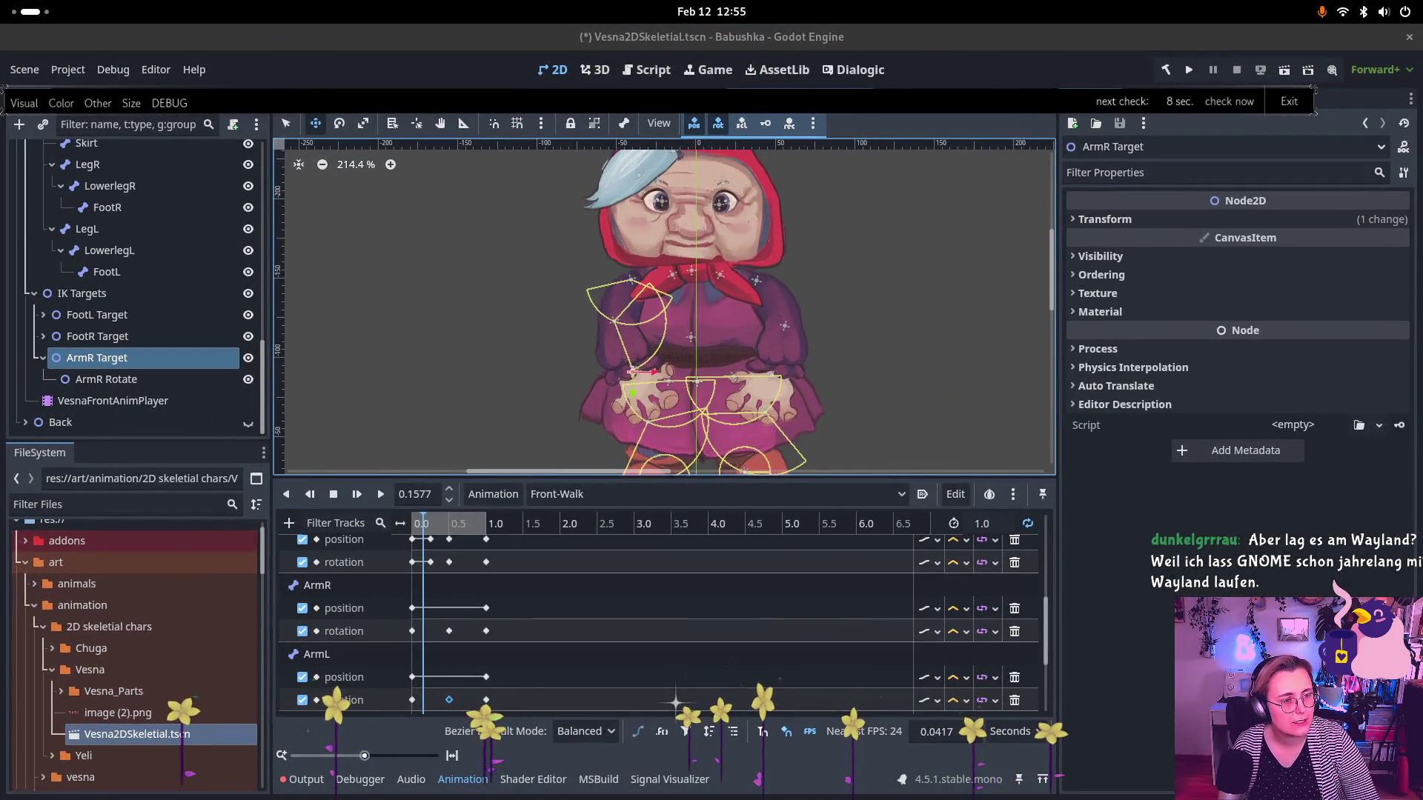
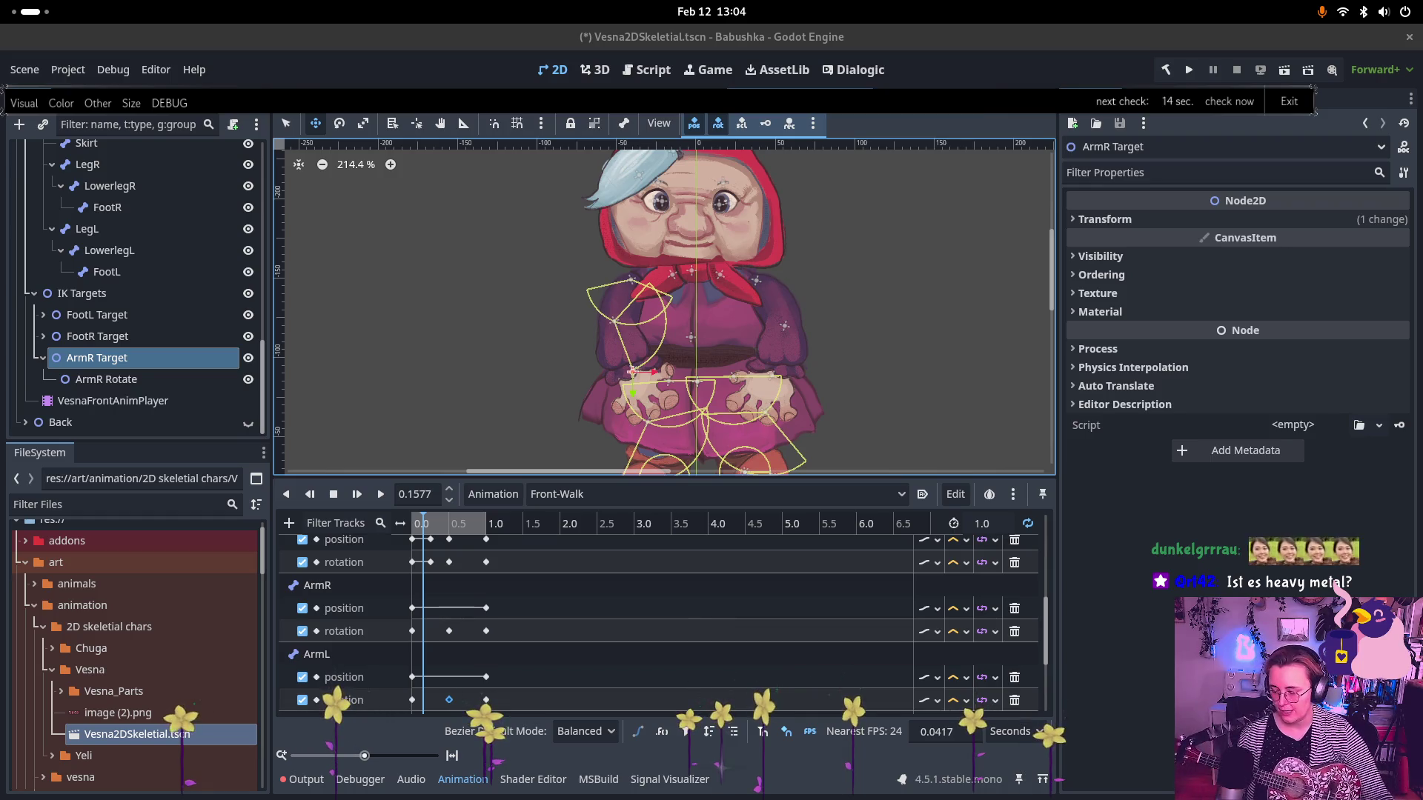
- Switch between the Godot editor and the Chrome browser window using the window overview
key("super")
left_click(445, 415)
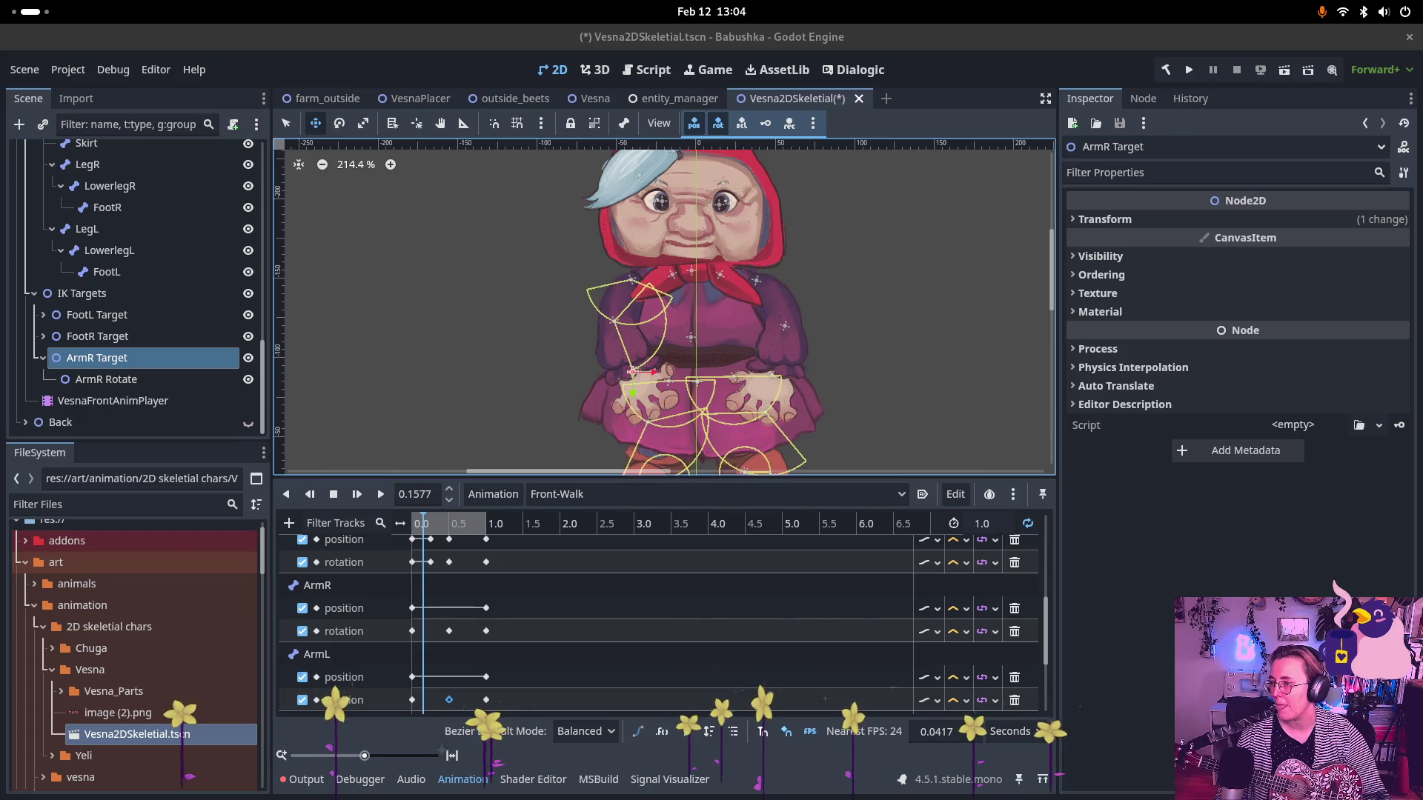
key("super")
key("super")
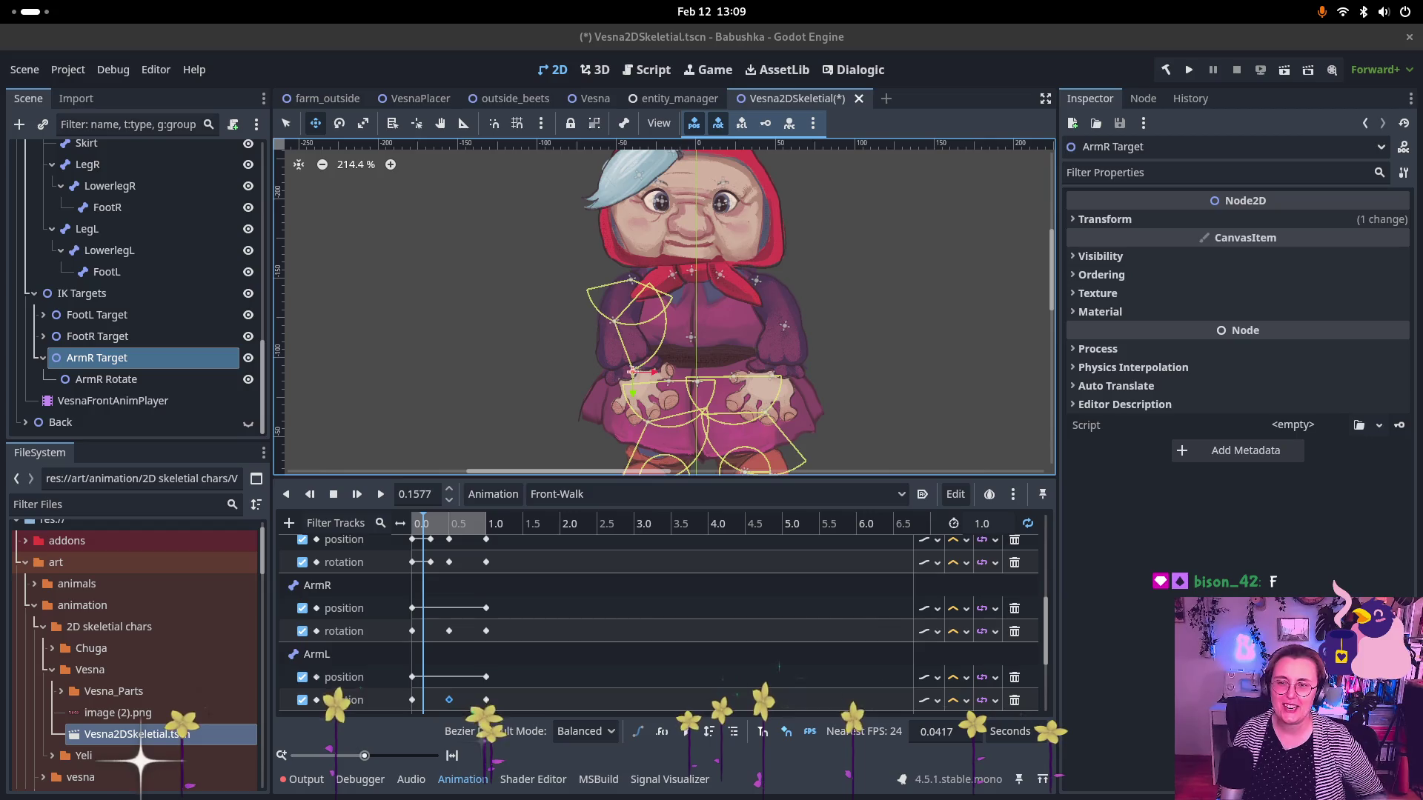
mouse_move(1, 1)
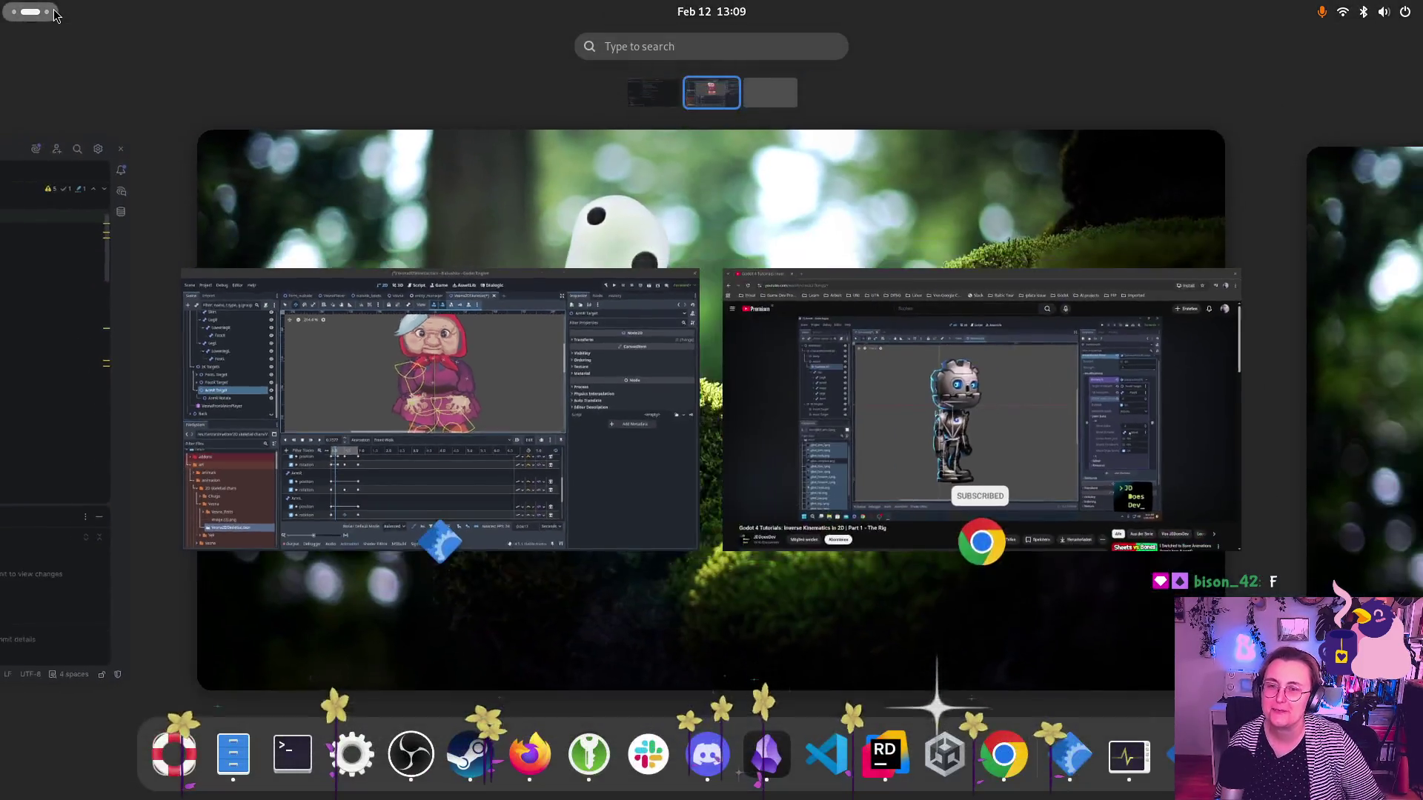
left_click(604, 289)
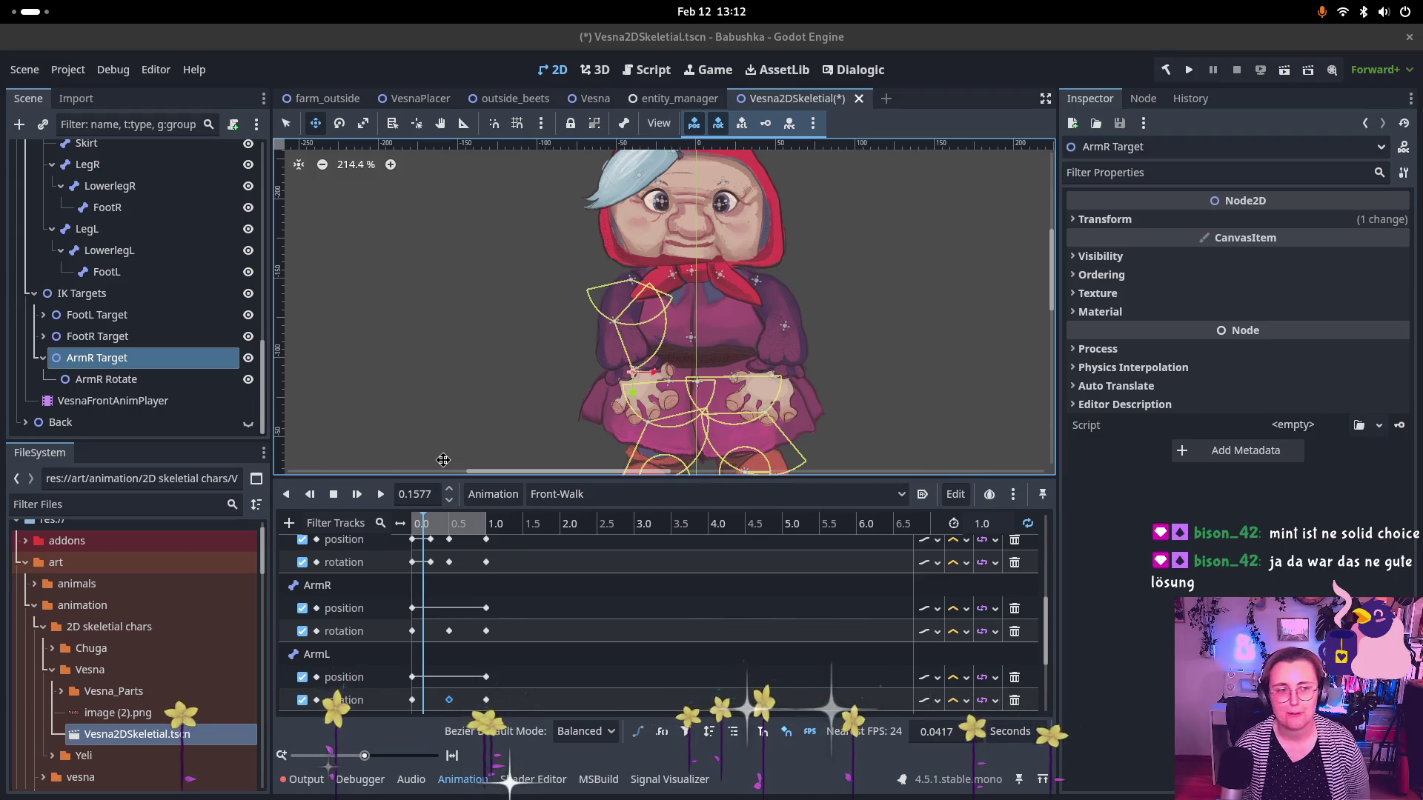
- Return to the Godot editor, then reopen and dismiss the overview of open windows
key("super")
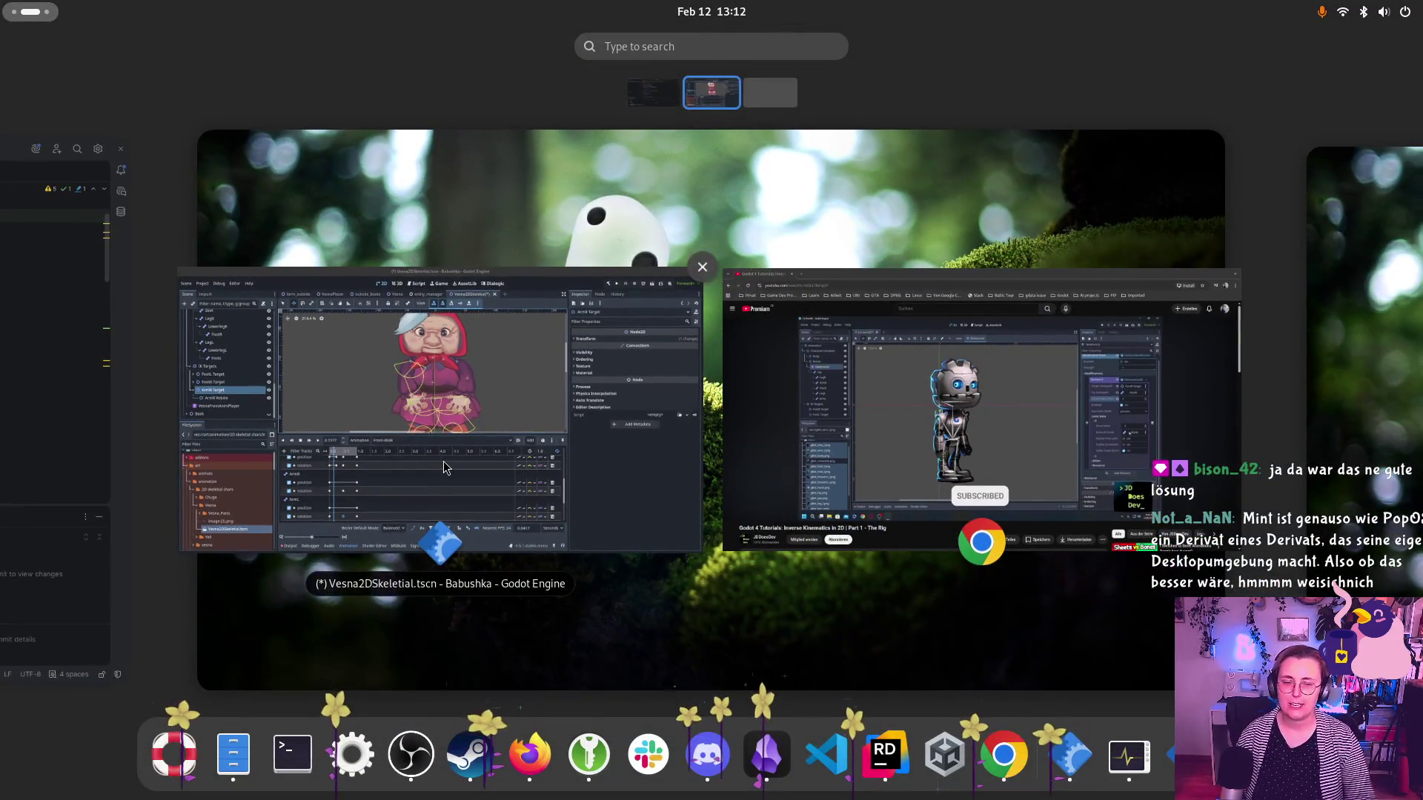
left_click(835, 651)
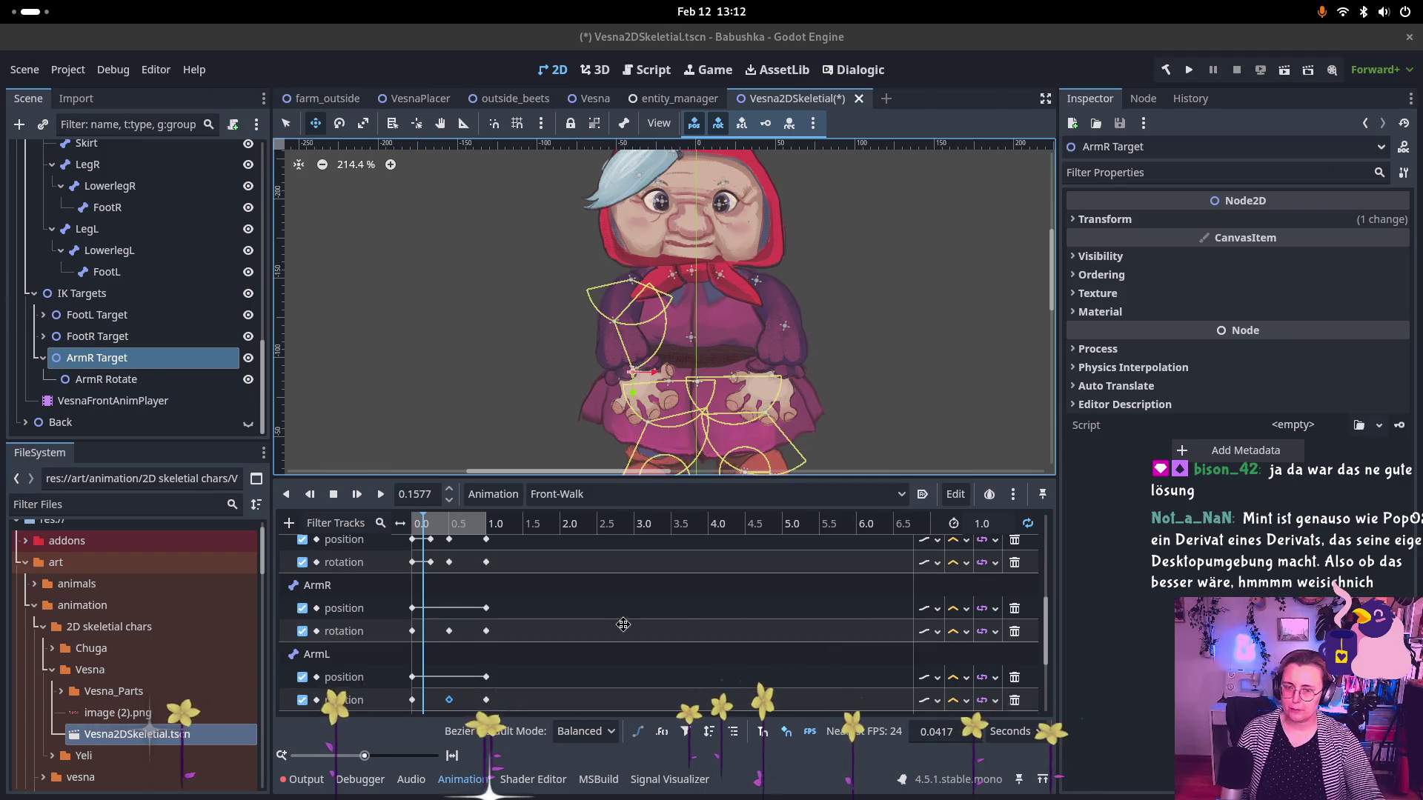
key("super")
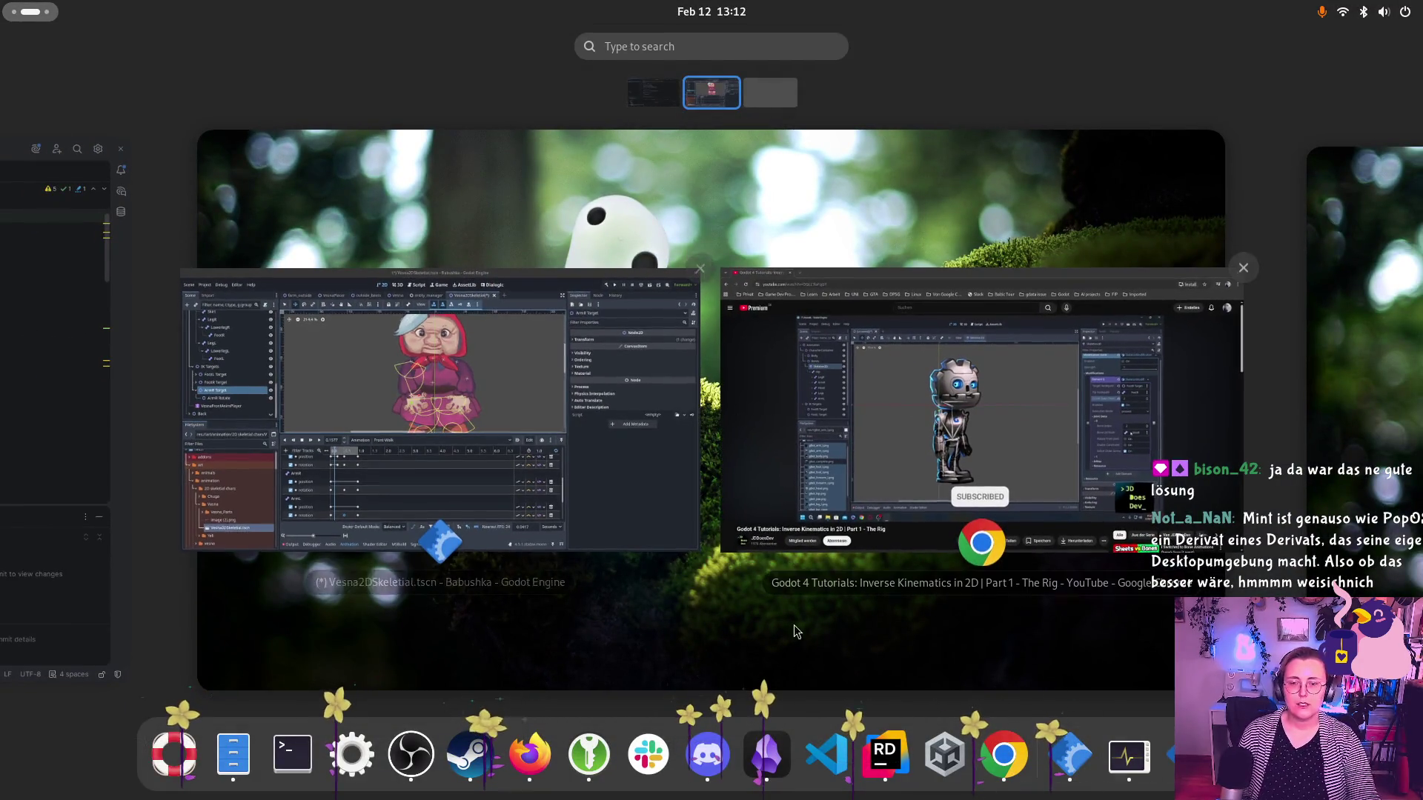
left_click(744, 659)
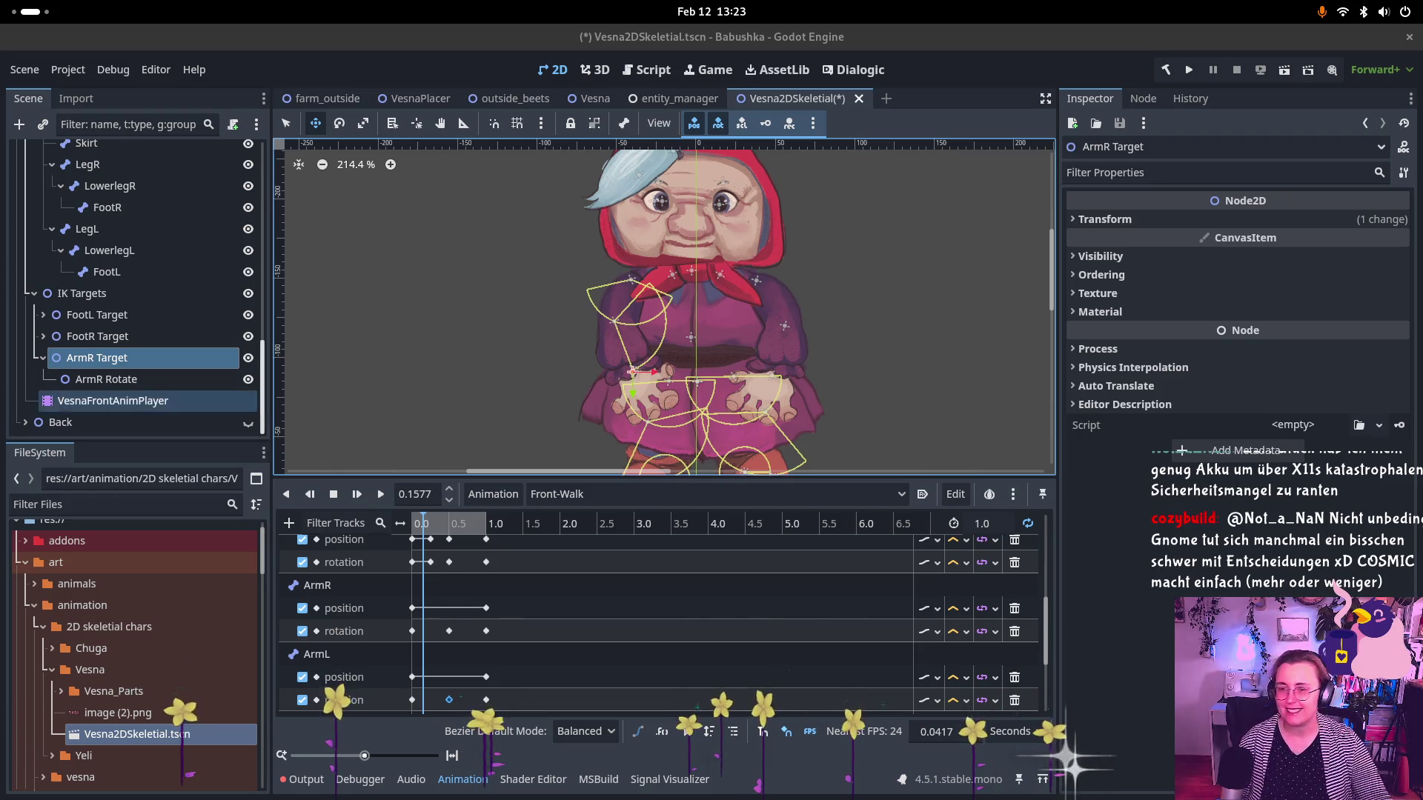
- Show the overview of all open windows from the YouTube tutorial
key("super")
key("super")
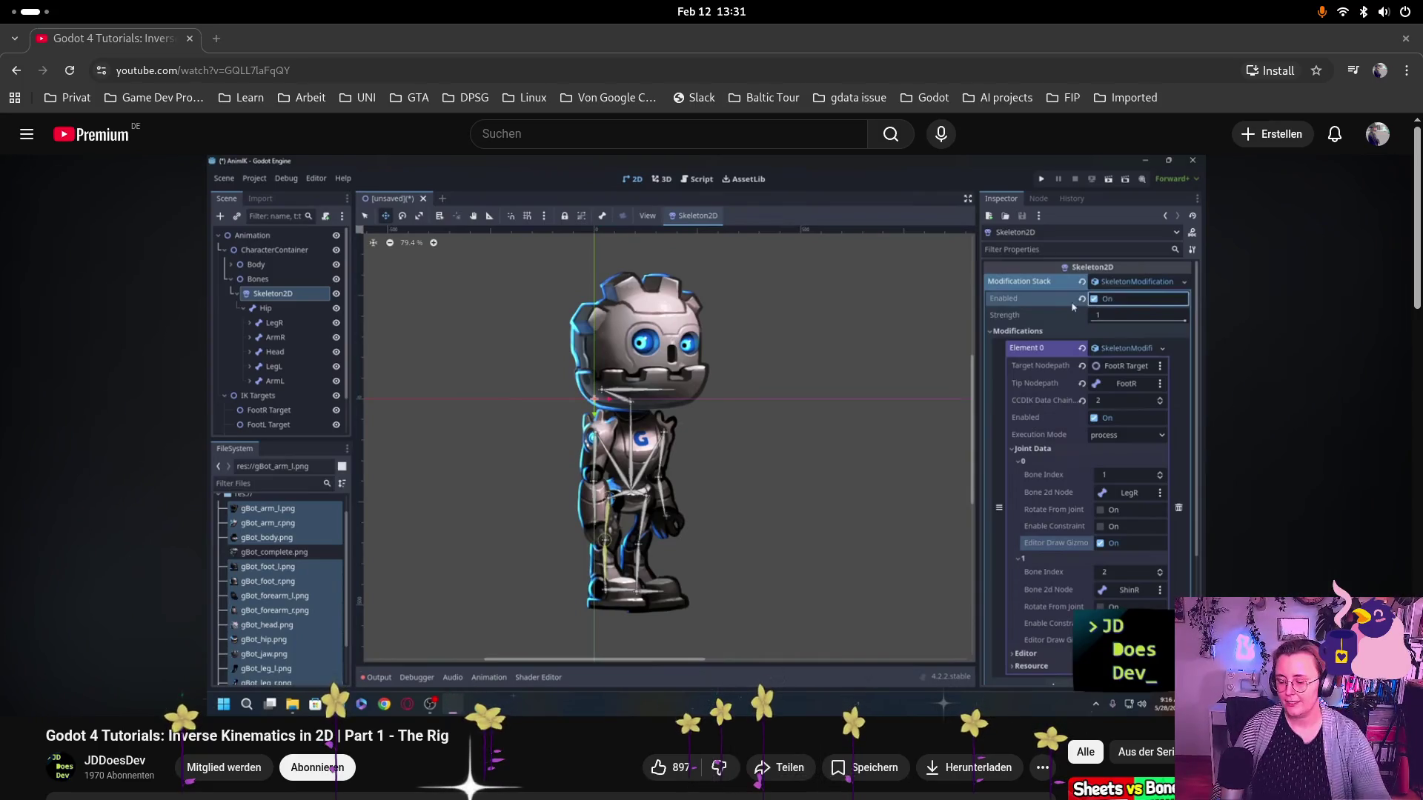
- Bring the Inverse Kinematics tutorial video window to the front
key("super")
left_click(1072, 307)
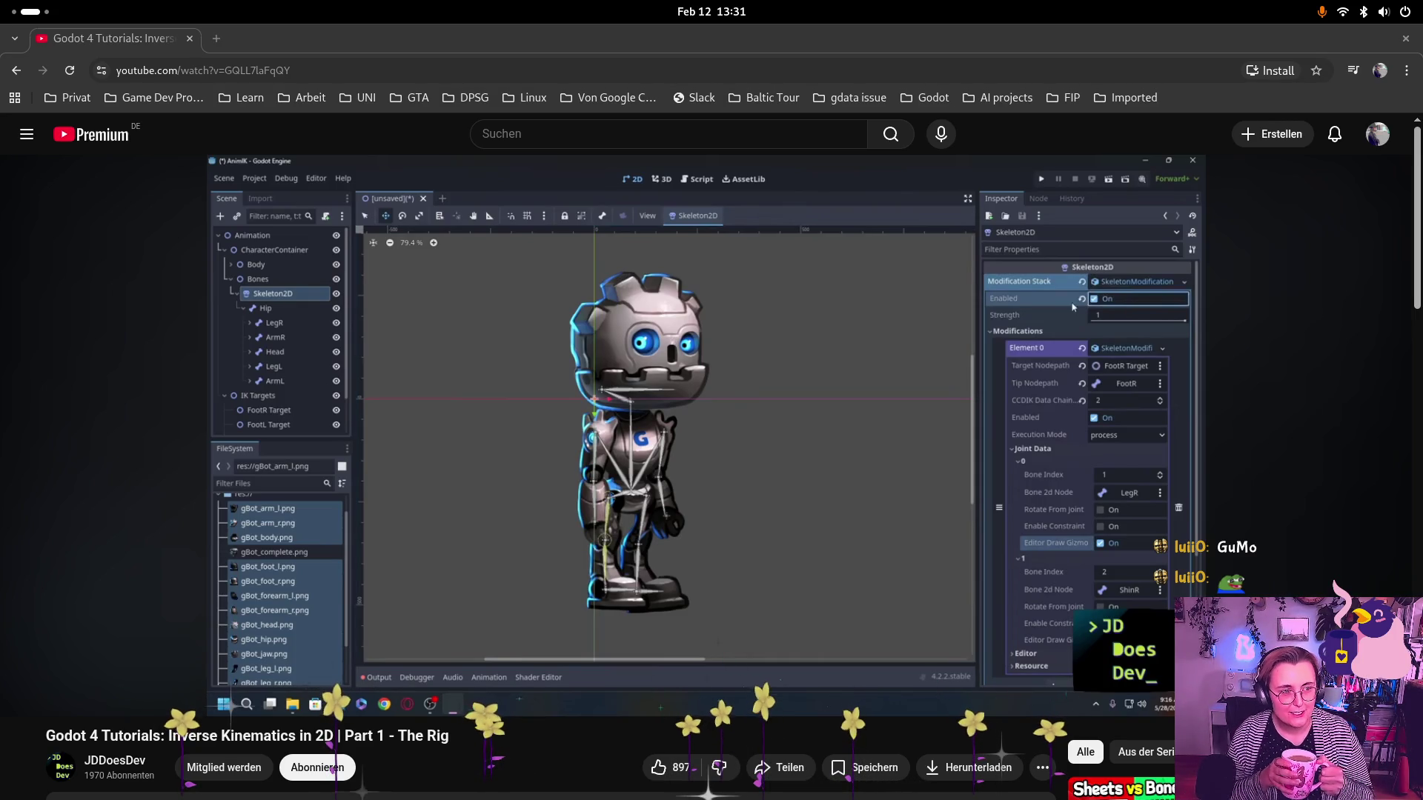
mouse_move(362, 151)
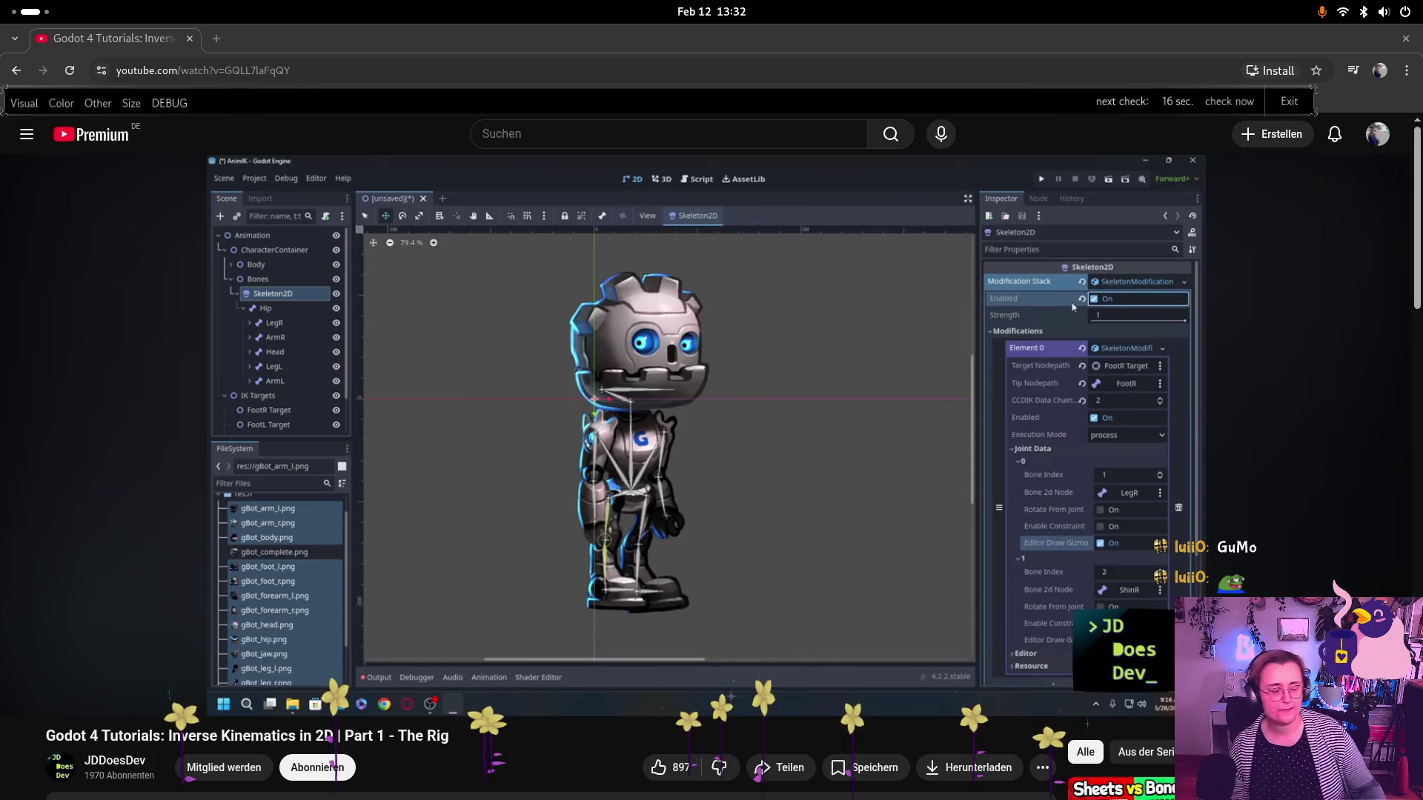
- Switch back to the Godot editor showing the Vesna2DSkeletal scene
mouse_move(564, 647)
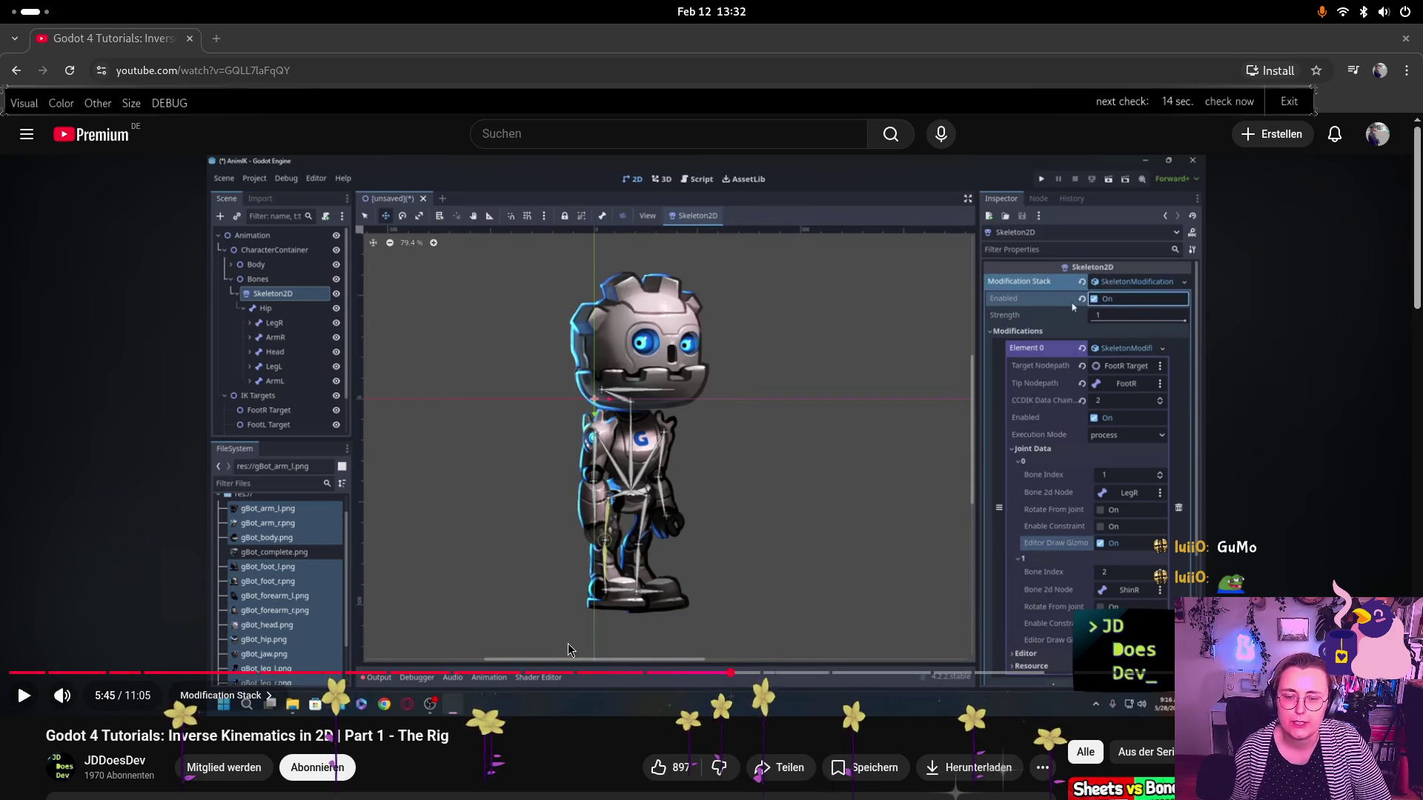
key("super")
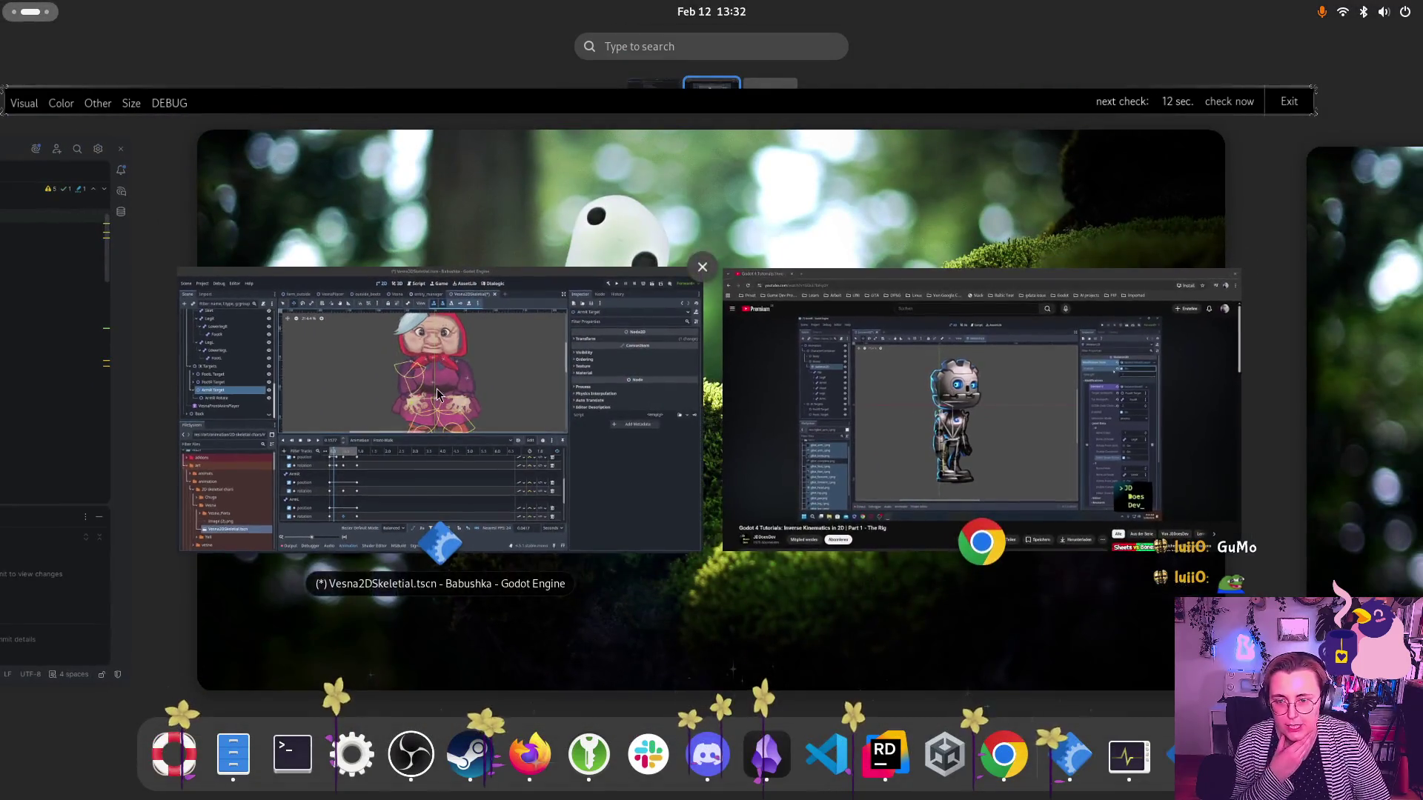
left_click(437, 388)
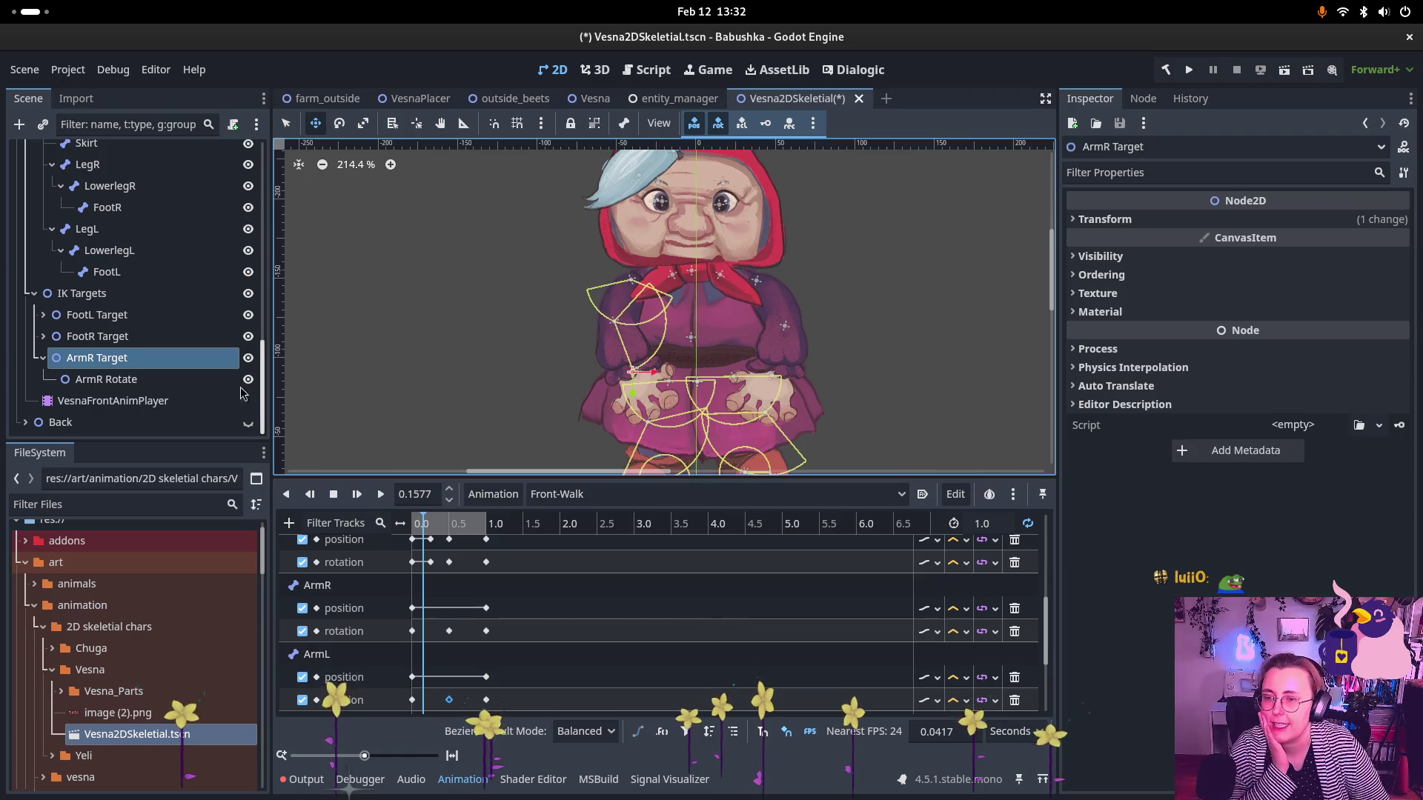
scroll(472, 385, "down", 5)
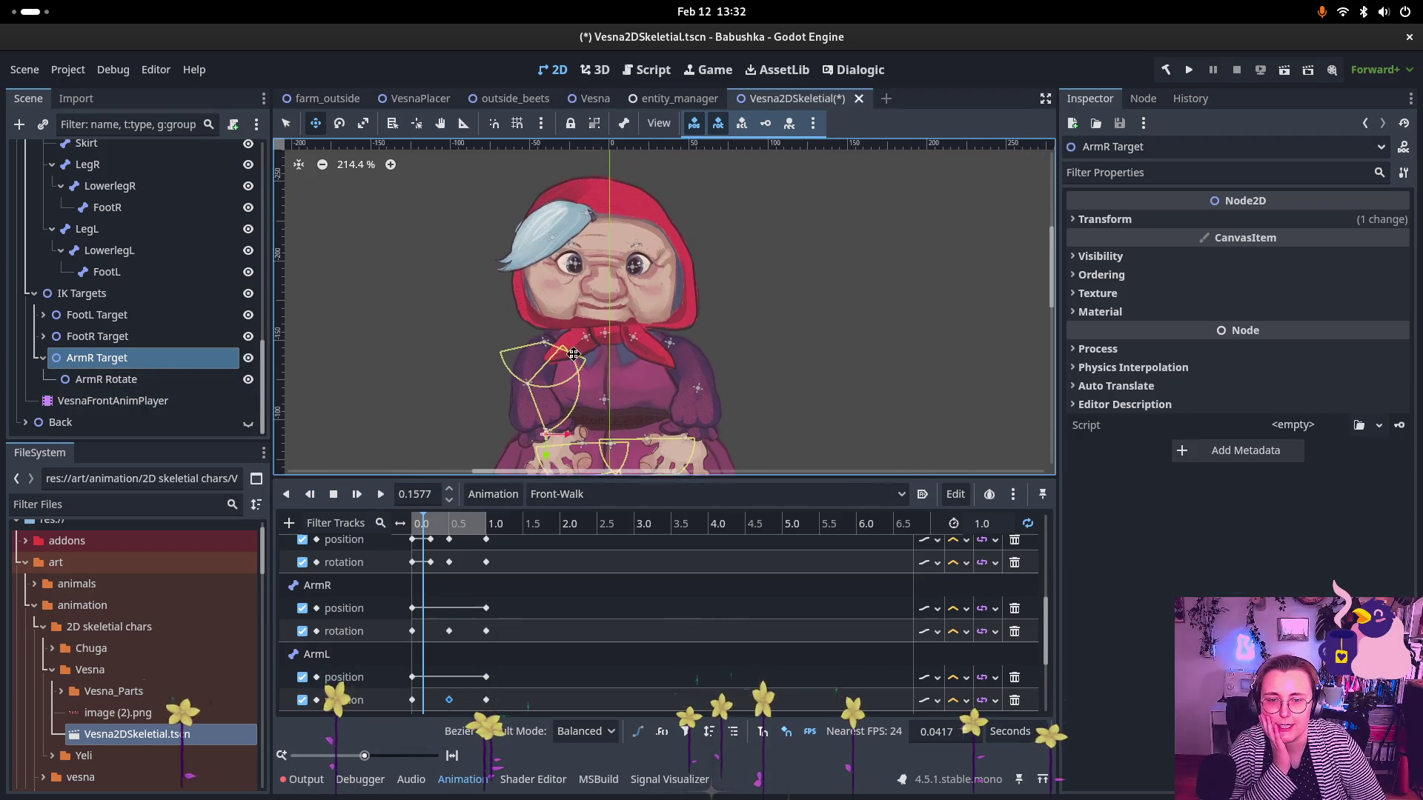
scroll(592, 337, "down", 1)
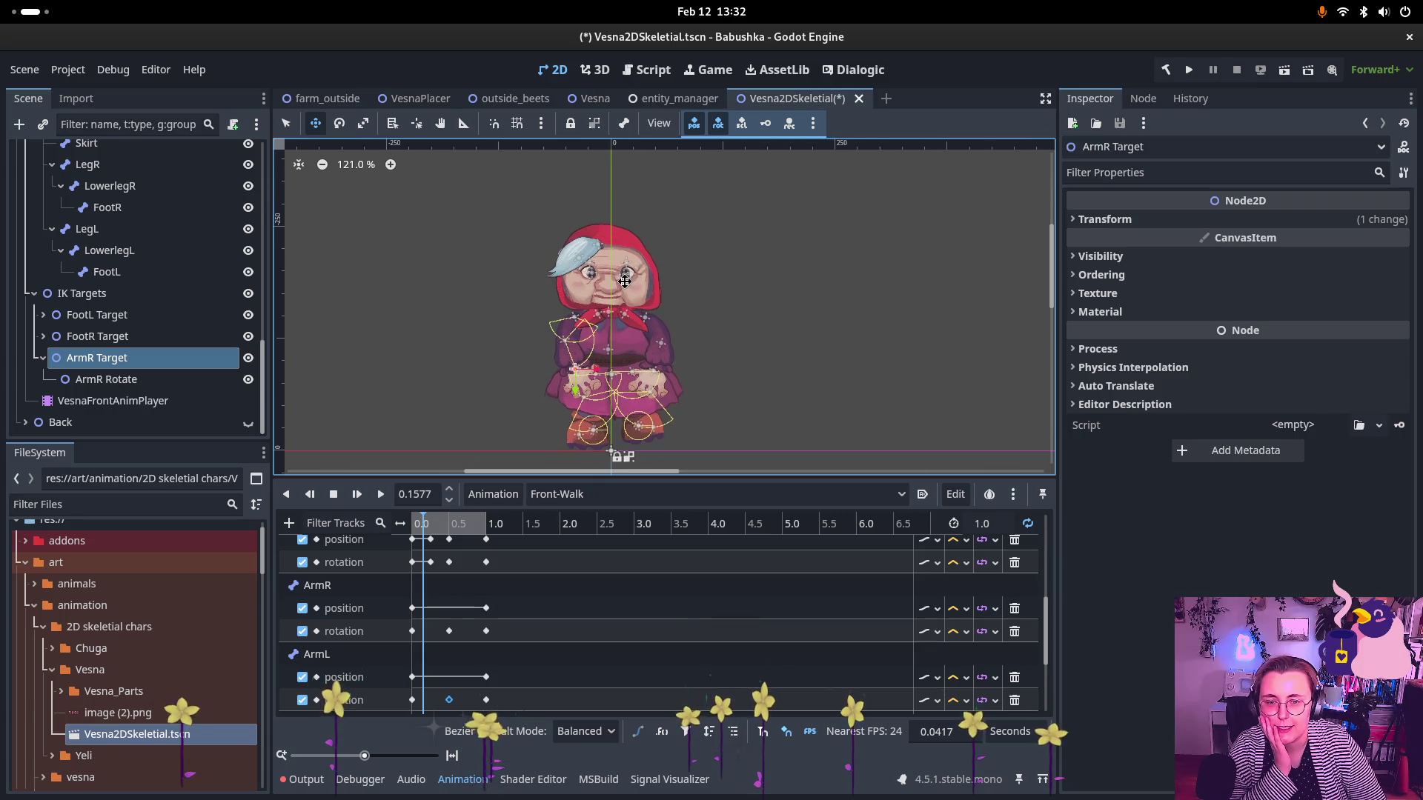
scroll(621, 346, "up", 4)
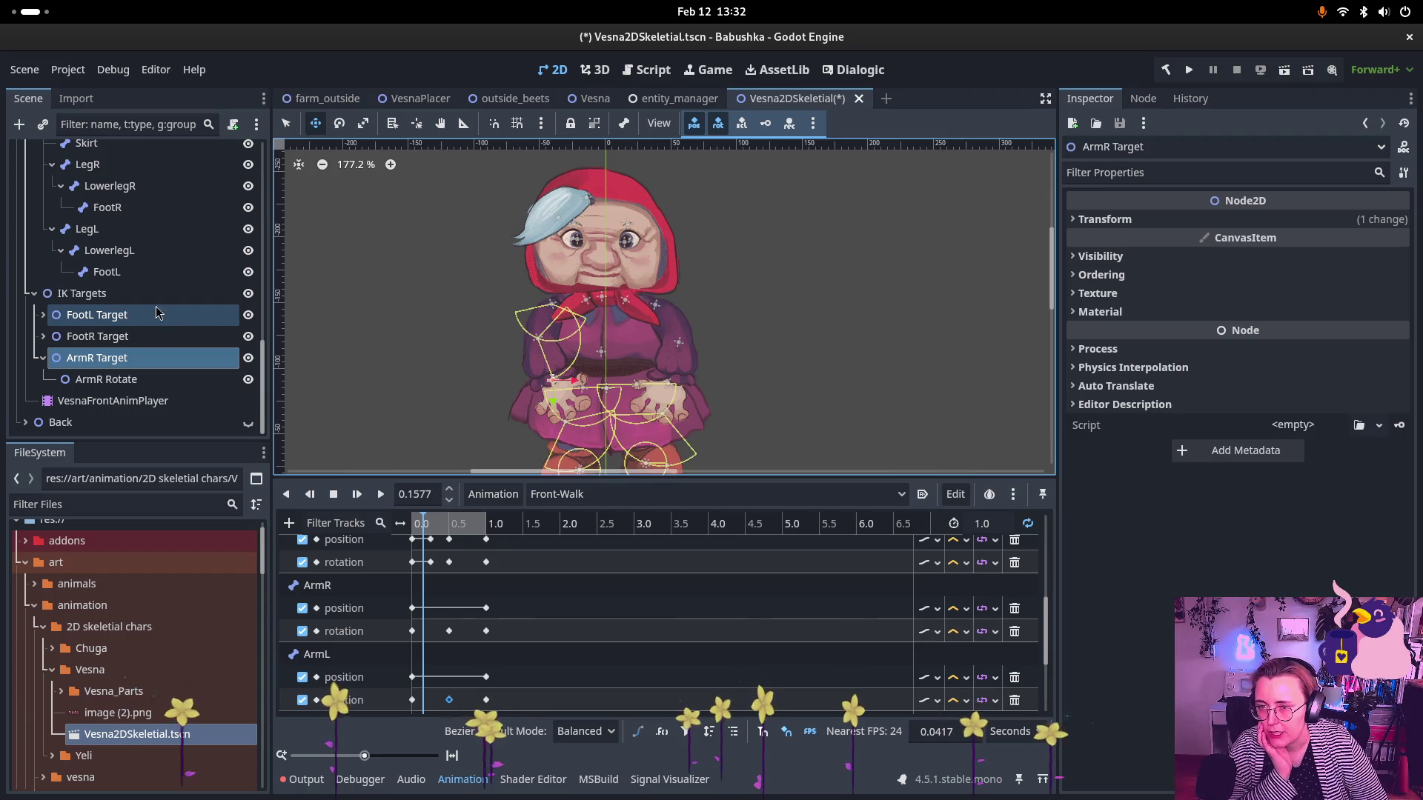
scroll(142, 307, "up", 3)
scroll(109, 286, "up", 3)
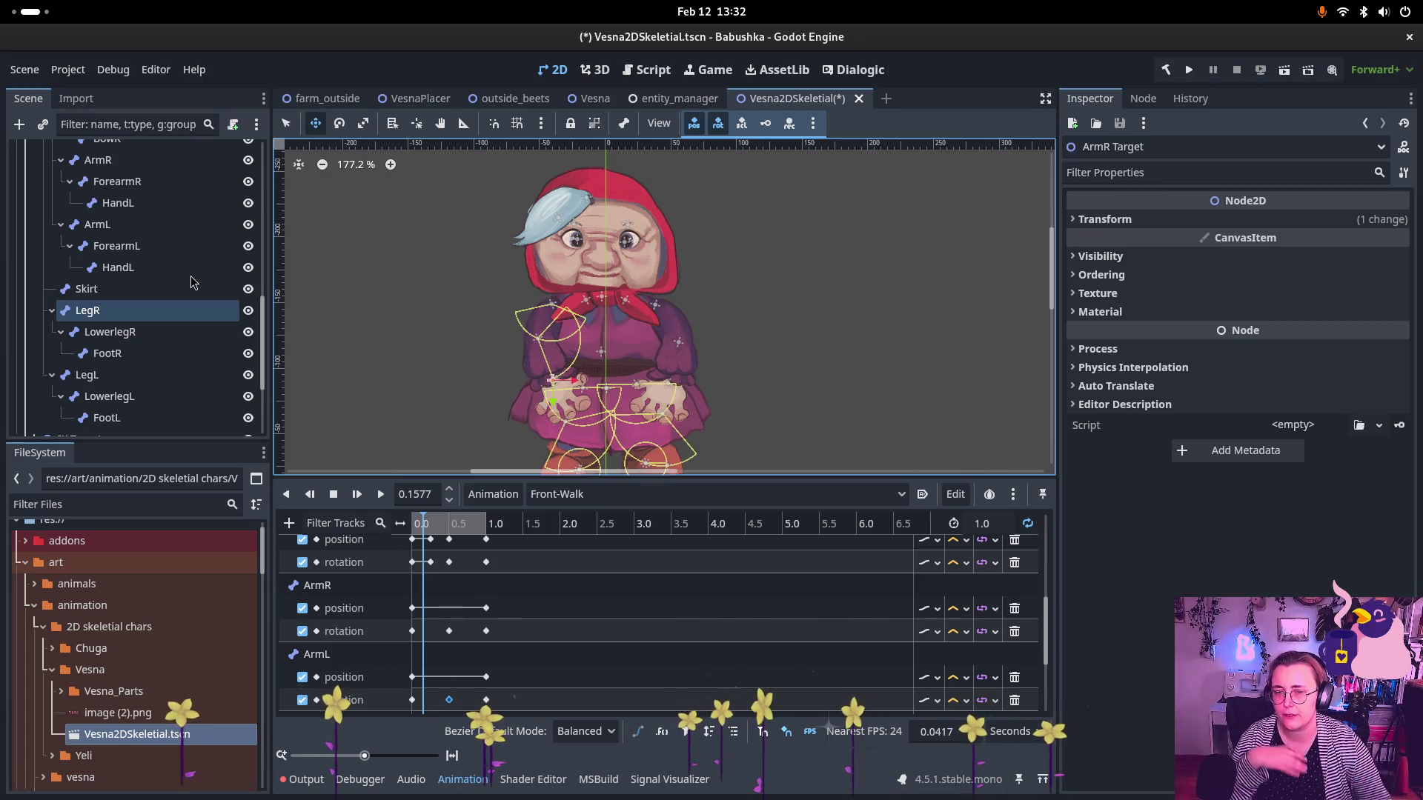
scroll(157, 241, "up", 5)
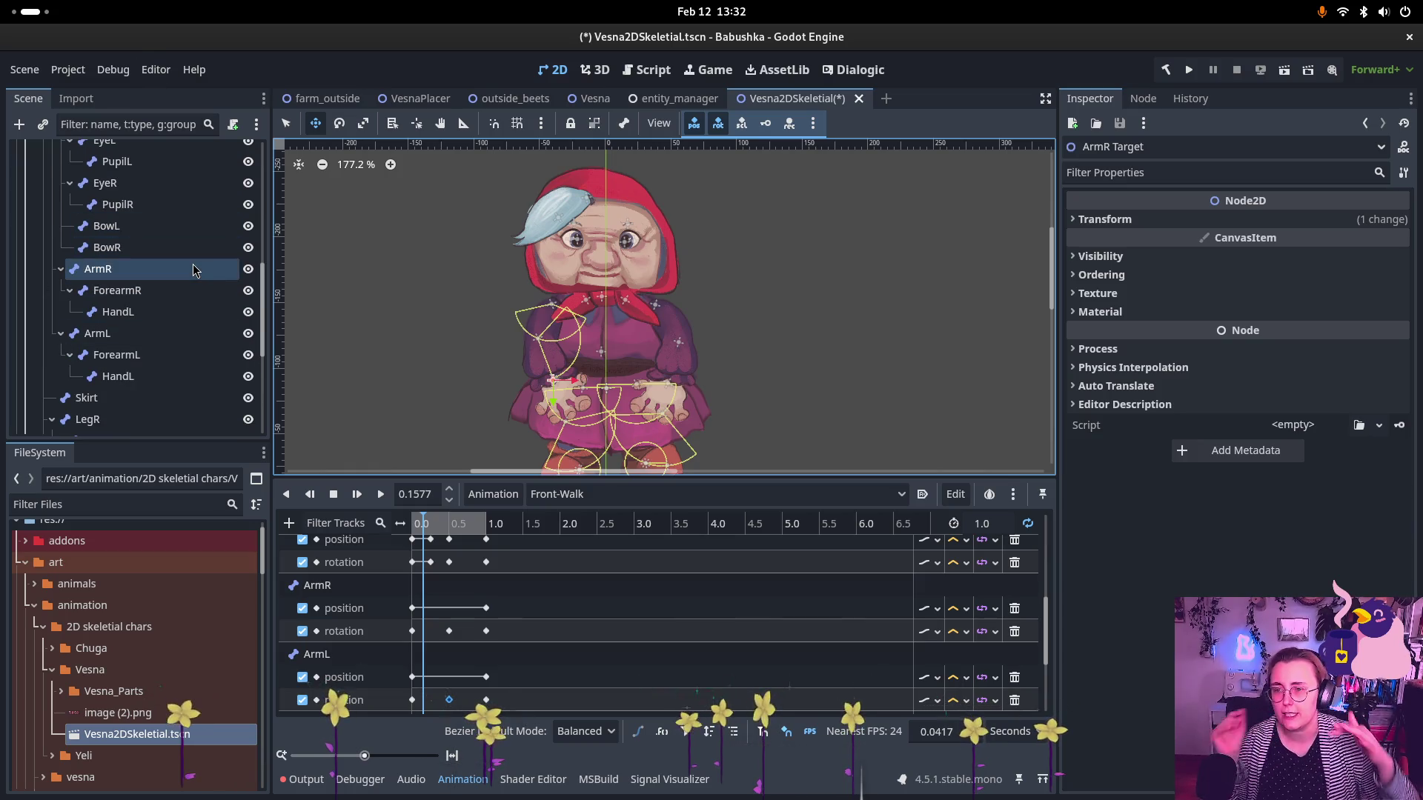
left_click(194, 272)
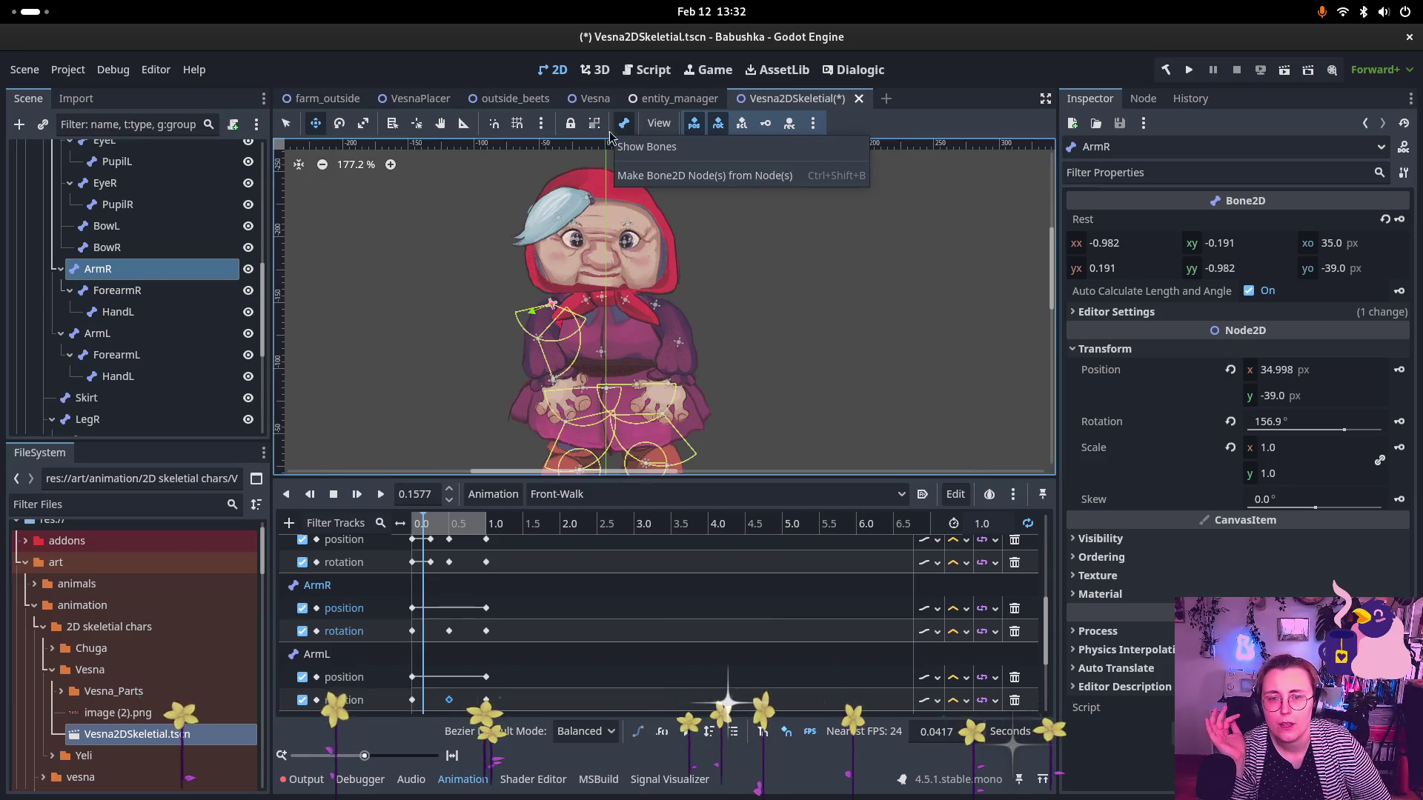
- Select Skeleton2DVesnaFront and enable Show Bones from the Skeleton2D toolbar menu
scroll(111, 234, "up", 4)
scroll(112, 233, "up", 2)
left_click(111, 187)
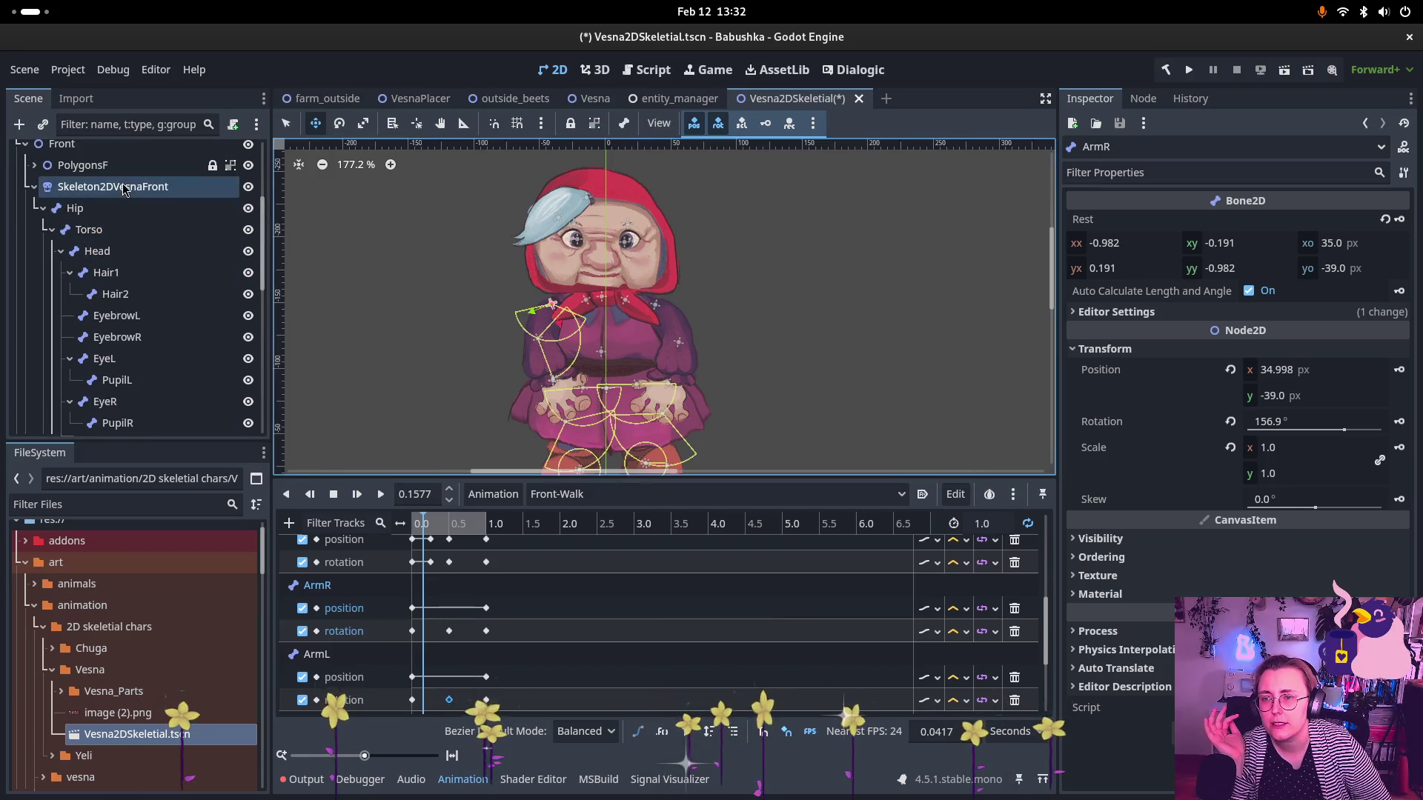
left_click(625, 122)
left_click(652, 143)
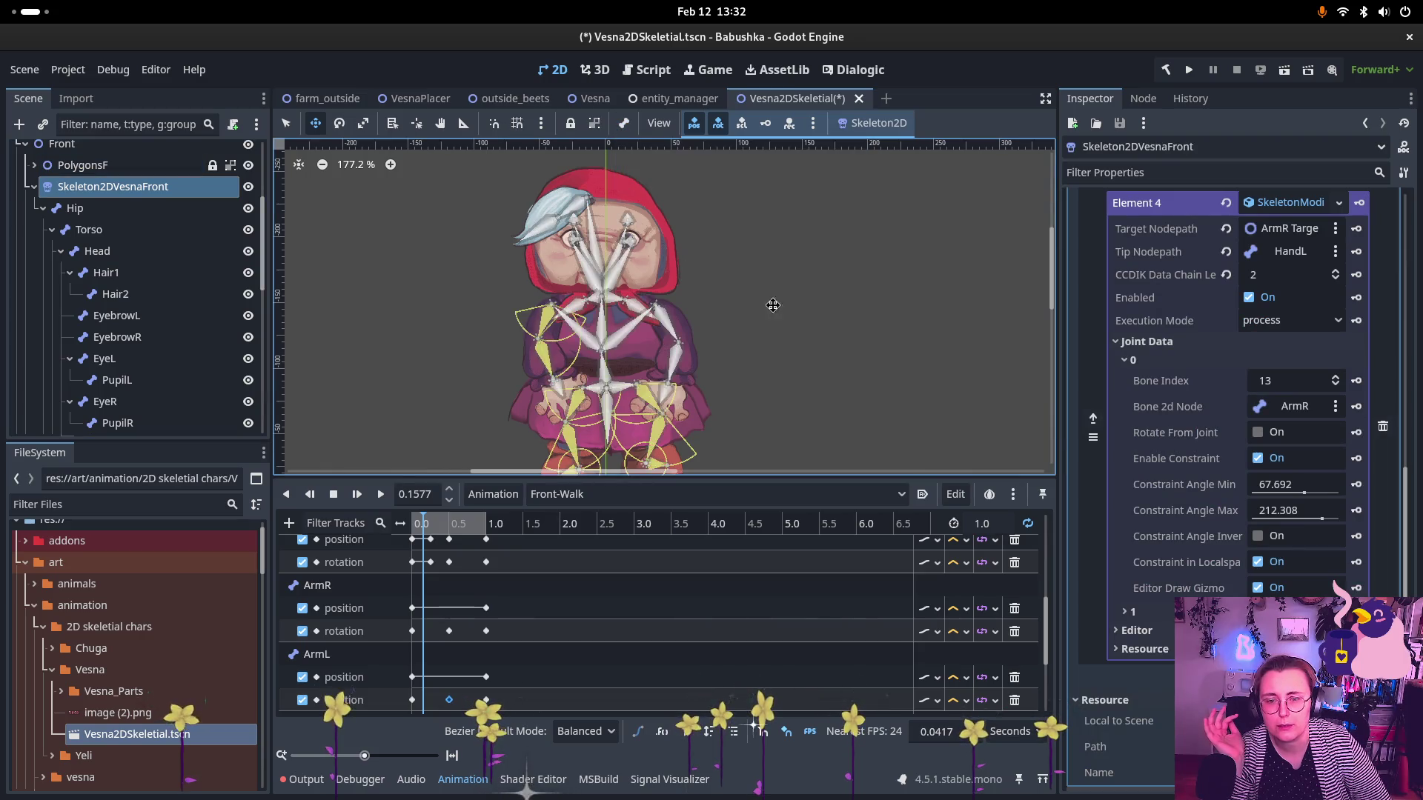
scroll(791, 306, "down", 1)
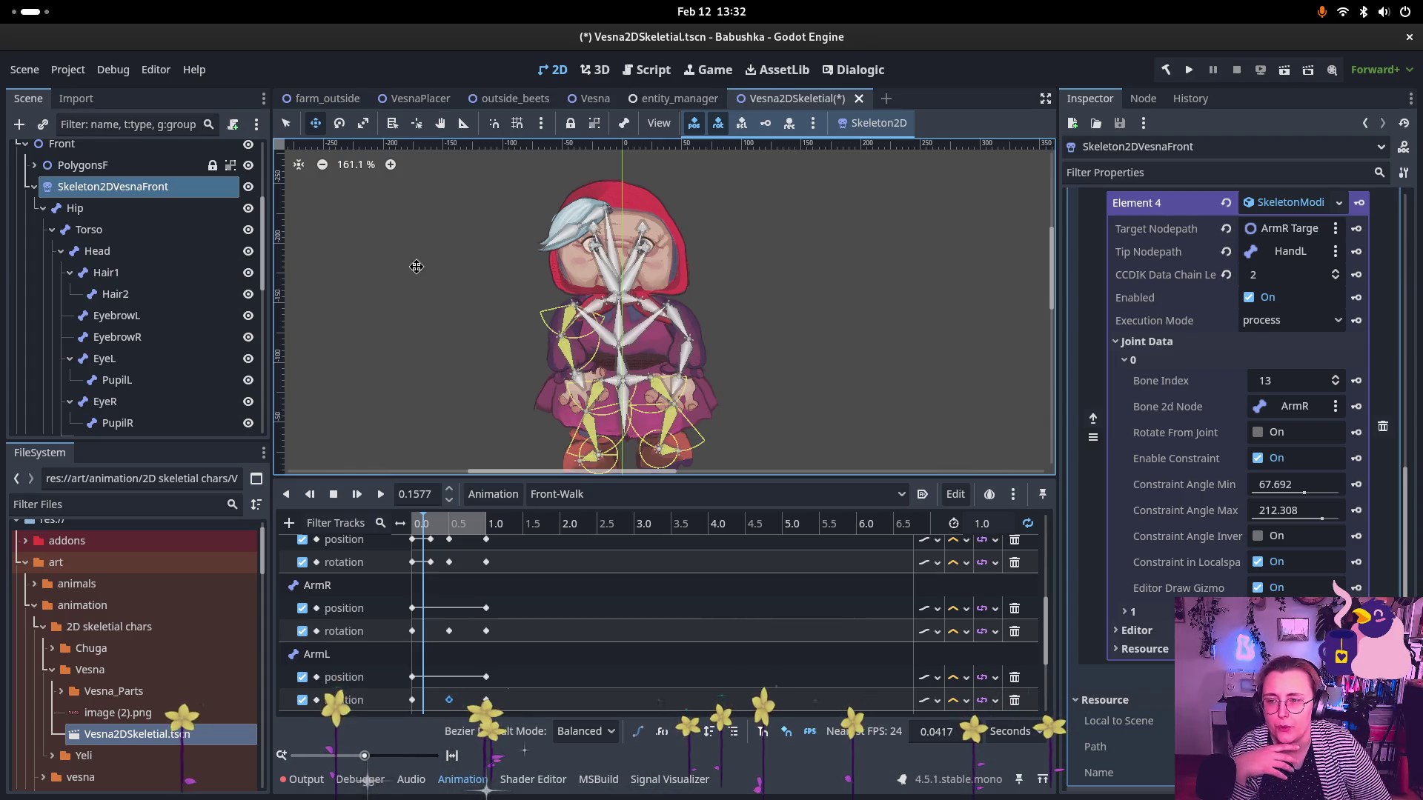
scroll(170, 326, "down", 4)
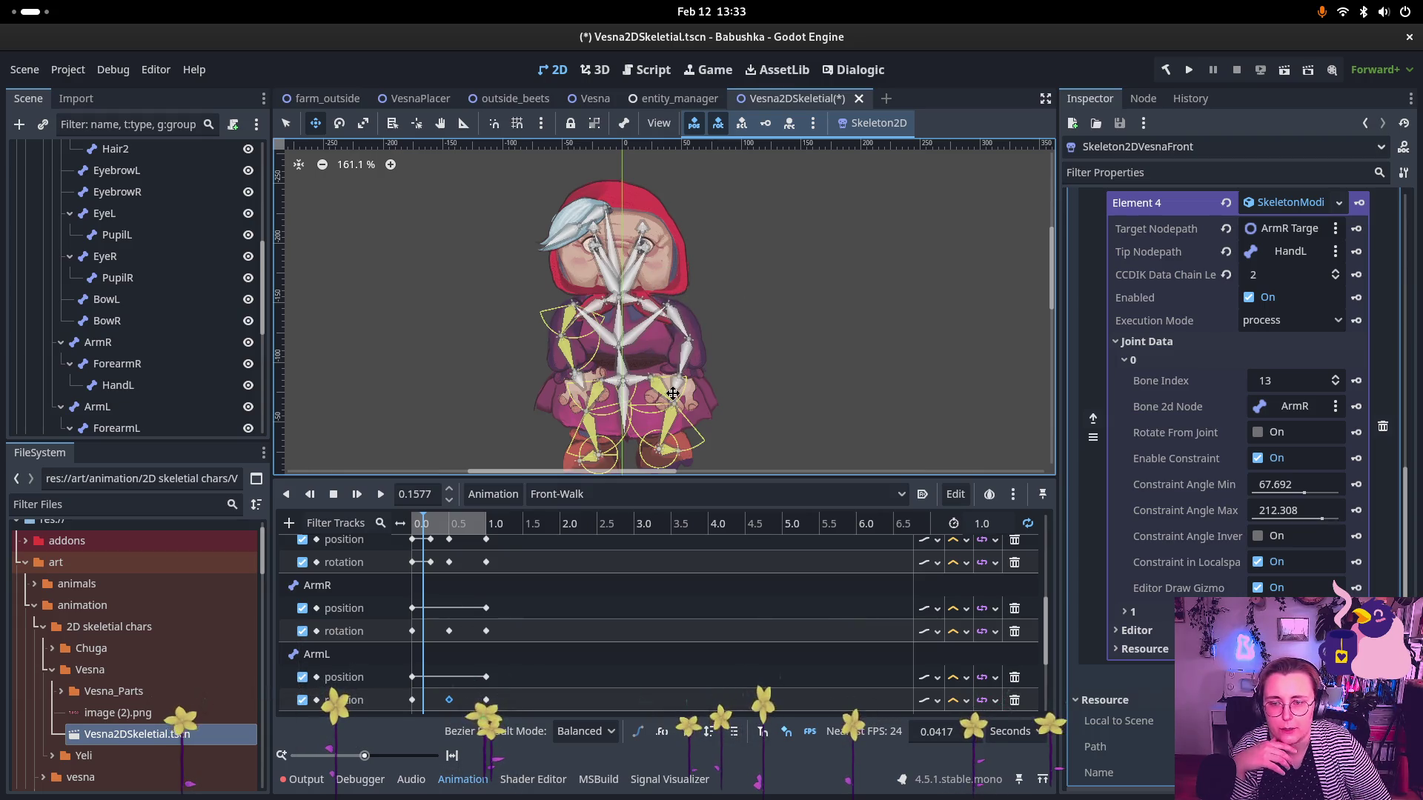
- Rotate the ArmL bone in the viewport with the Rotate tool to 106.4°
left_click(104, 343)
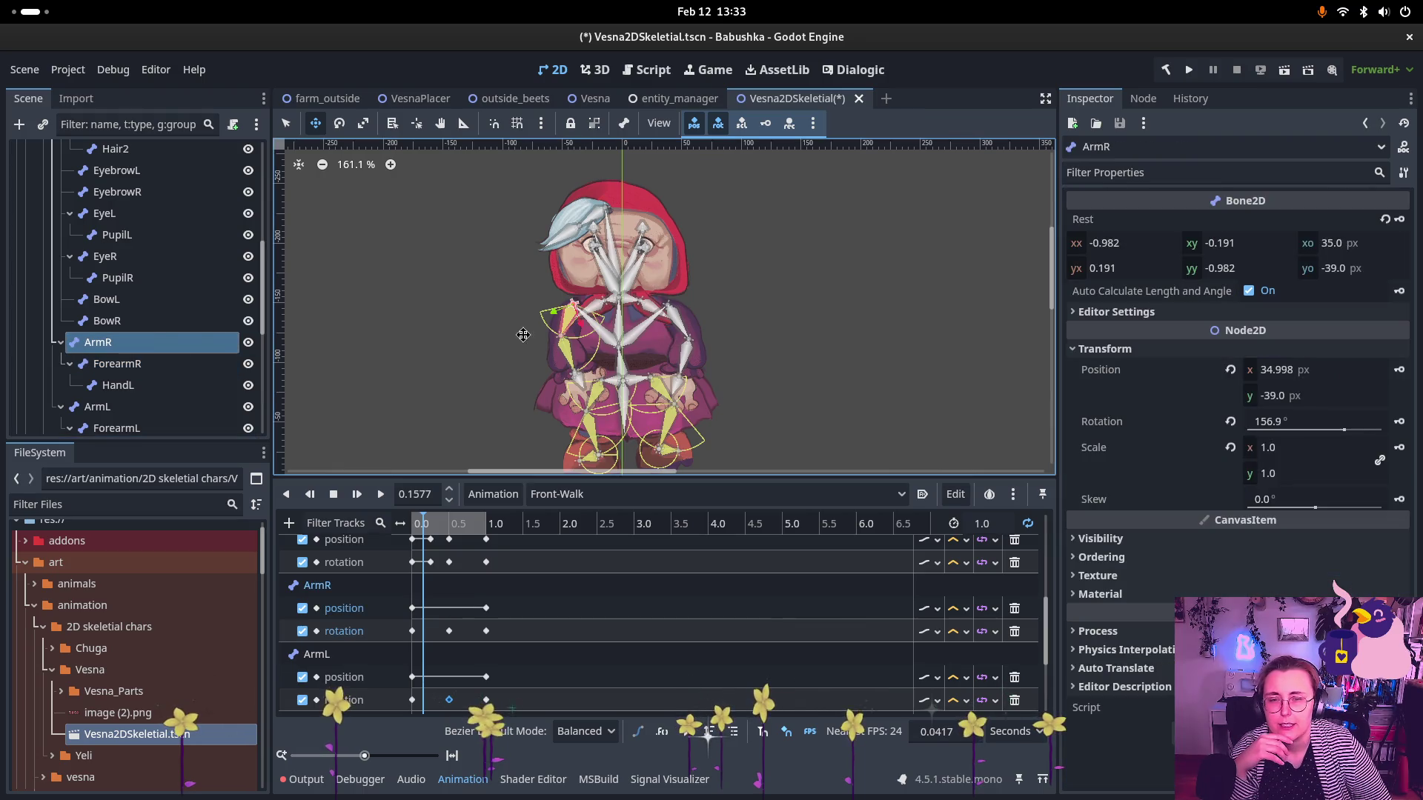
left_click(97, 406)
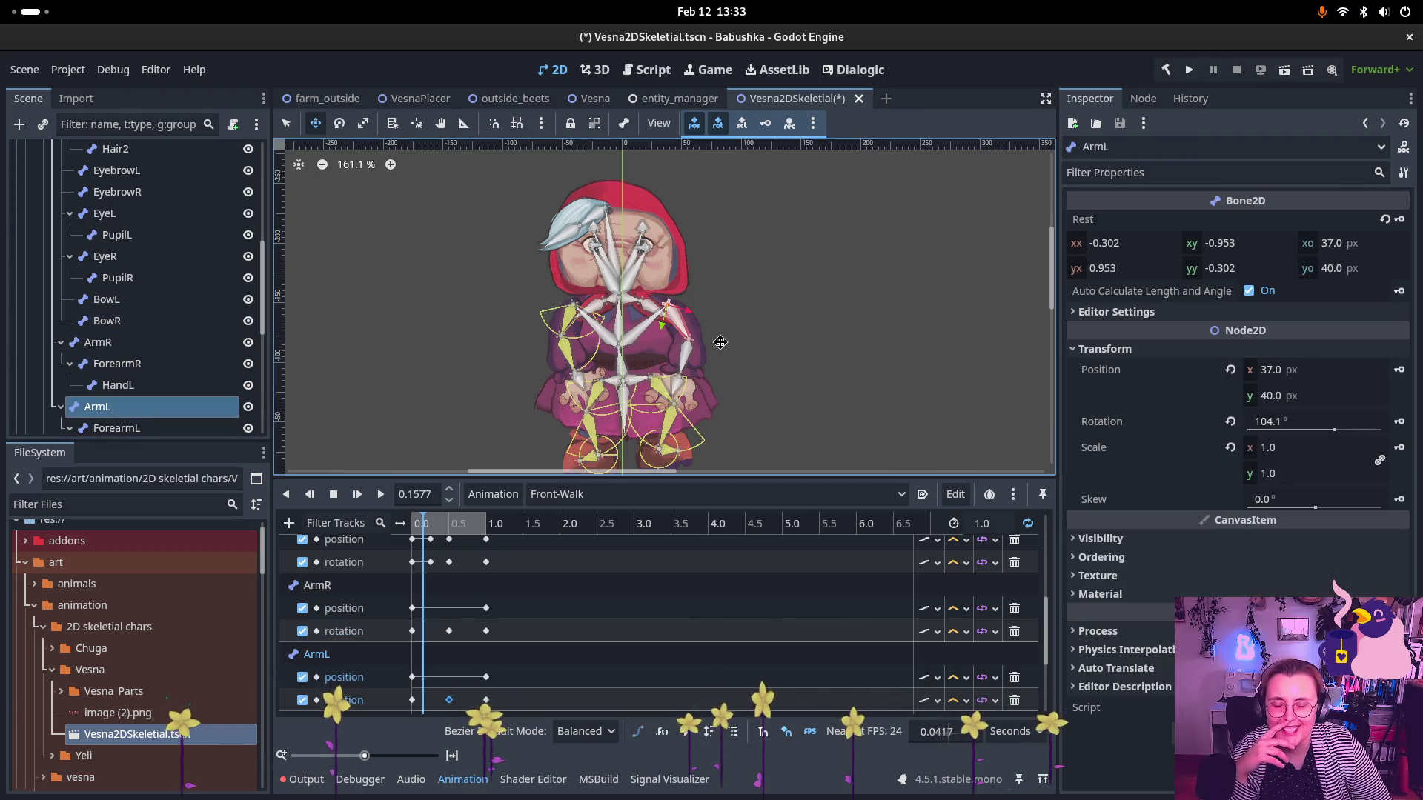
left_click(340, 123)
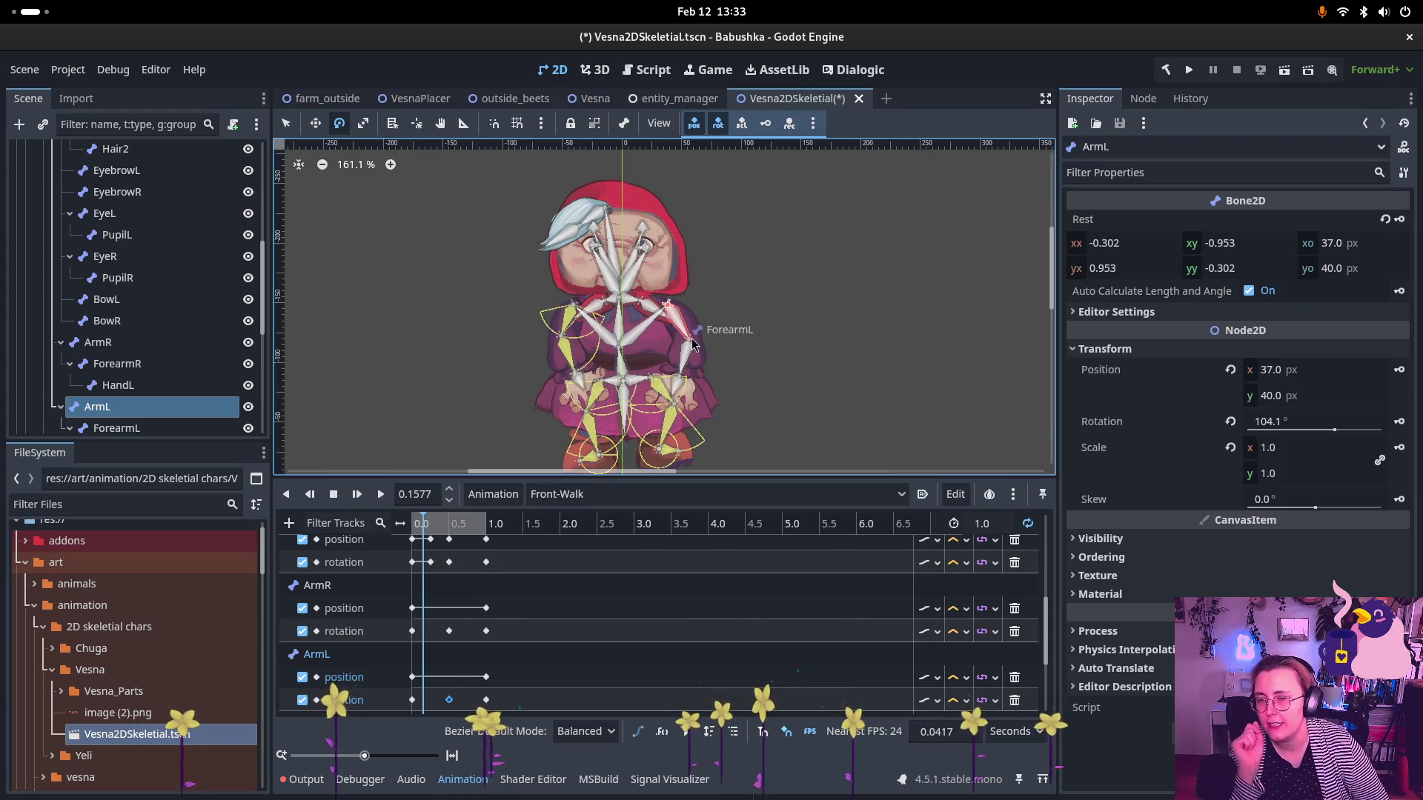
mouse_move(676, 320)
left_mouse_down()
mouse_move(685, 344)
mouse_move(656, 355)
mouse_move(778, 344)
mouse_move(666, 356)
mouse_move(689, 352)
left_mouse_up()
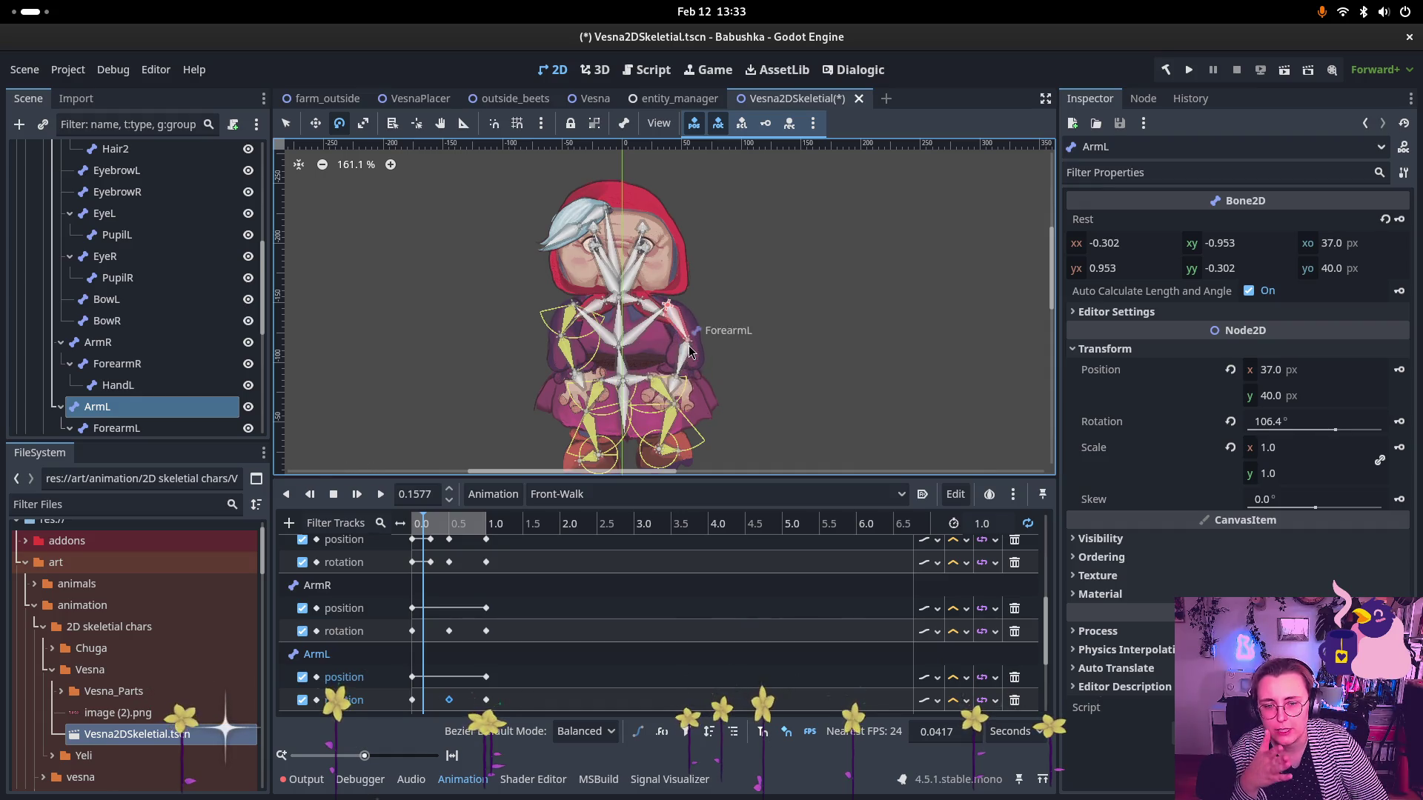
- Toggle bone visibility in the Skeleton2D bone display options
left_click(626, 132)
left_click(623, 126)
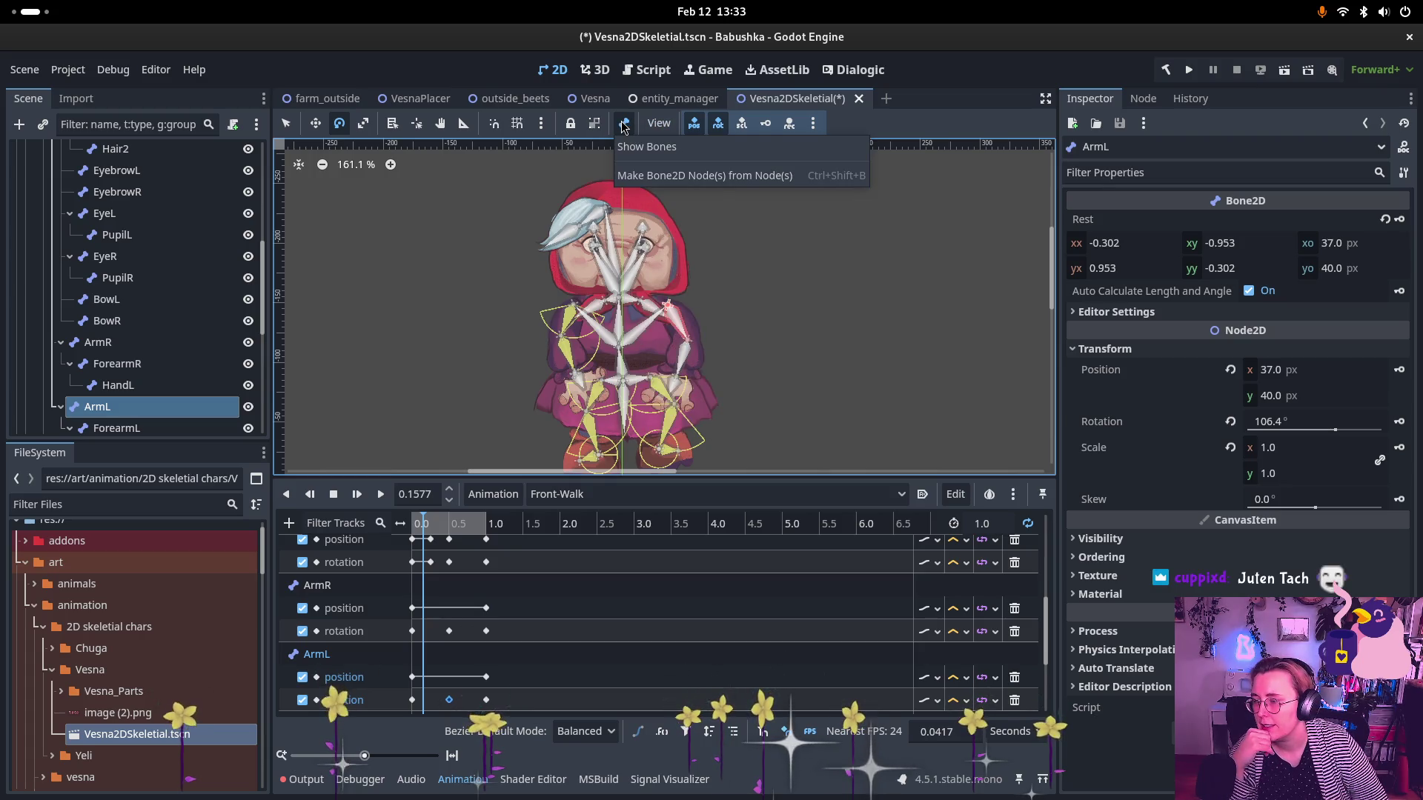
left_click(633, 148)
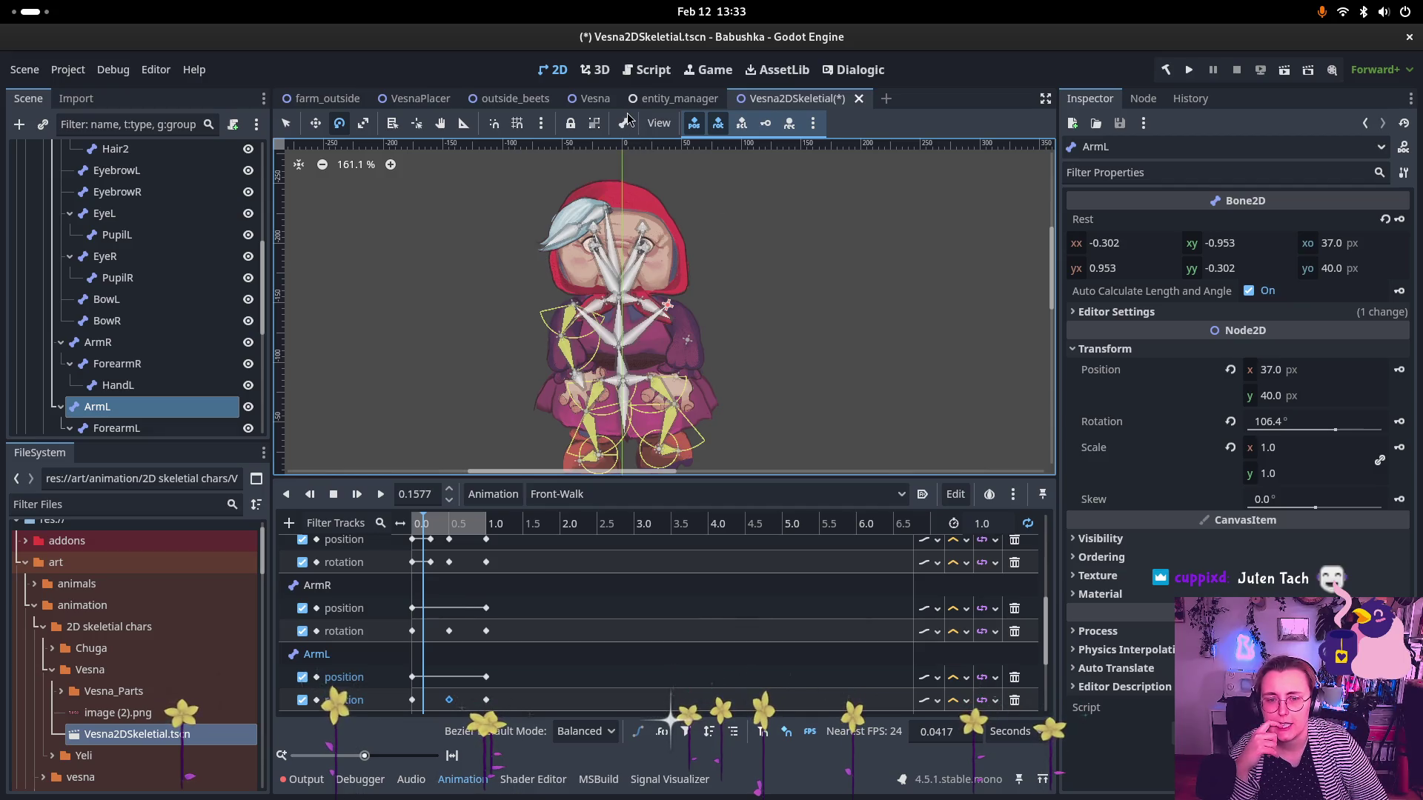
- Select Skeleton2DVesnaFront and apply Reset to Rest Pose from the Skeleton2D menu
left_click(624, 123)
left_click(649, 125)
left_click(649, 128)
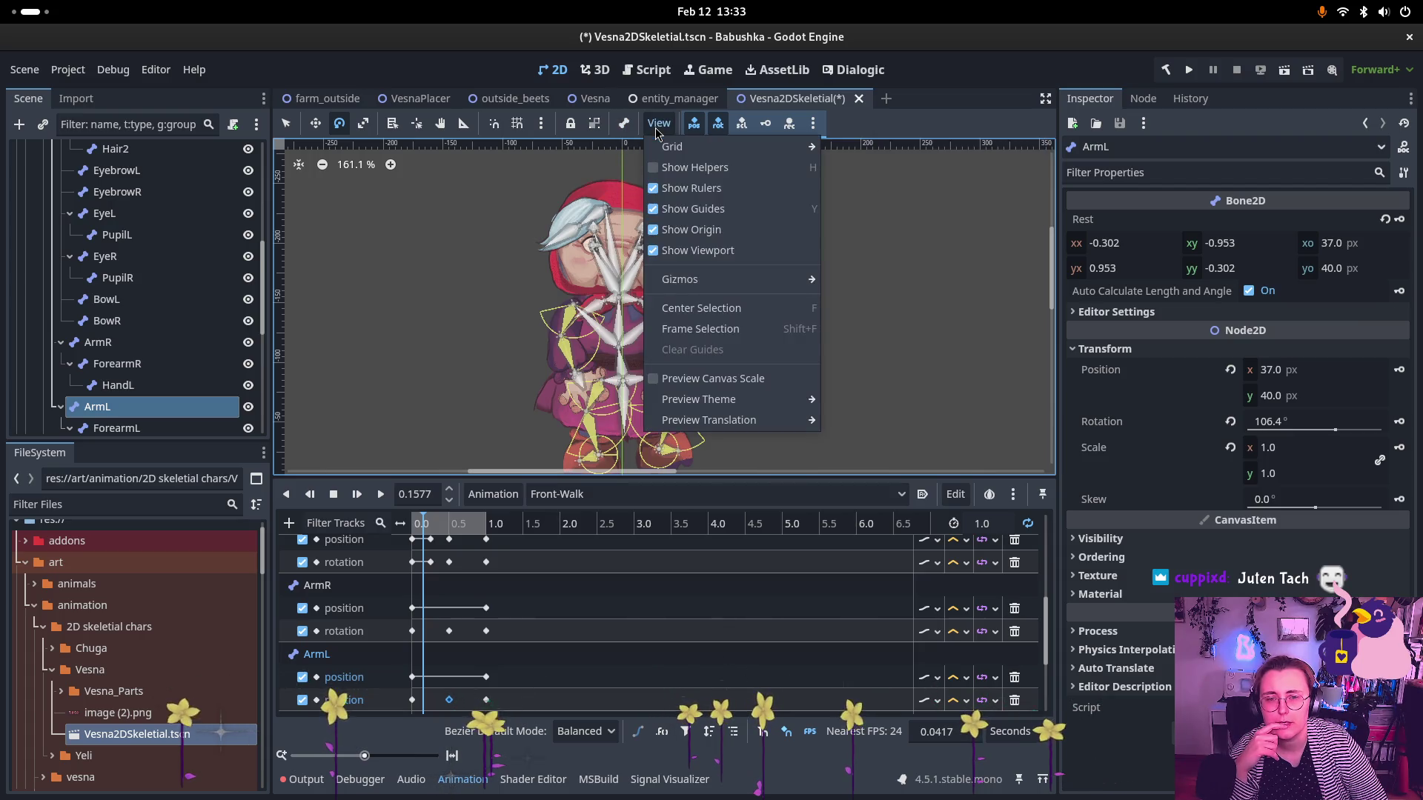
scroll(126, 237, "up", 5)
left_click(113, 258)
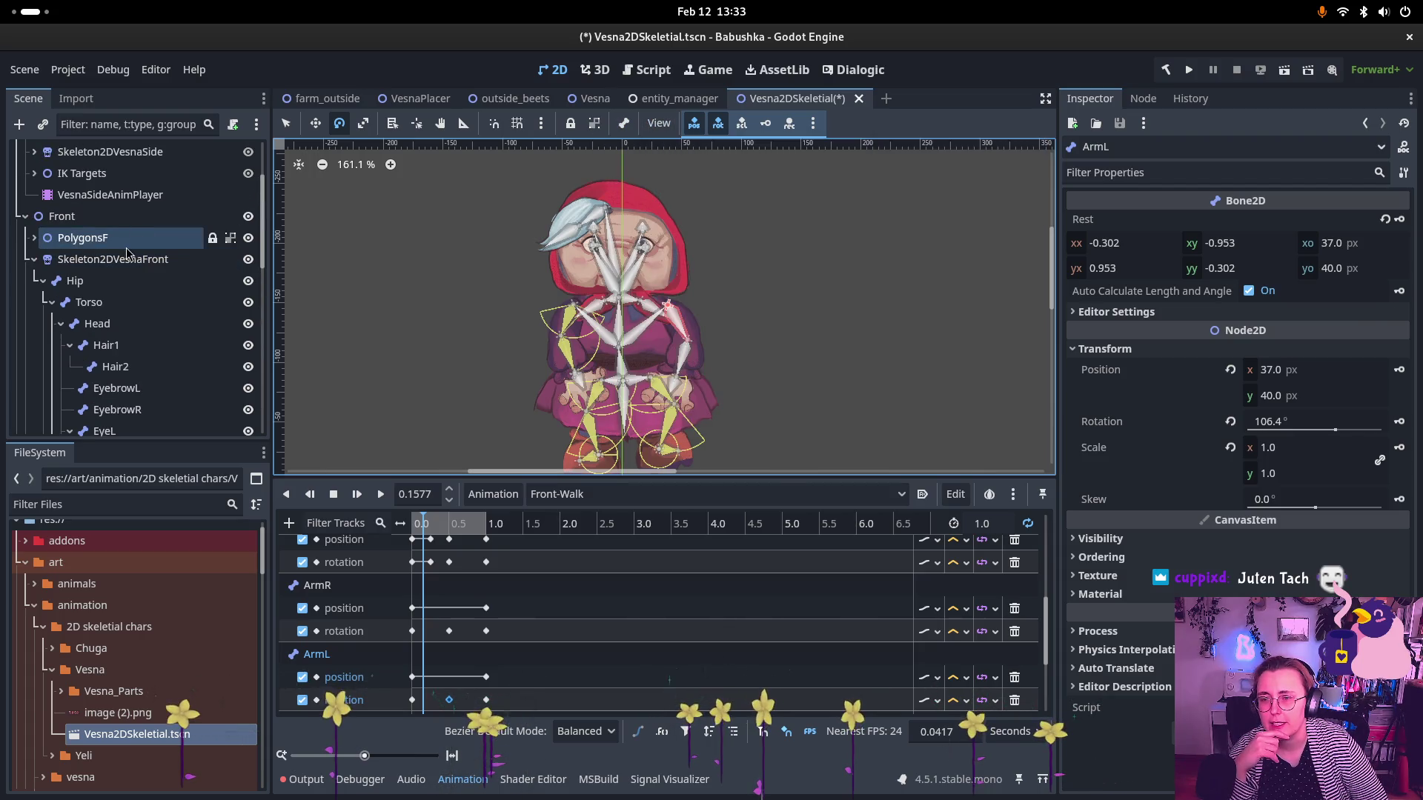
left_click(659, 124)
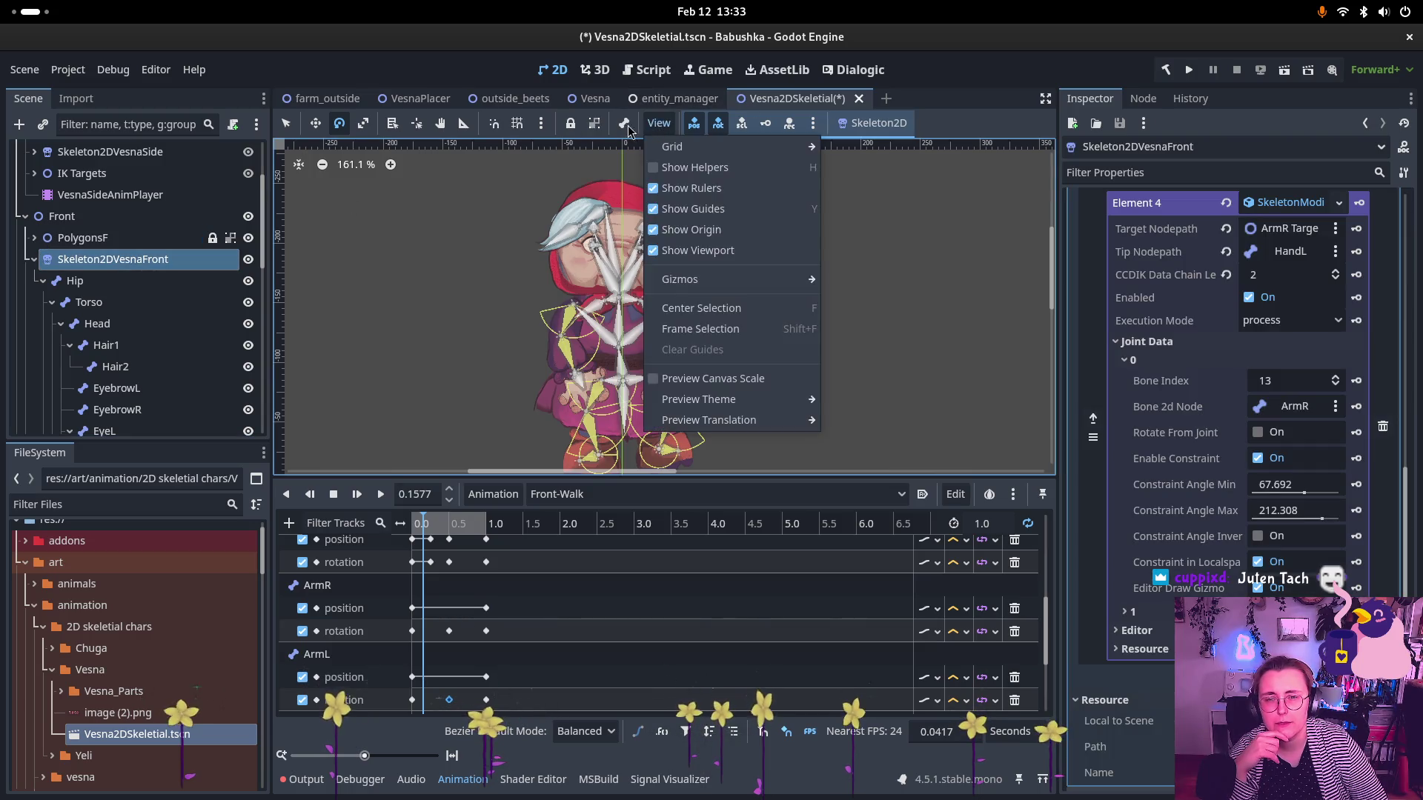
left_click(627, 126)
mouse_move(659, 124)
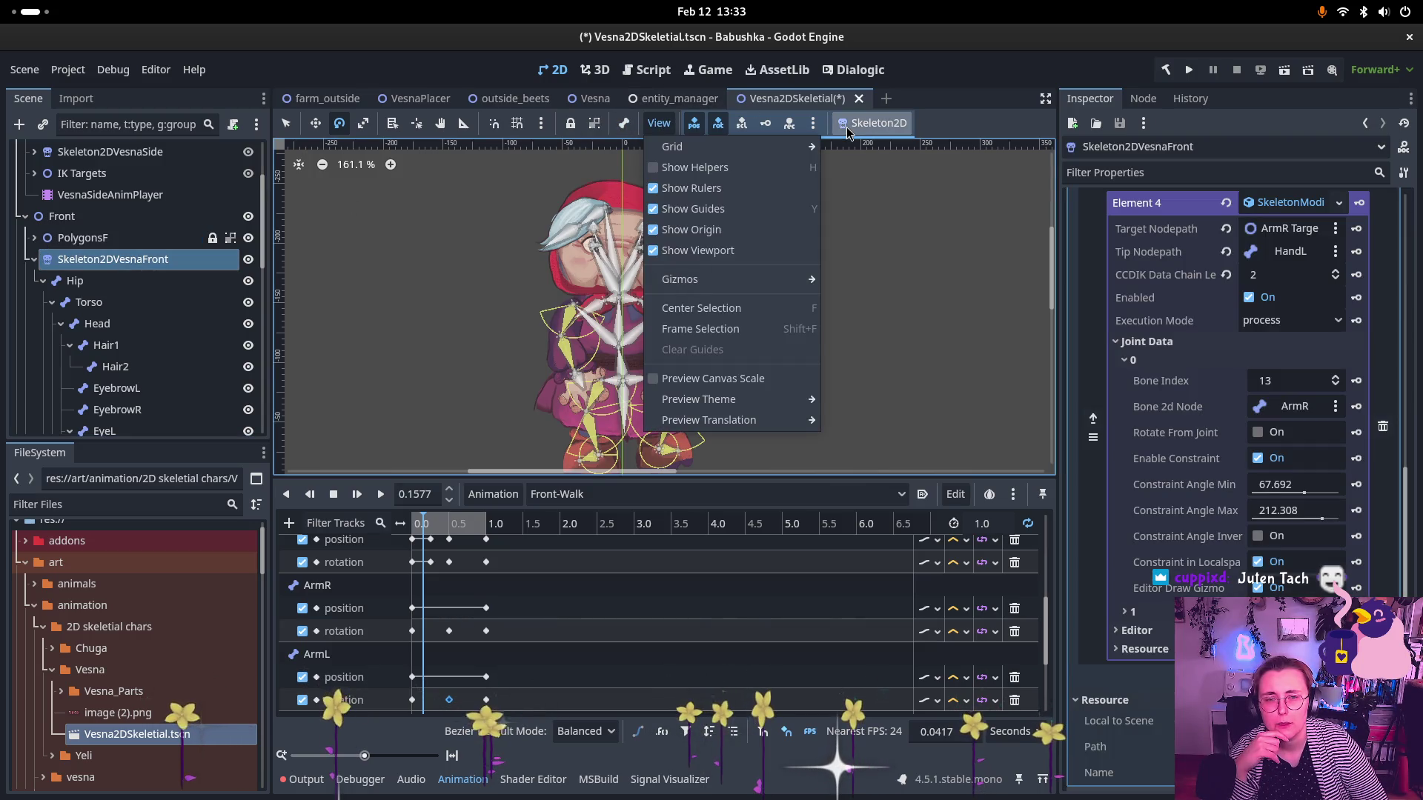
left_click(848, 124)
left_click(852, 125)
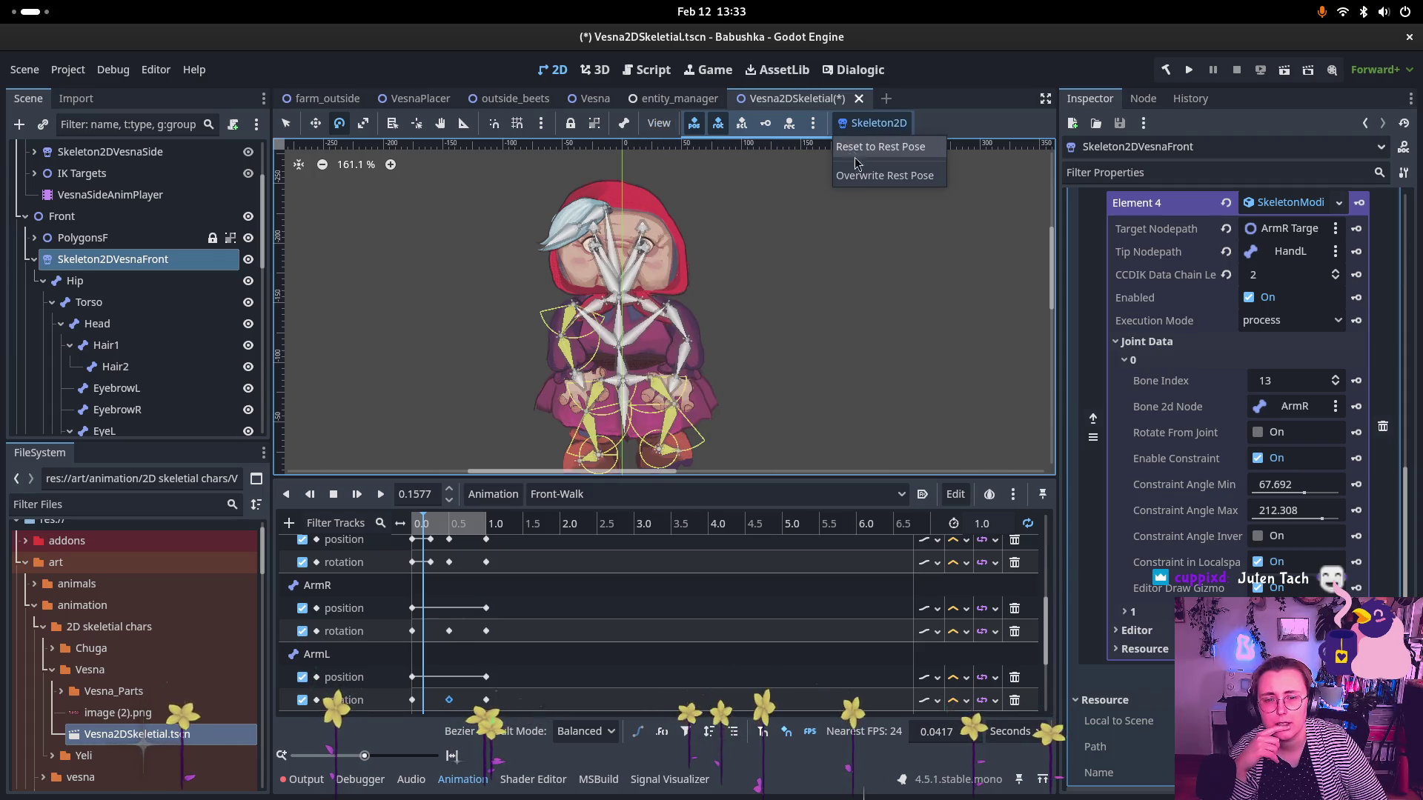
left_click(855, 159)
scroll(736, 336, "down", 2)
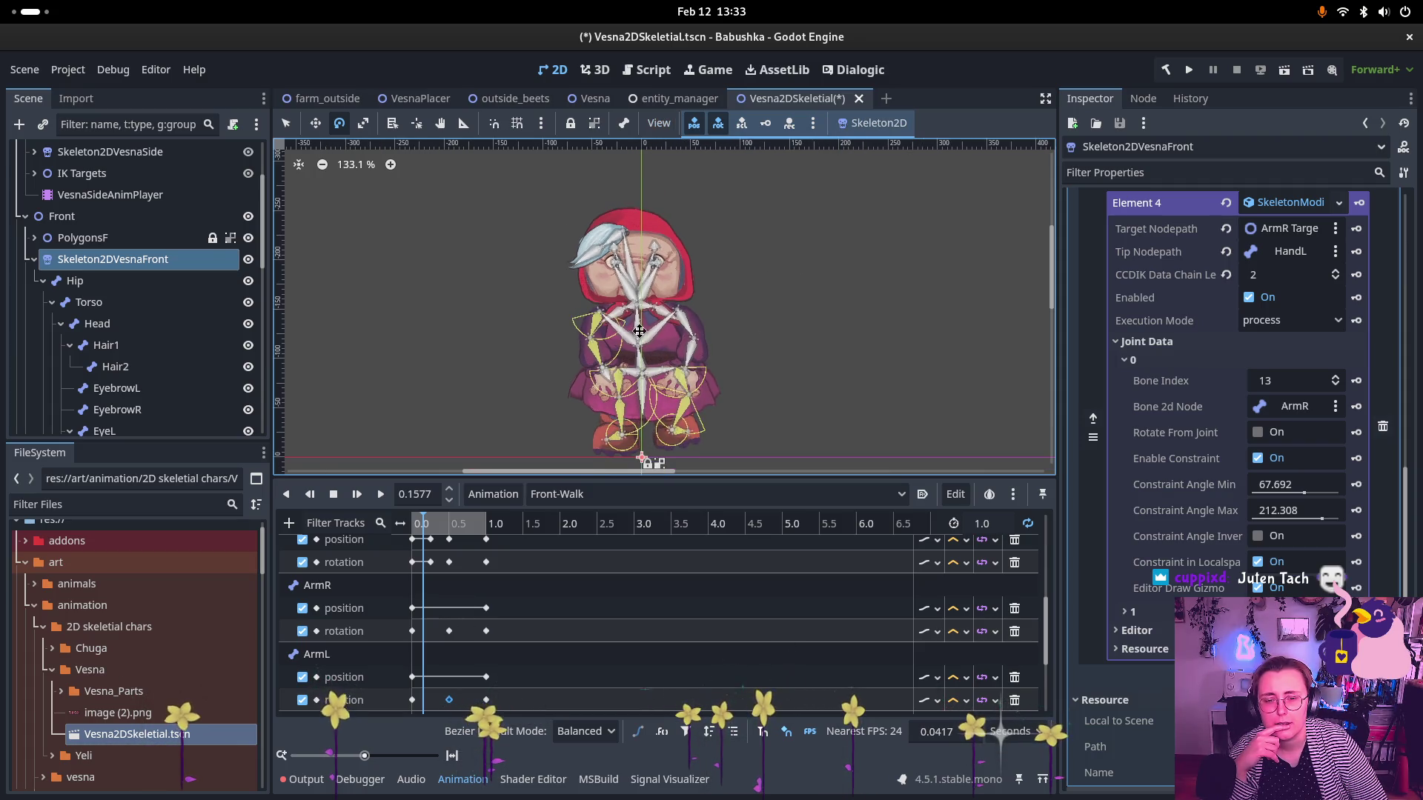
- Recentre the canvas and select the FootL Target node under IK Targets
left_click_drag(640, 331, 646, 292)
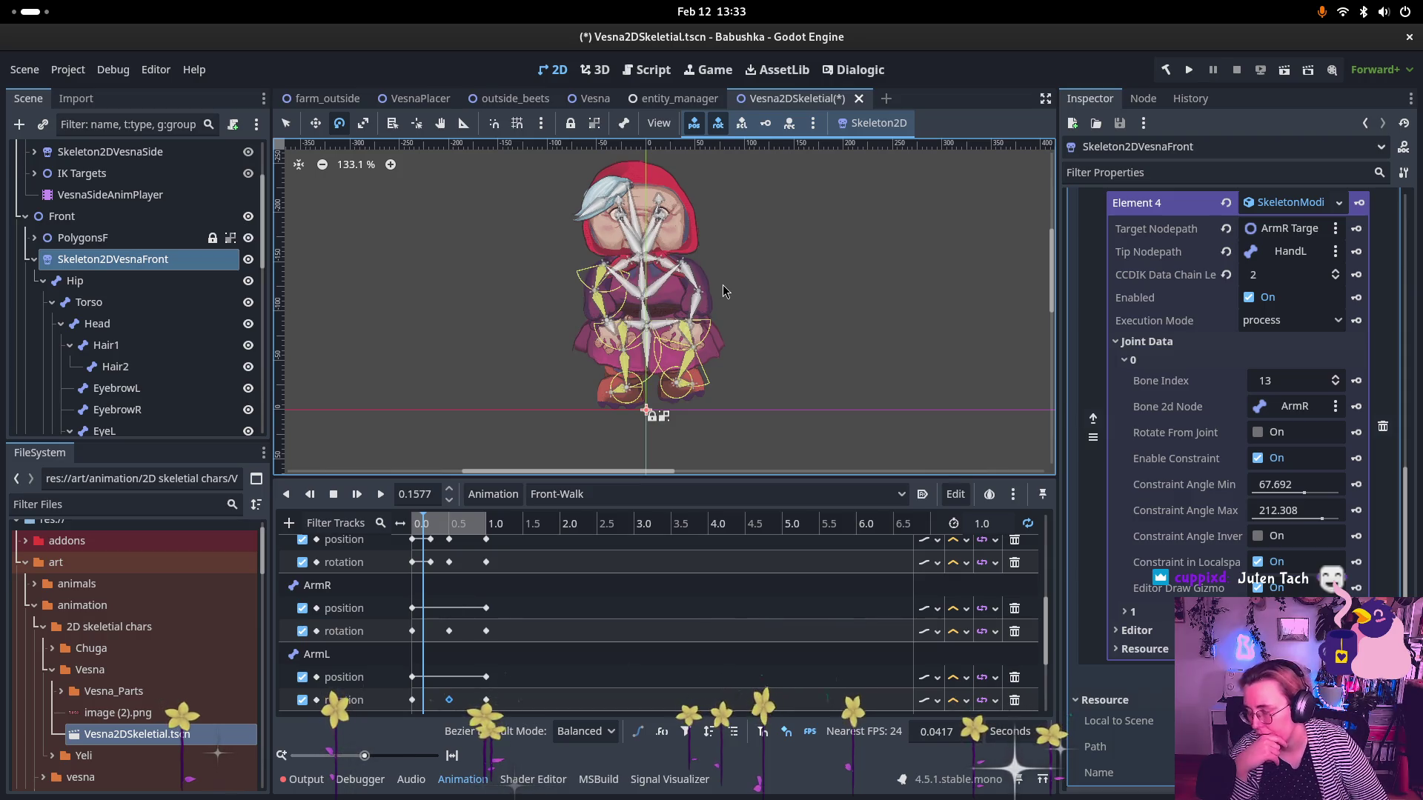
scroll(144, 369, "down", 3)
scroll(144, 368, "down", 15)
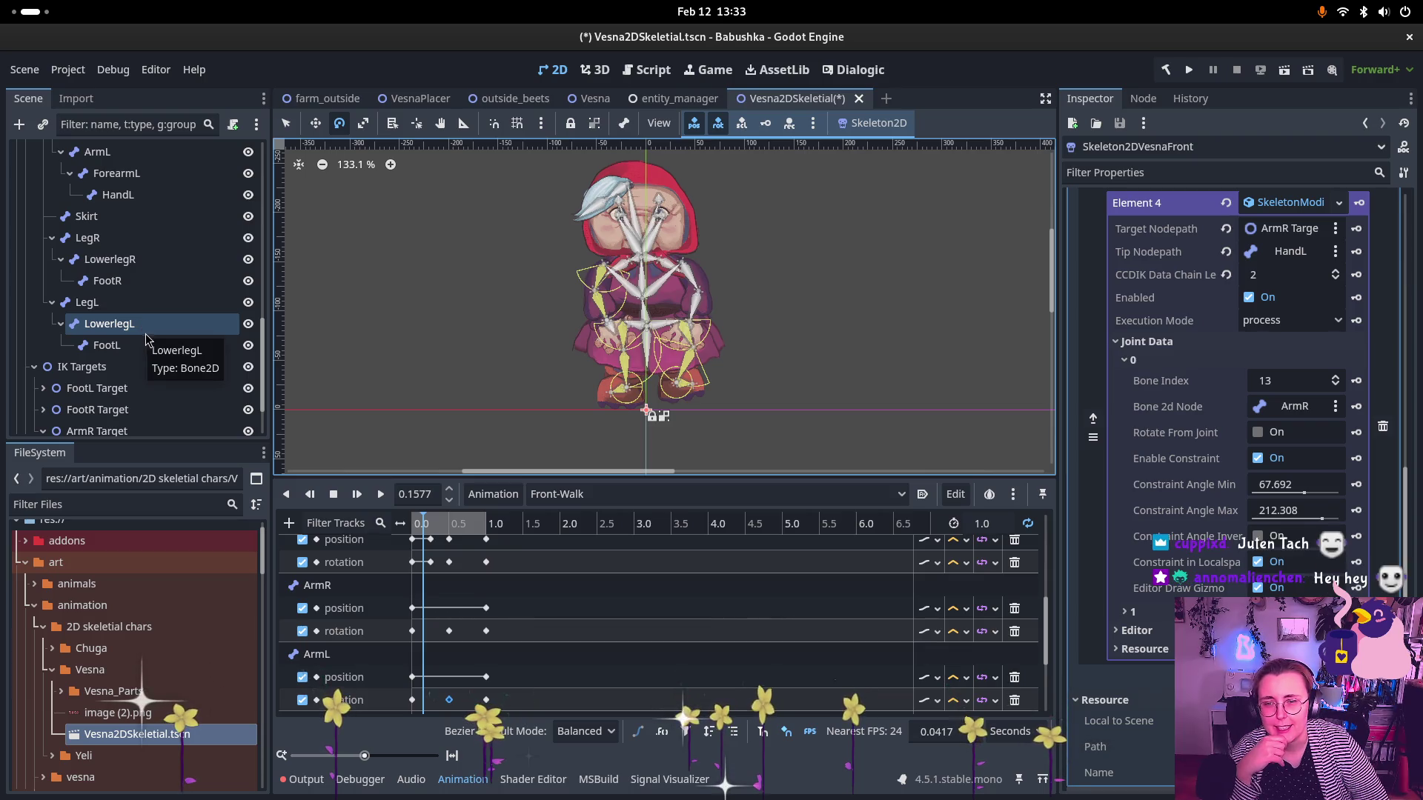
scroll(143, 349, "down", 3)
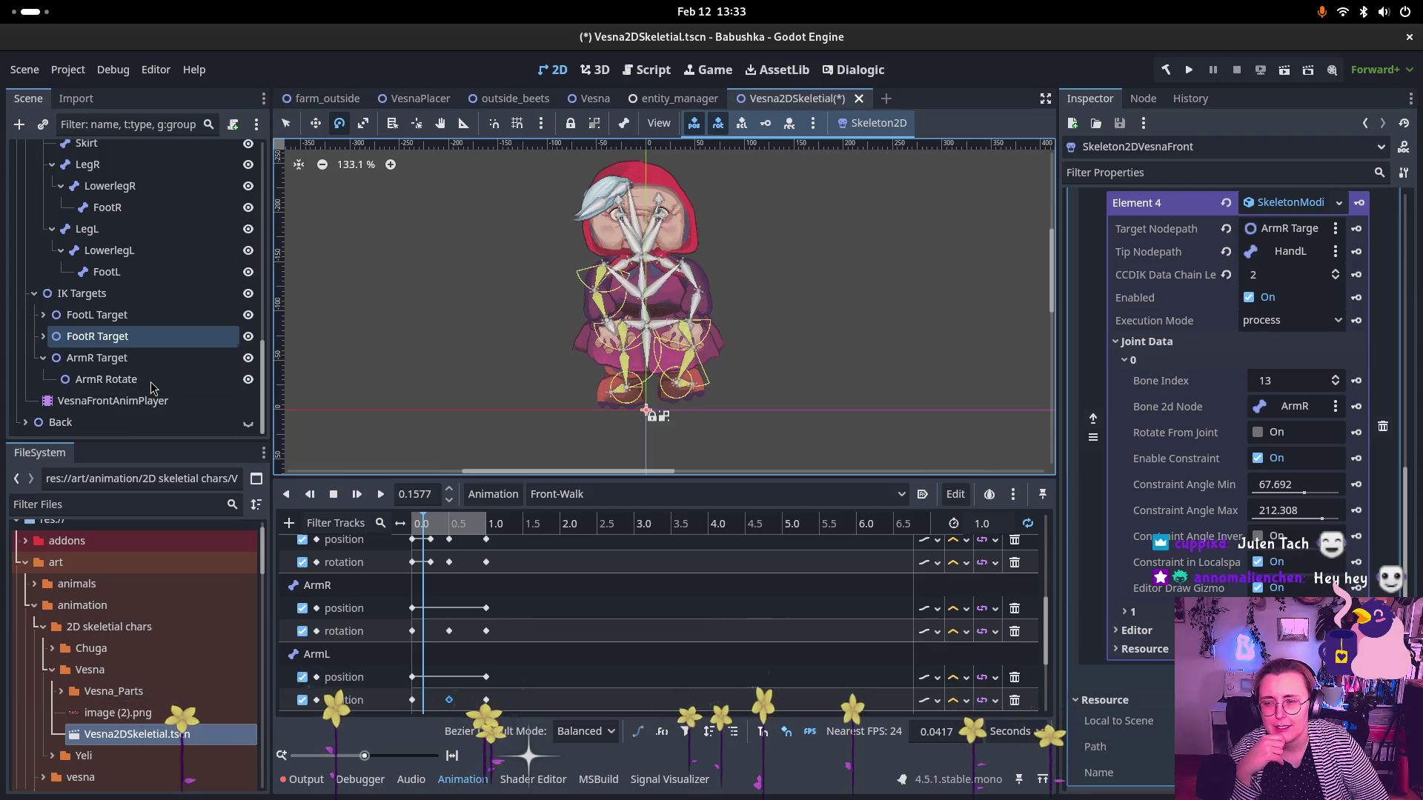
left_click(140, 339)
left_click(149, 314)
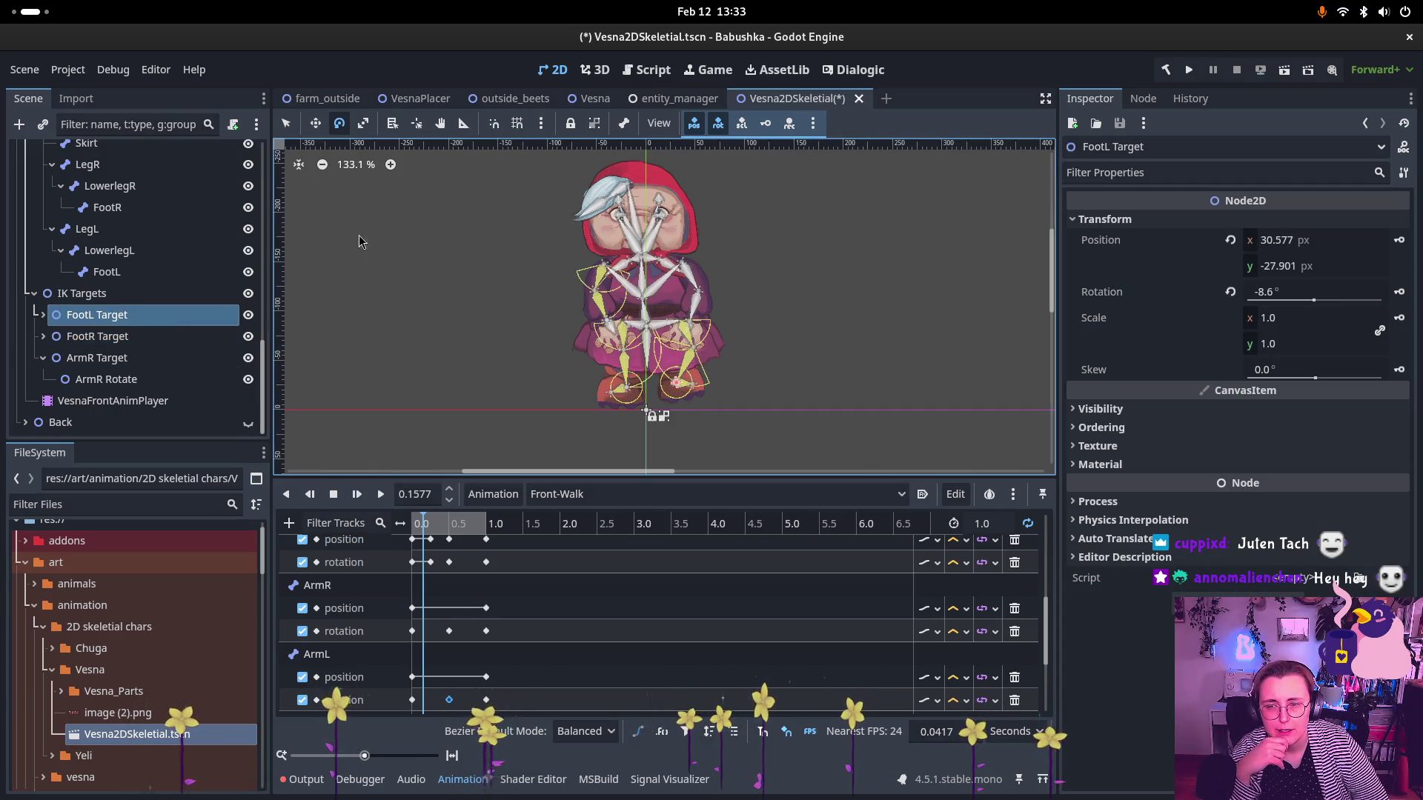
left_click(314, 122)
- Drag the FootL Target to position 28, -20 px, moving the left leg
mouse_move(672, 387)
left_mouse_down()
mouse_move(673, 410)
mouse_move(667, 385)
mouse_move(675, 394)
left_mouse_up()
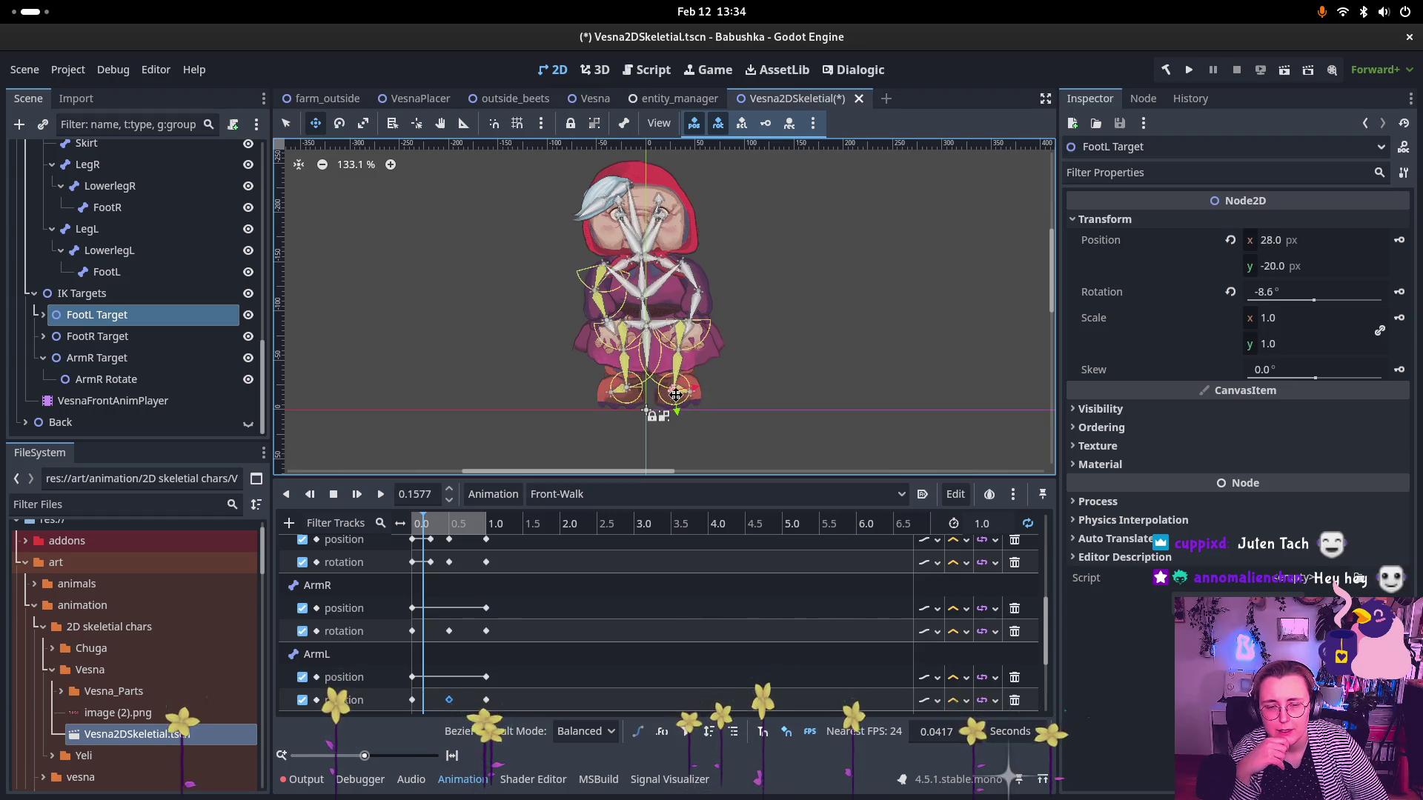
scroll(770, 335, "up", 2)
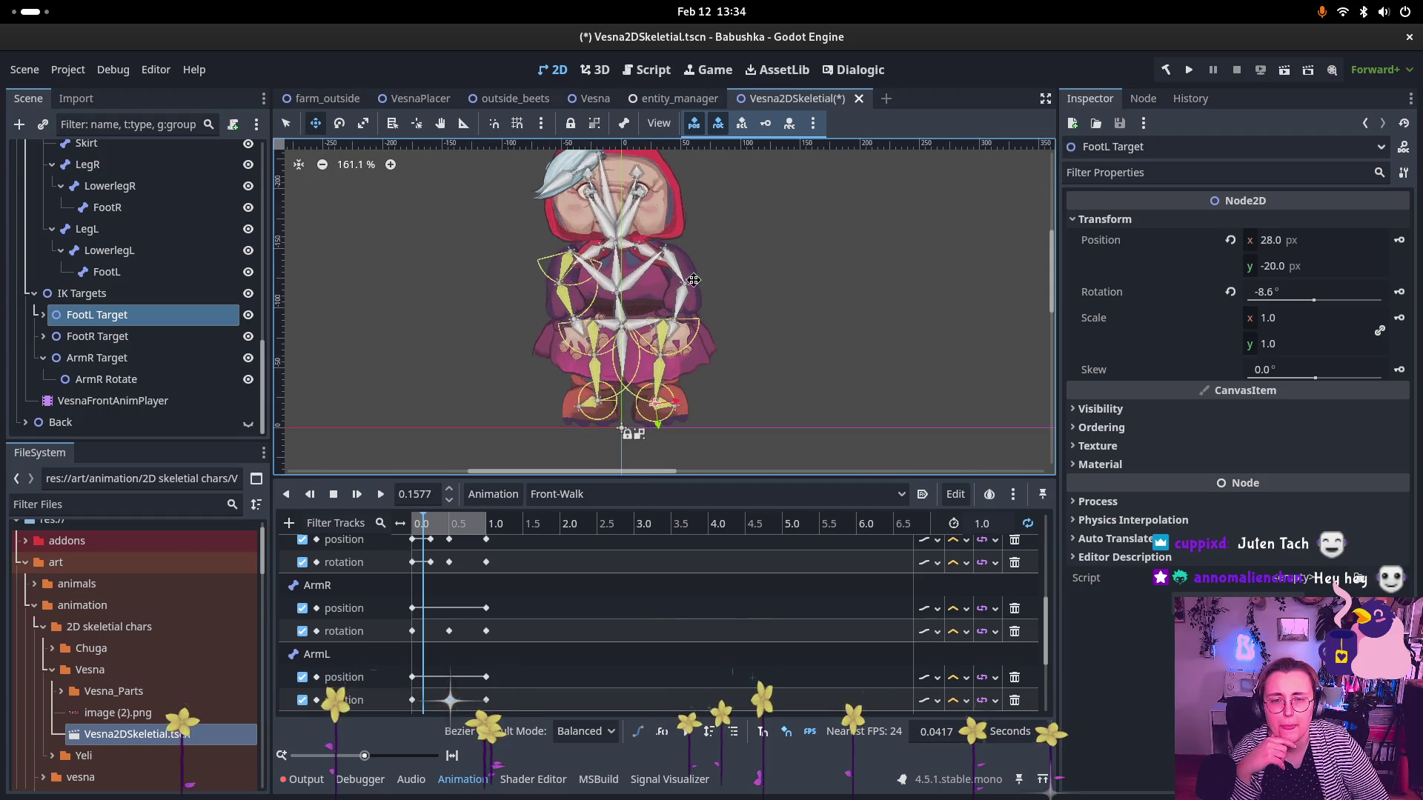
left_click_drag(692, 280, 688, 332)
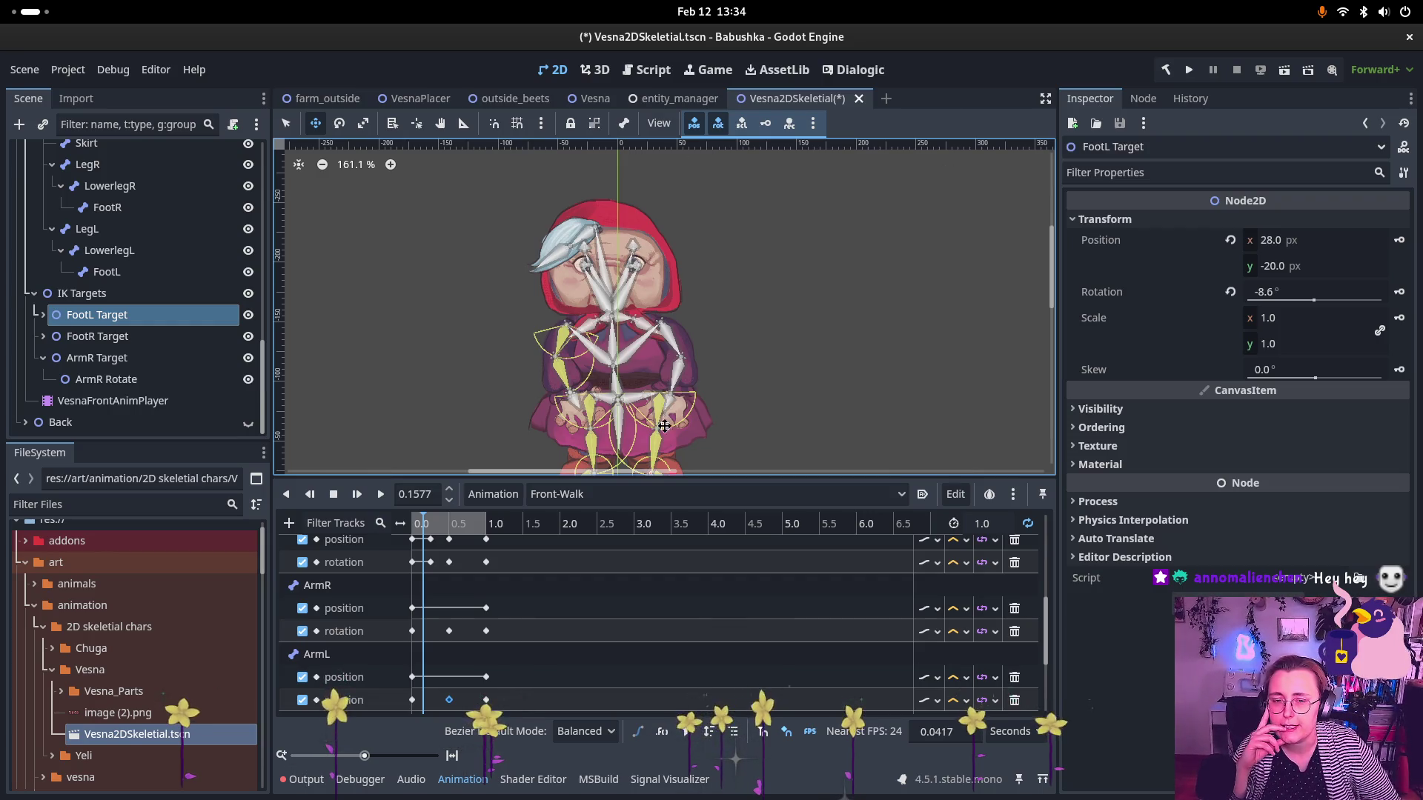
- Select the HandL bone to inspect its transform (rotation 102.4°, length 16.0)
scroll(136, 257, "up", 5)
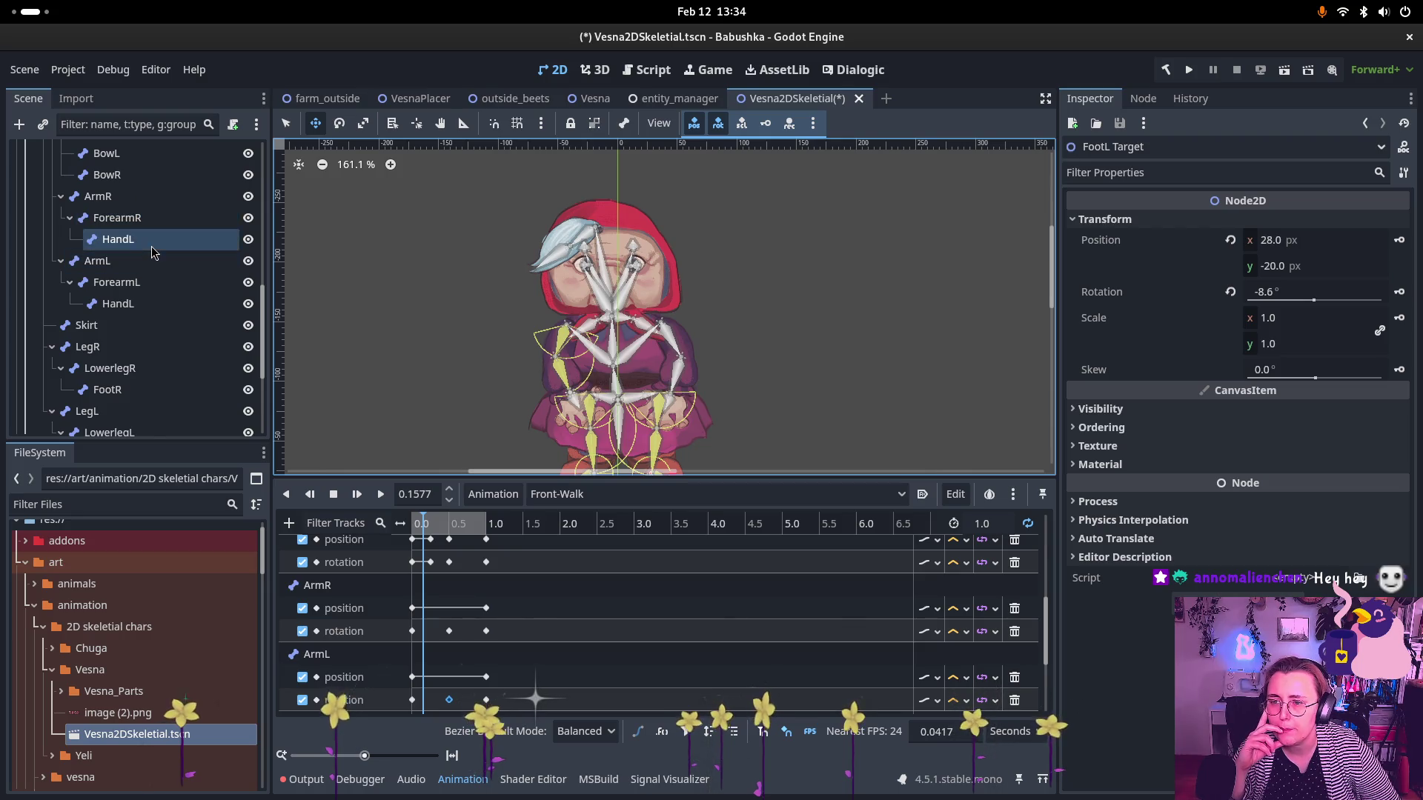
left_click(155, 240)
left_click(153, 310)
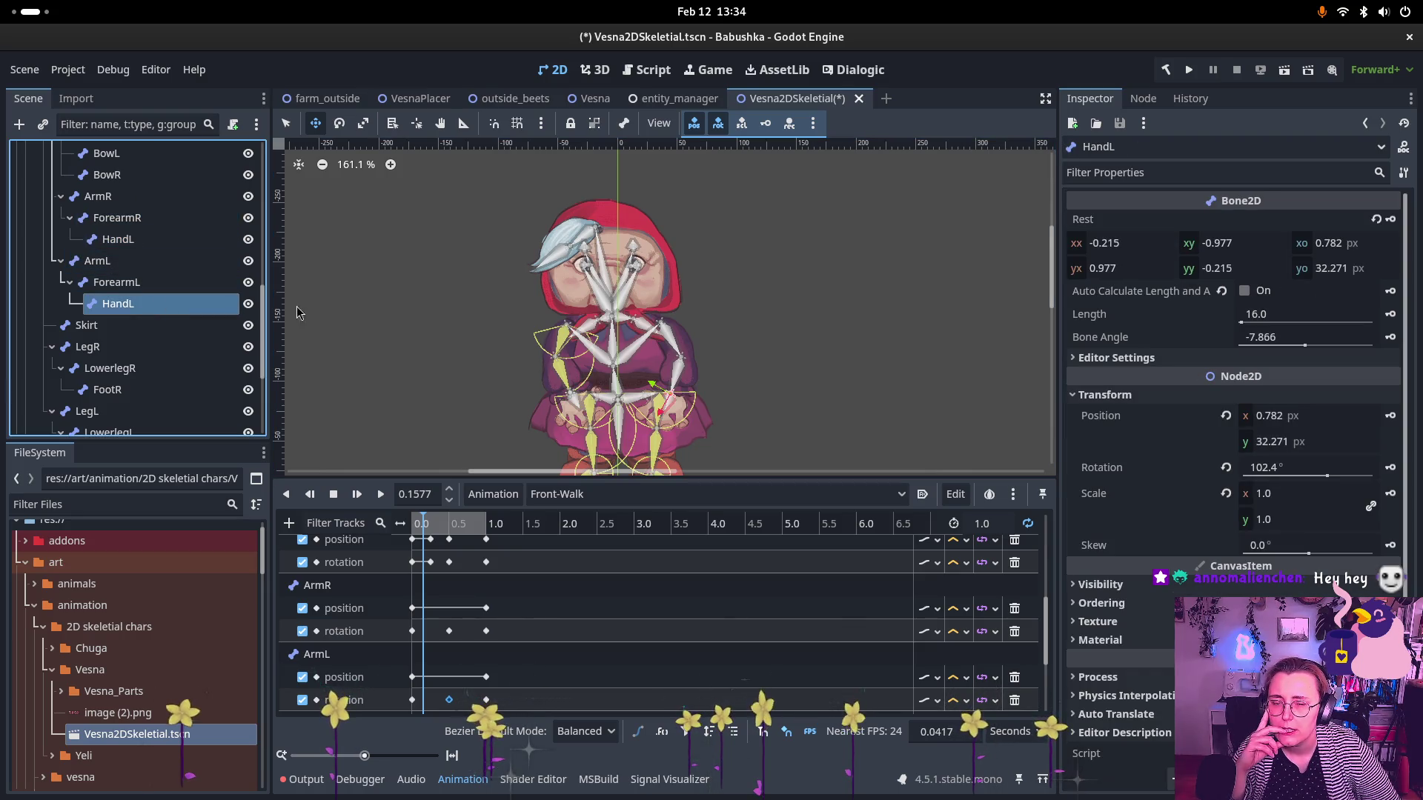
mouse_move(662, 389)
left_mouse_down()
mouse_move(736, 379)
mouse_move(724, 397)
mouse_move(701, 382)
left_mouse_up()
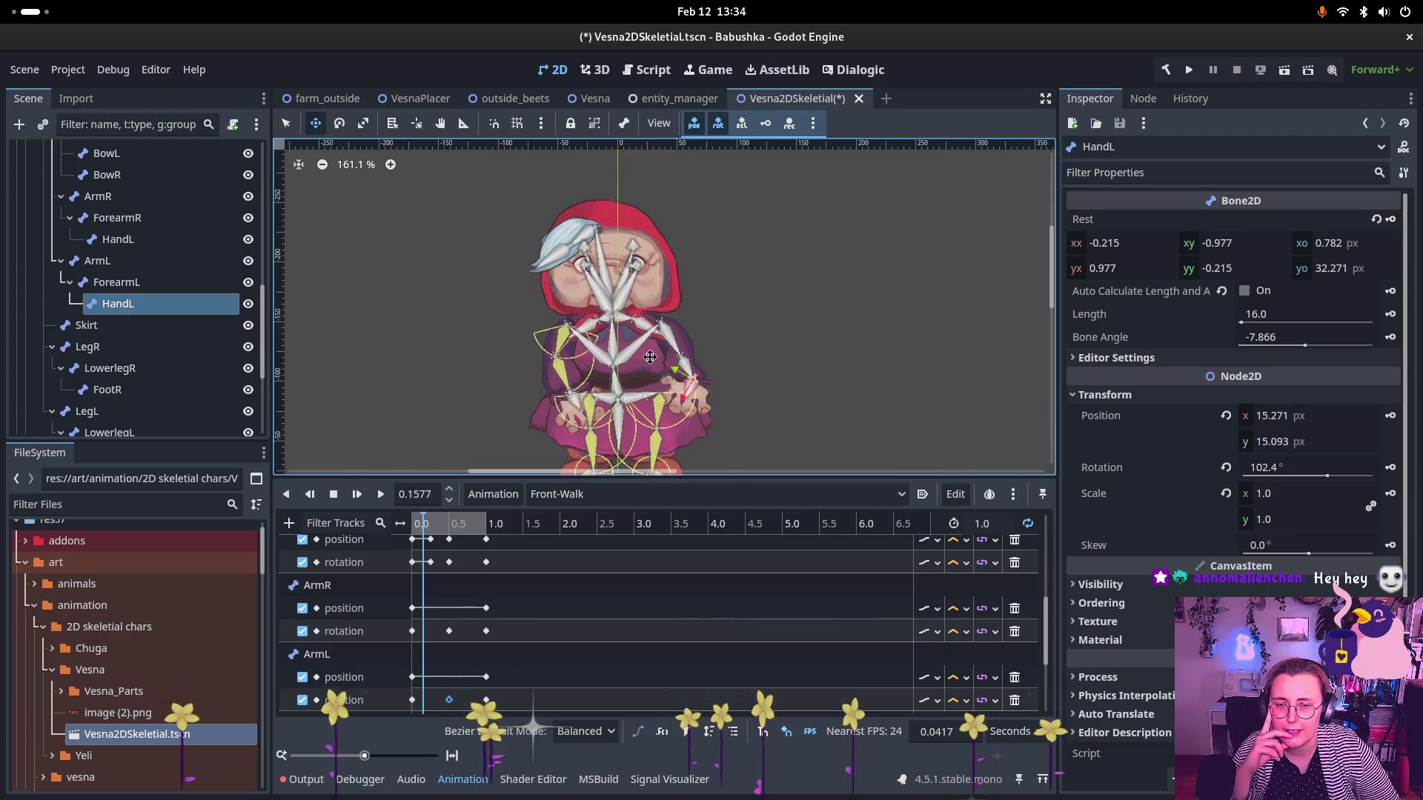
key("ctrl+z")
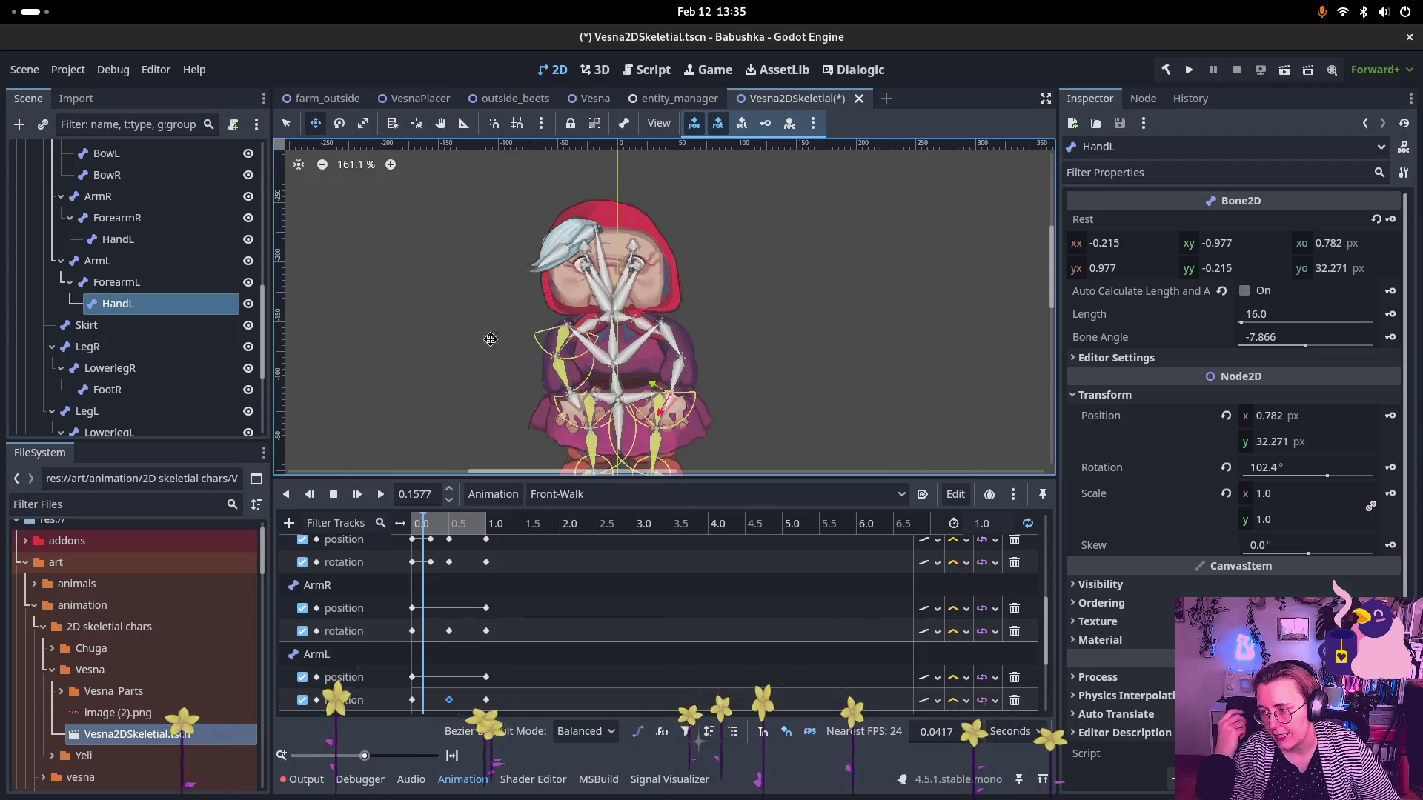
scroll(572, 355, "up", 6)
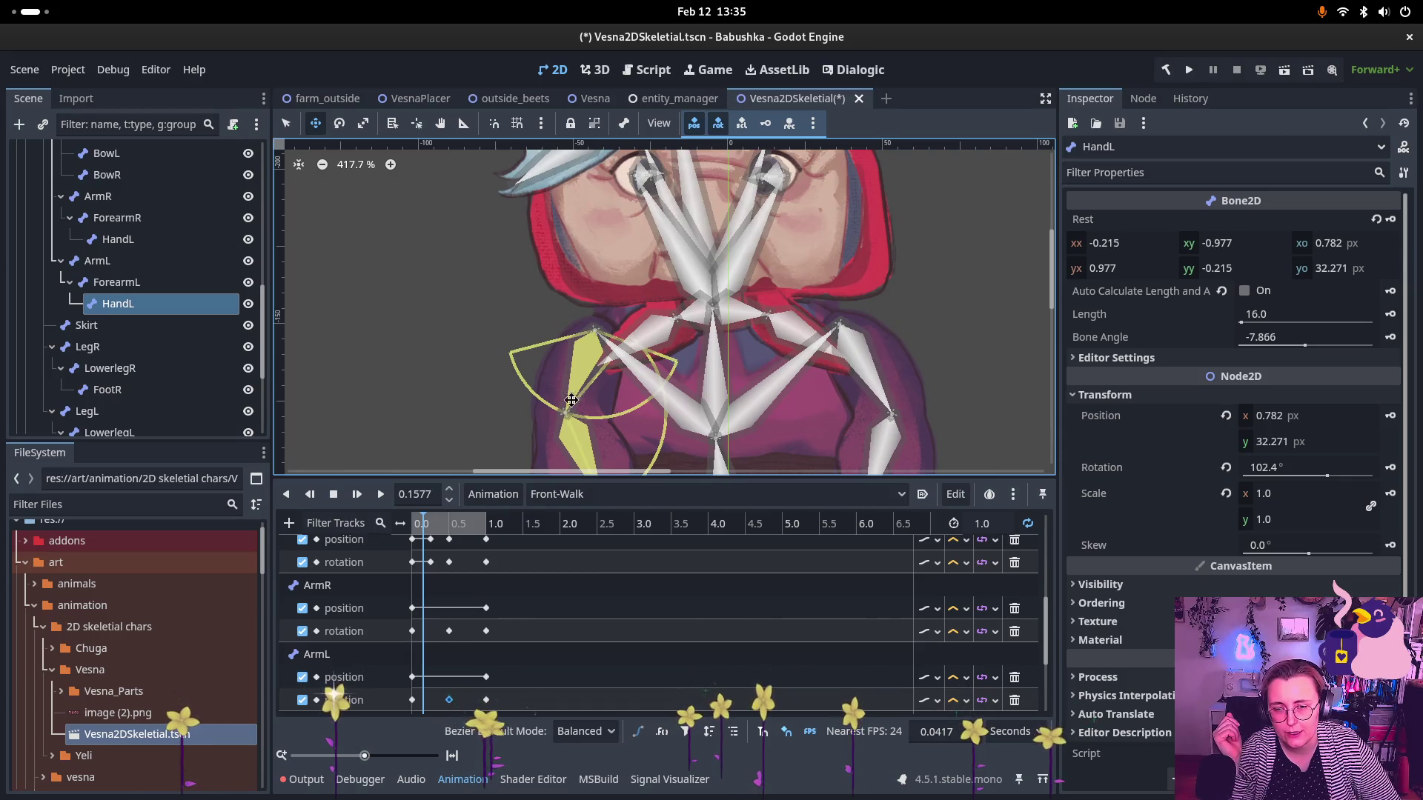
scroll(534, 410, "down", 5)
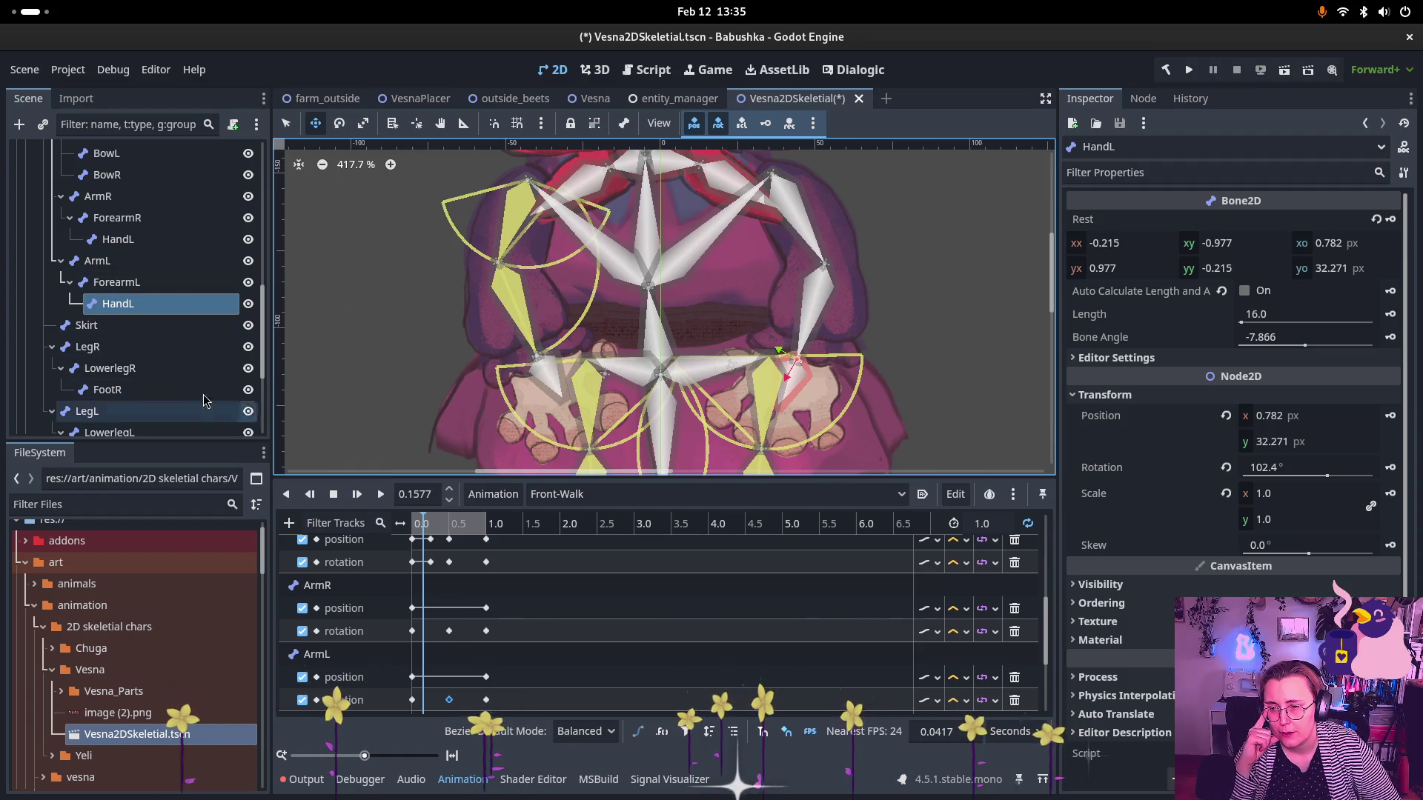
scroll(111, 326, "down", 5)
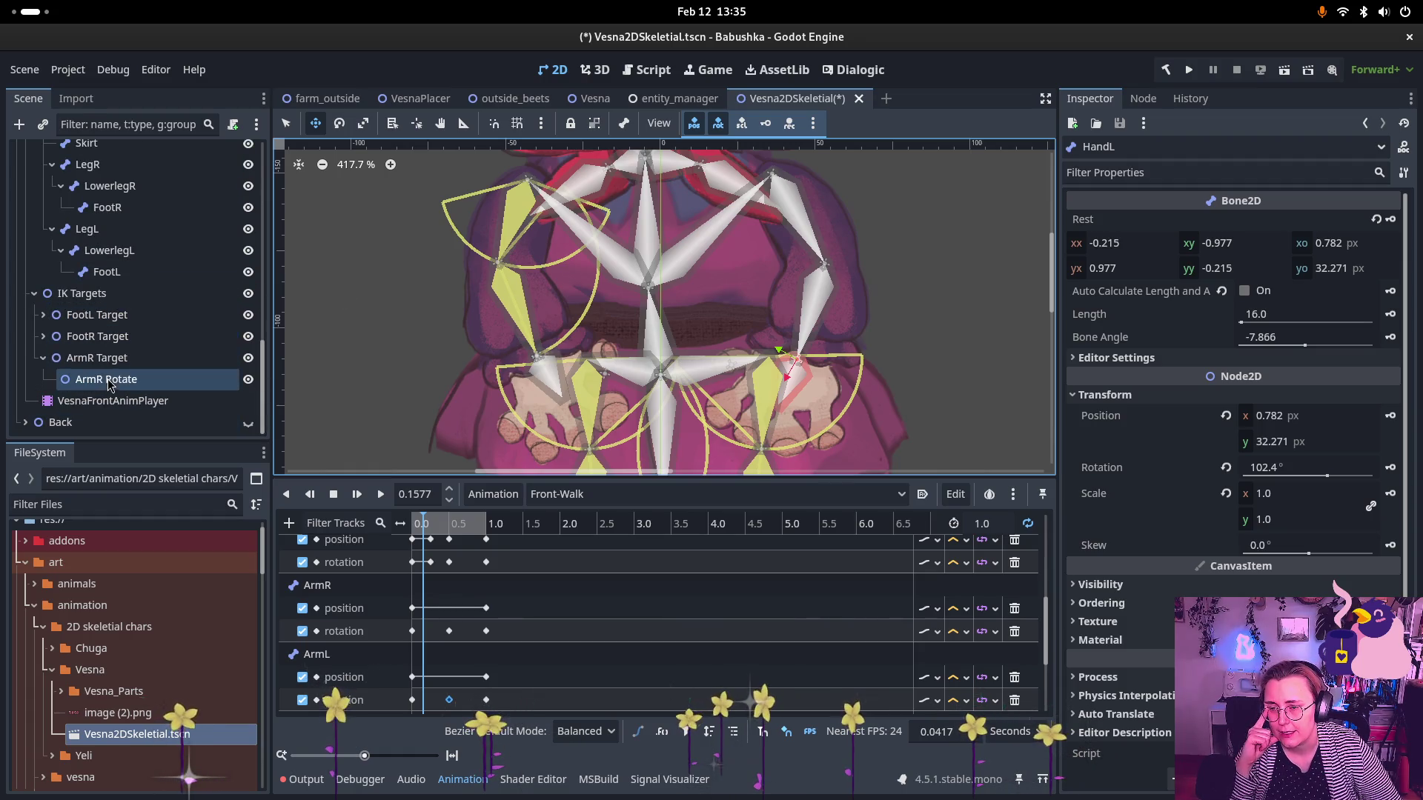
left_click(97, 358)
- Drag ArmR Target up-left to raise the right arm, then reselect Skeleton2DVesnaFront's CCDIK settings
mouse_move(558, 368)
left_mouse_down()
mouse_move(512, 296)
mouse_move(370, 237)
mouse_move(437, 252)
mouse_move(420, 241)
mouse_move(453, 346)
mouse_move(485, 248)
mouse_move(510, 273)
mouse_move(552, 237)
mouse_move(552, 370)
mouse_move(709, 342)
mouse_move(410, 367)
mouse_move(344, 311)
mouse_move(415, 370)
mouse_move(409, 408)
mouse_move(348, 319)
mouse_move(393, 363)
mouse_move(441, 356)
mouse_move(378, 311)
mouse_move(433, 326)
mouse_move(400, 297)
mouse_move(486, 262)
mouse_move(362, 315)
mouse_move(359, 287)
mouse_move(415, 333)
mouse_move(359, 287)
mouse_move(376, 273)
mouse_move(496, 378)
mouse_move(563, 393)
mouse_move(518, 423)
mouse_move(482, 388)
left_mouse_up()
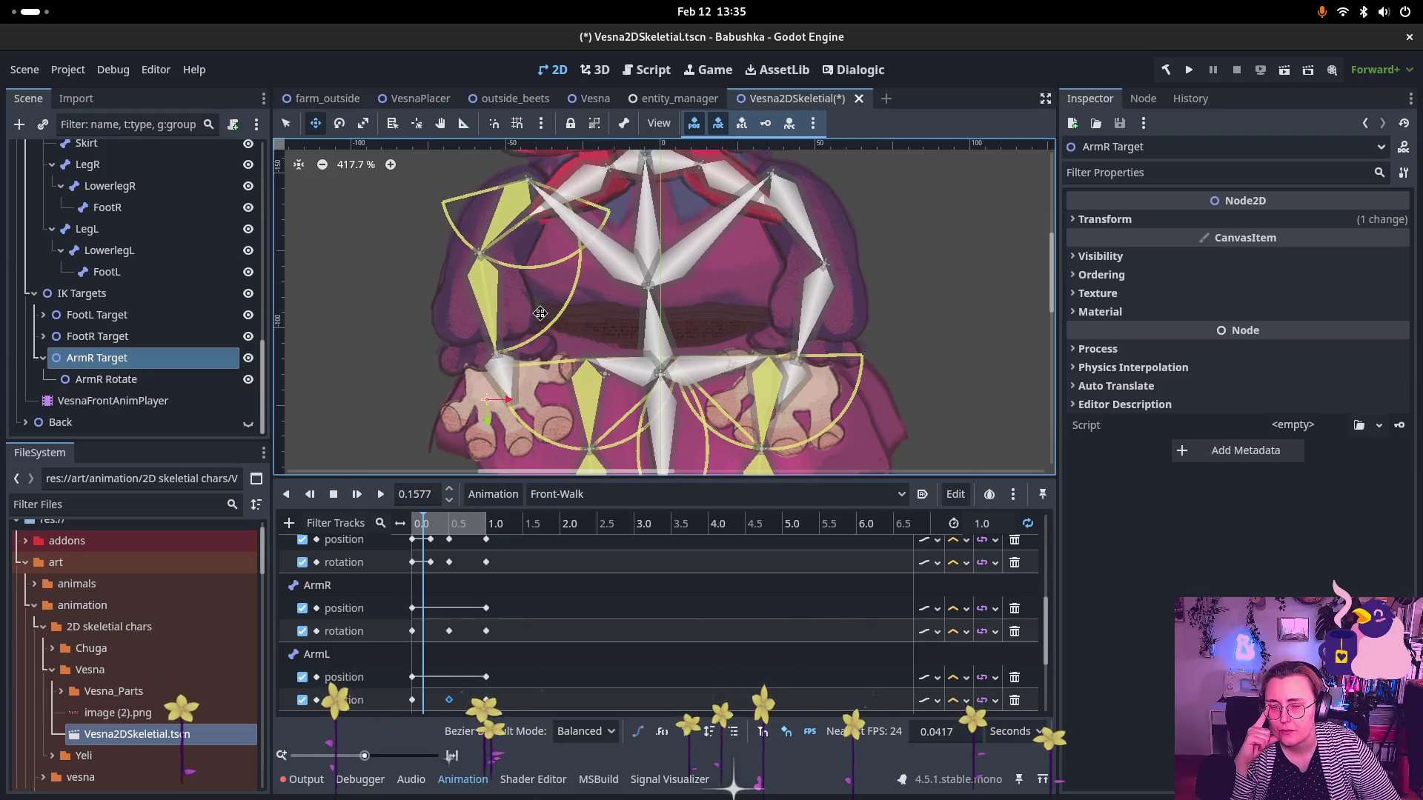
scroll(540, 313, "down", 3)
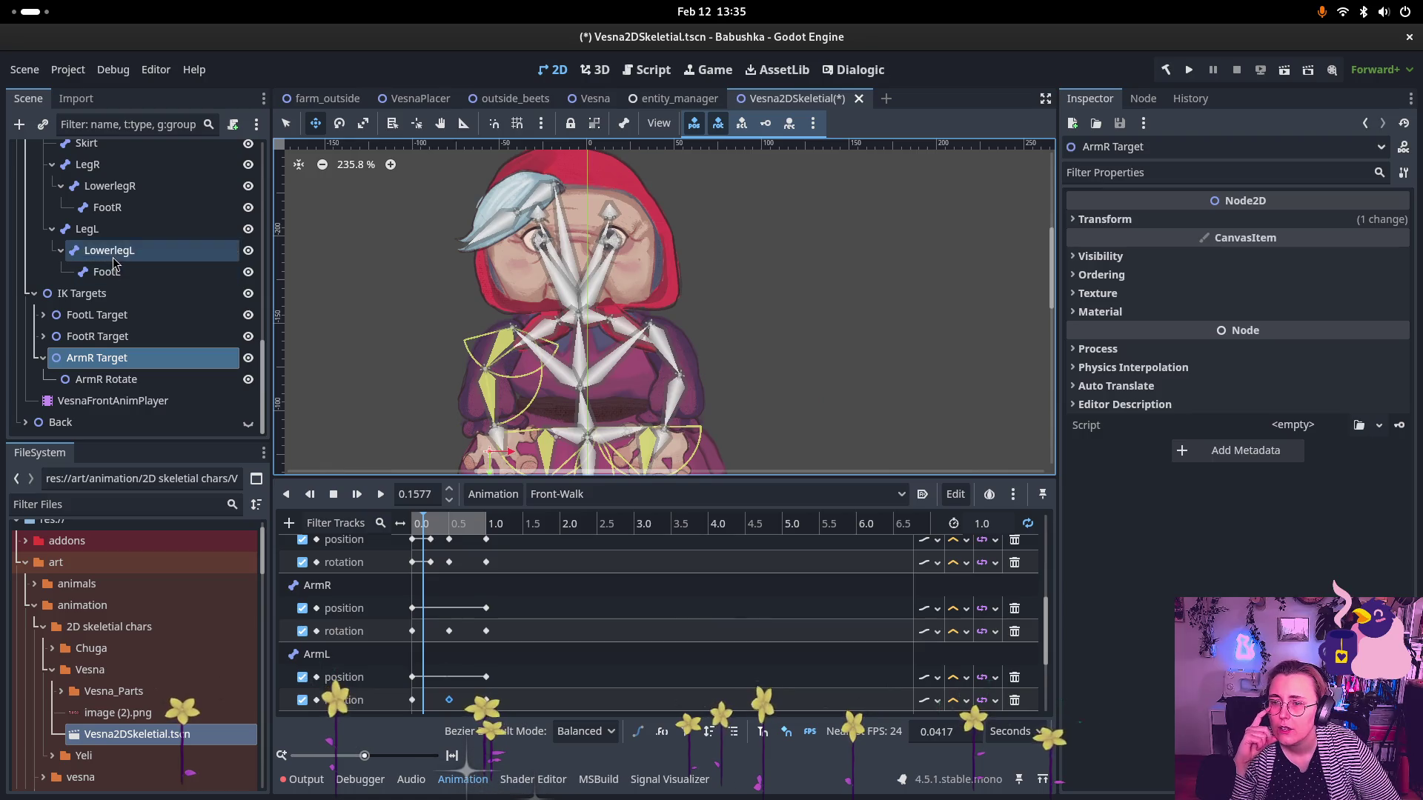
scroll(148, 285, "up", 5)
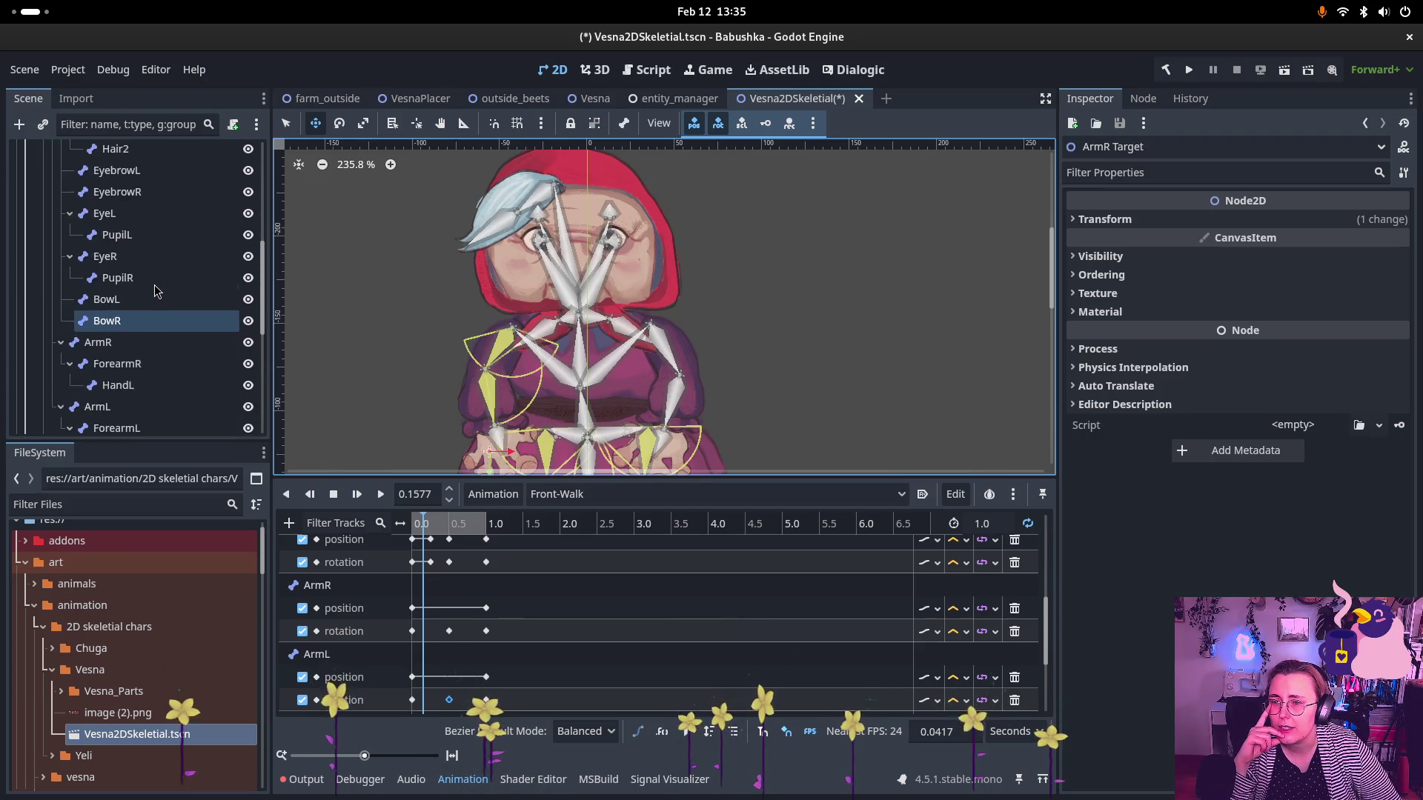
scroll(154, 284, "up", 5)
left_click(141, 259)
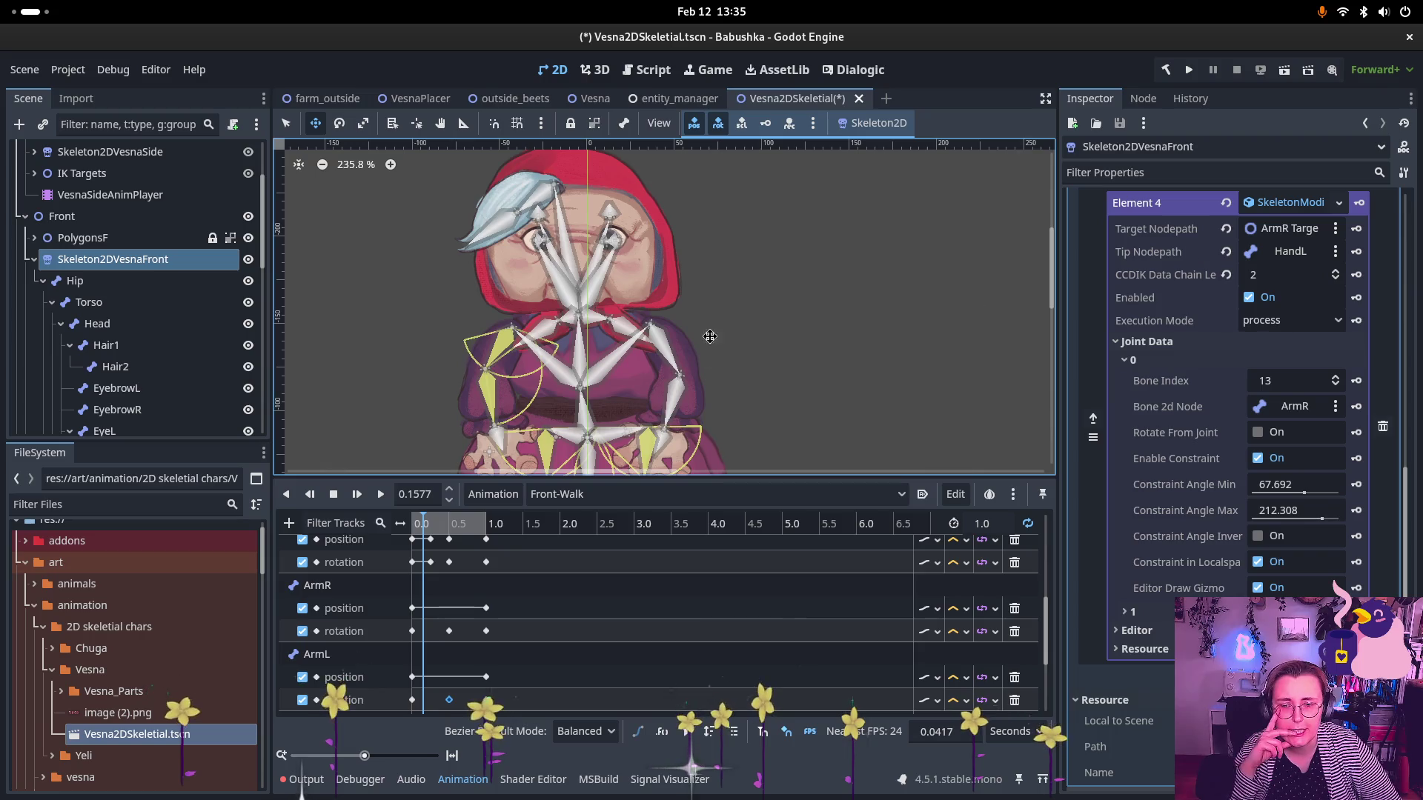
- Widen the ArmR joint constraint on Skeleton2DVesnaFront to 86.154° minimum and 261.539° maximum
left_click_drag(710, 336, 726, 263)
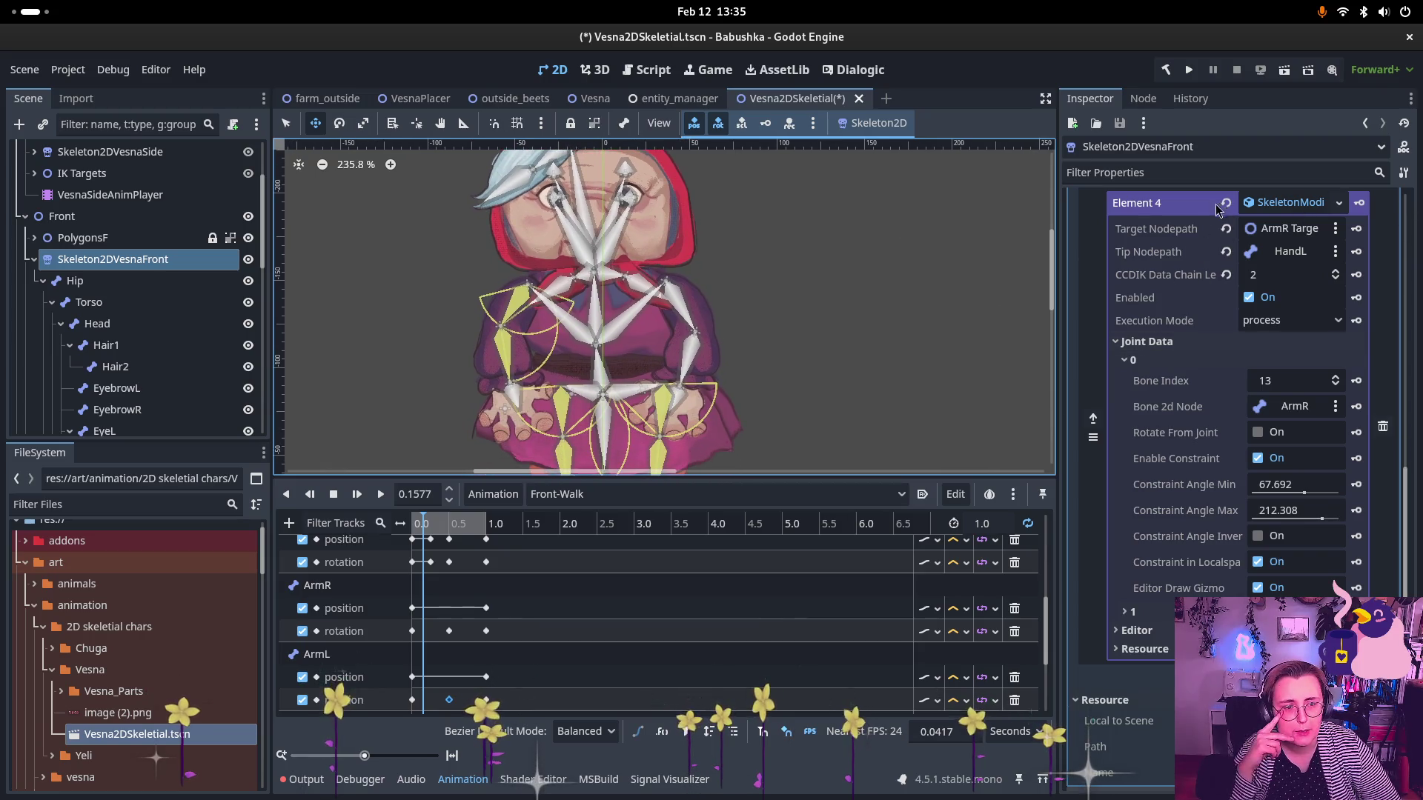
scroll(1242, 413, "down", 4)
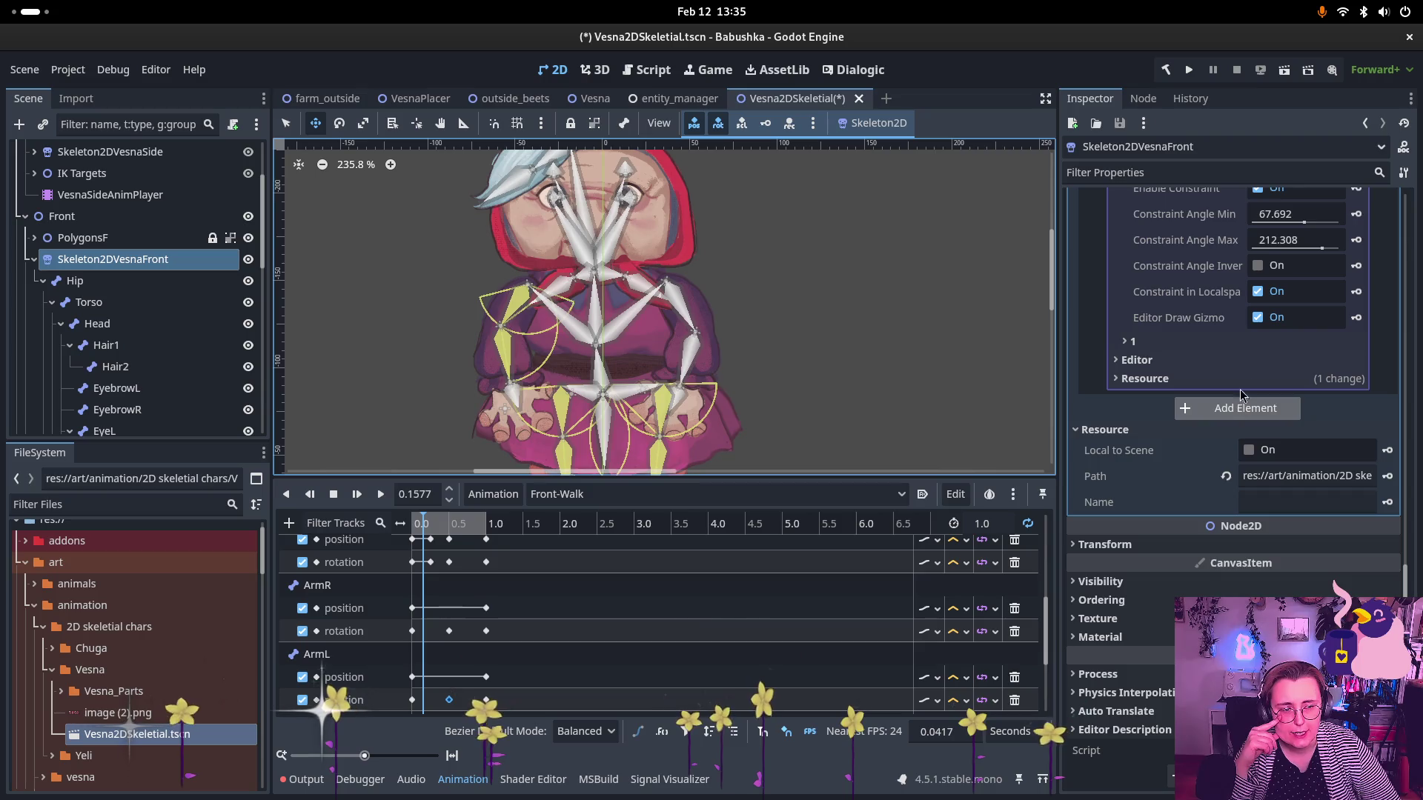
scroll(1245, 408, "up", 3)
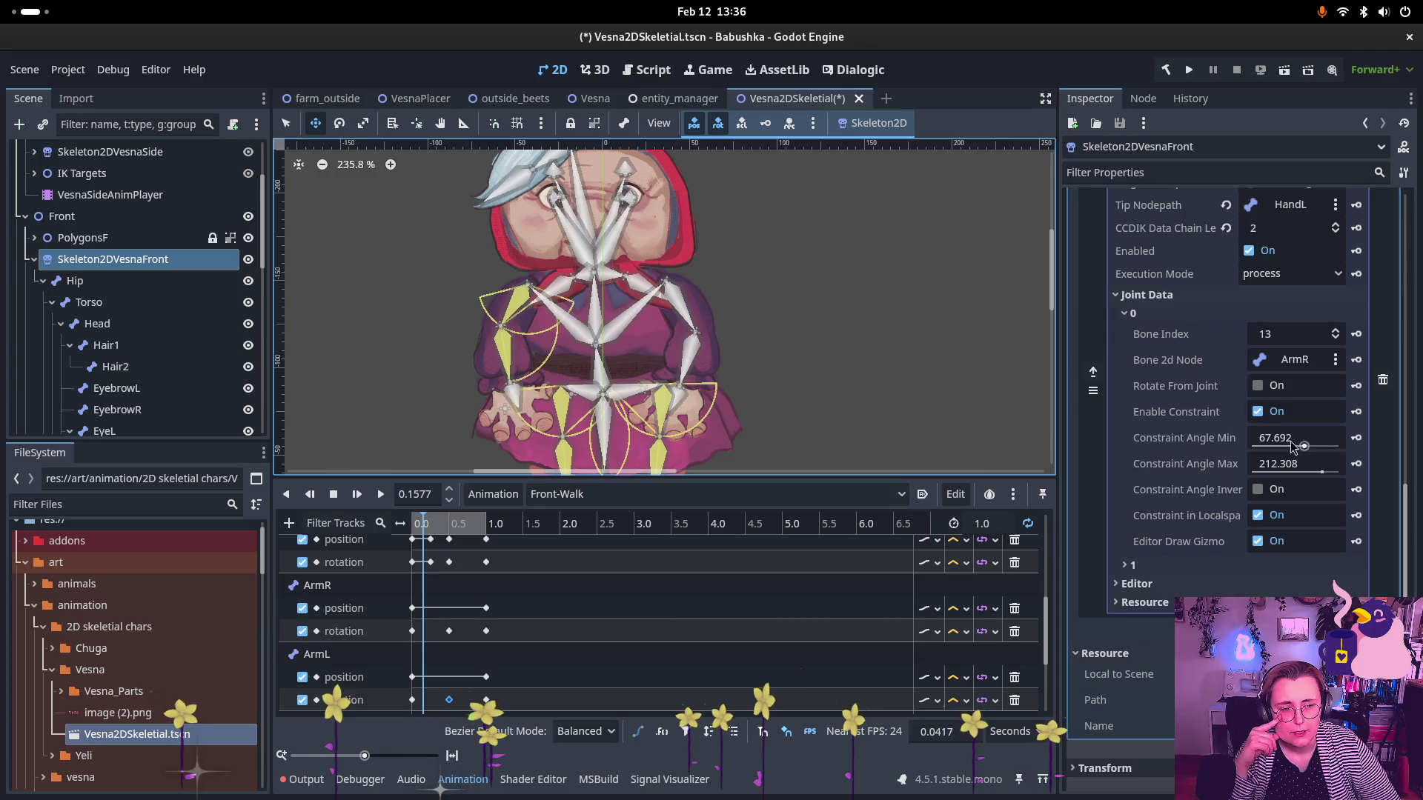
left_click_drag(1302, 444, 1304, 447)
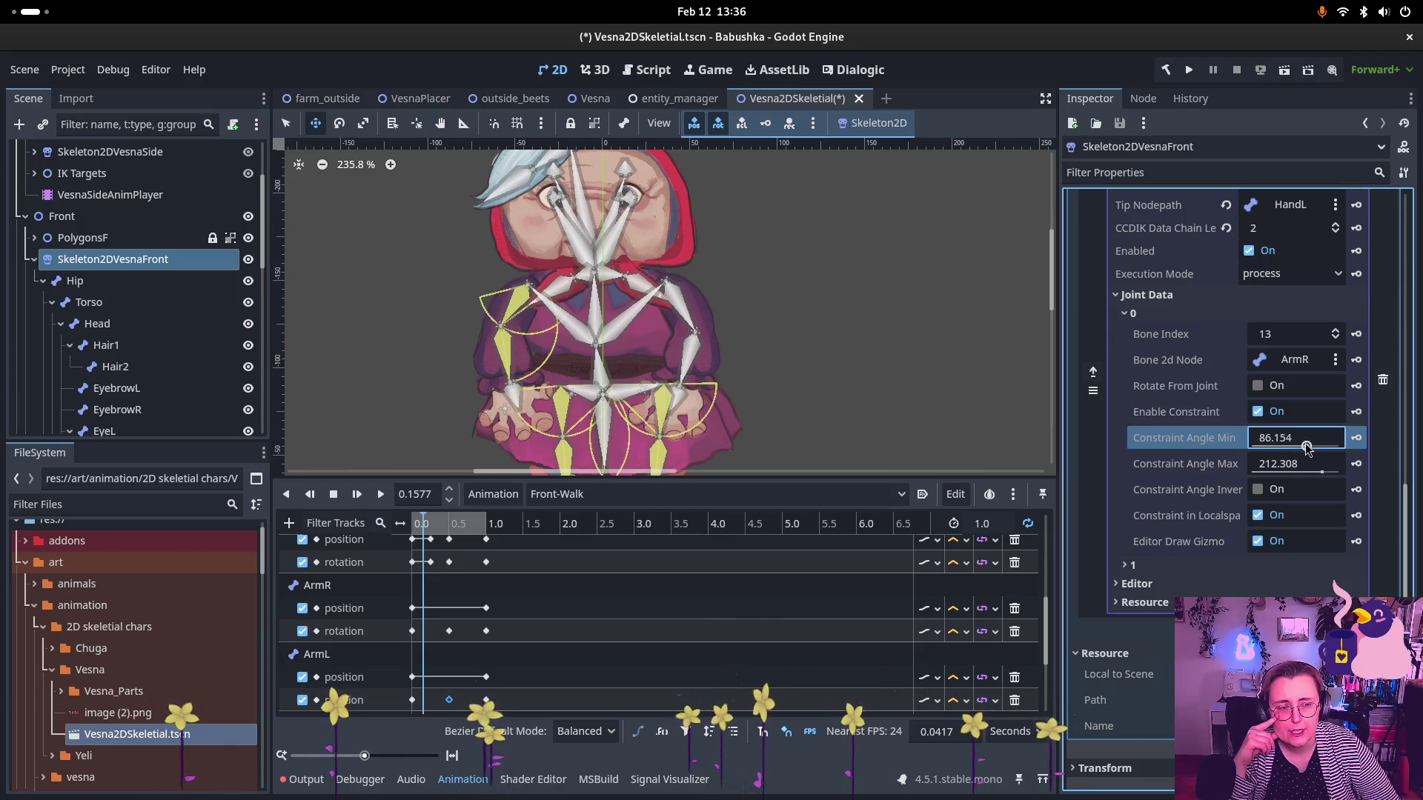
left_click_drag(1320, 472, 1327, 473)
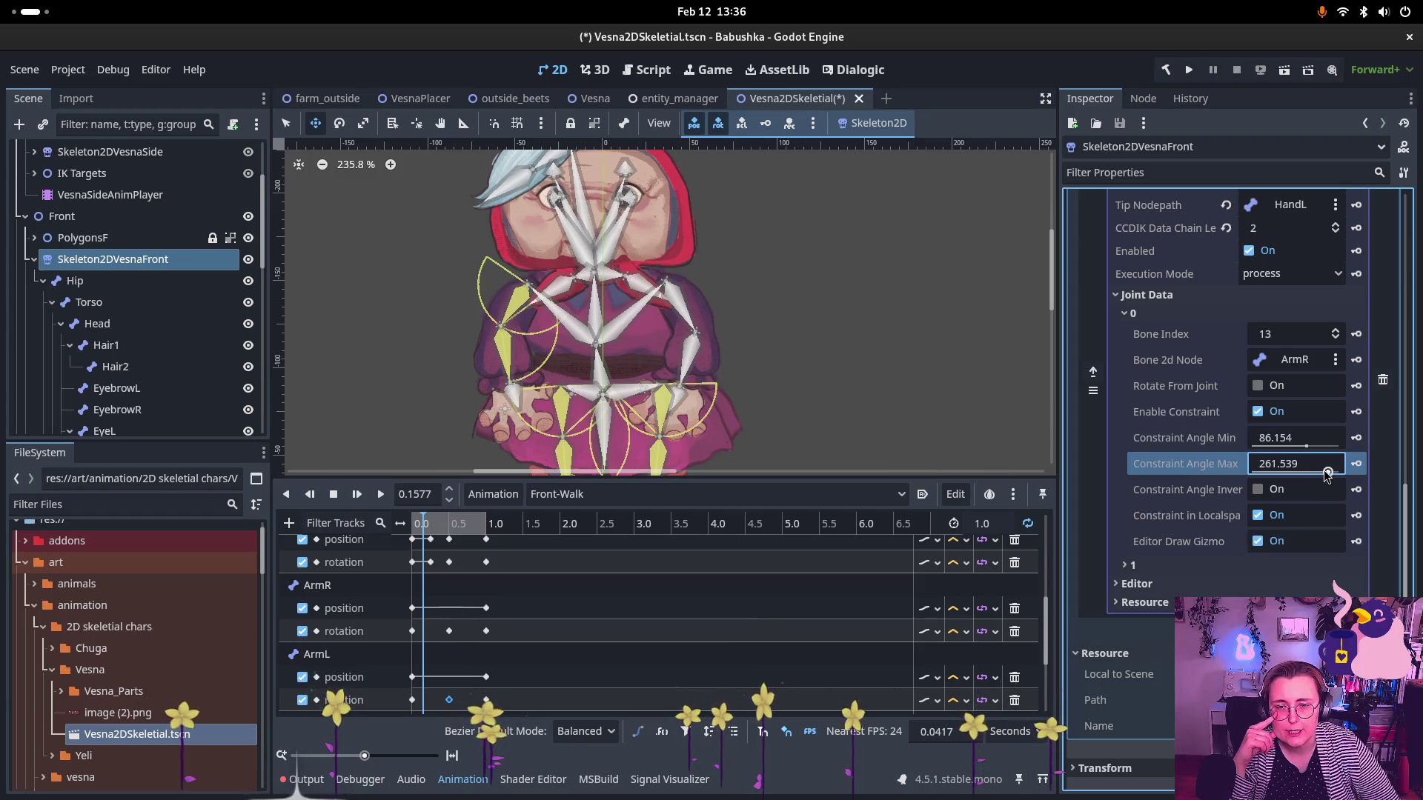
scroll(182, 341, "down", 4)
- Move the ArmR Target IK helper up and to the left on the canvas
scroll(182, 326, "down", 5)
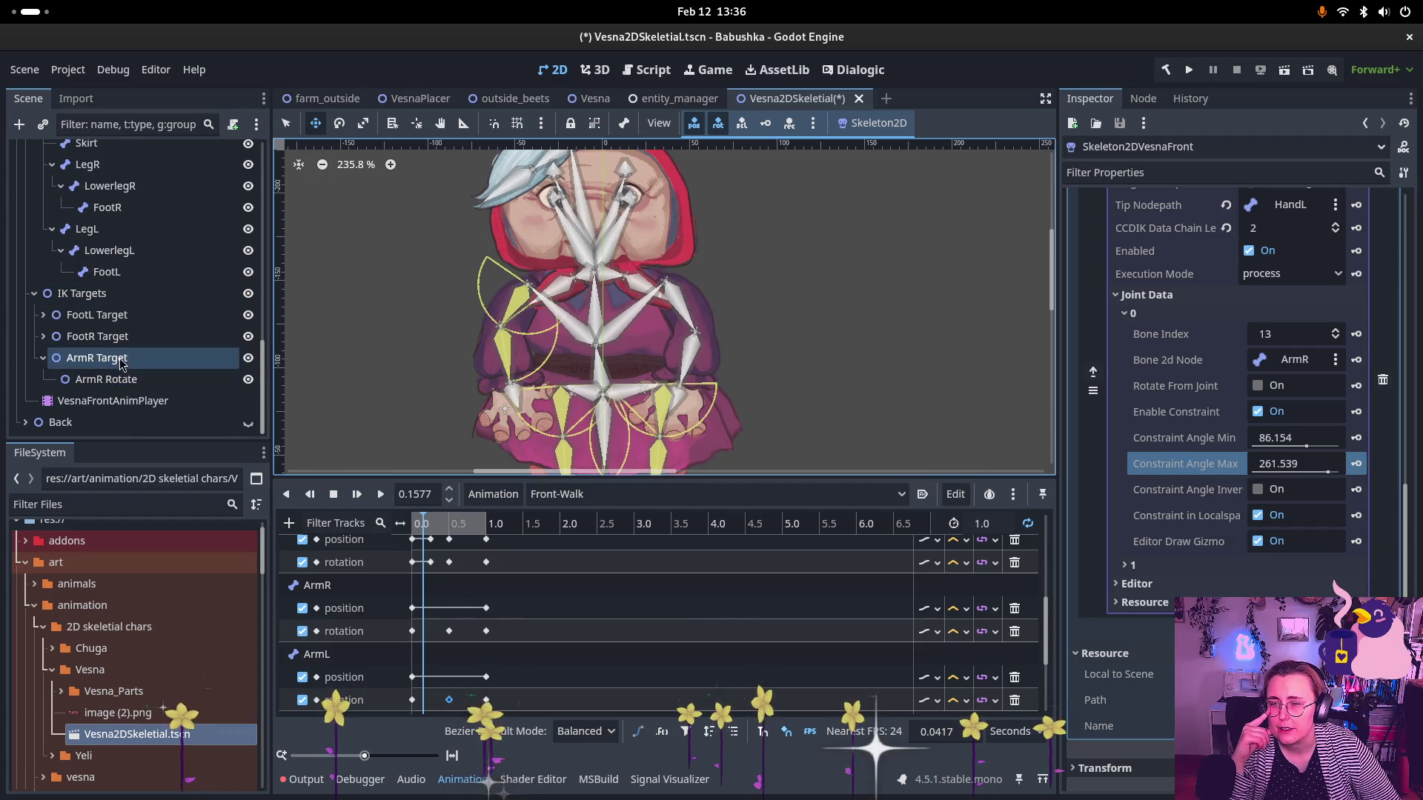
left_click(123, 363)
mouse_move(497, 388)
left_mouse_down()
mouse_move(470, 404)
mouse_move(382, 245)
mouse_move(374, 189)
mouse_move(321, 392)
mouse_move(451, 385)
mouse_move(339, 260)
mouse_move(355, 337)
mouse_move(541, 373)
mouse_move(519, 385)
mouse_move(511, 333)
mouse_move(522, 355)
mouse_move(693, 408)
mouse_move(711, 330)
mouse_move(630, 297)
mouse_move(459, 275)
mouse_move(519, 334)
mouse_move(504, 355)
mouse_move(511, 319)
mouse_move(551, 311)
mouse_move(445, 397)
mouse_move(503, 468)
left_mouse_up()
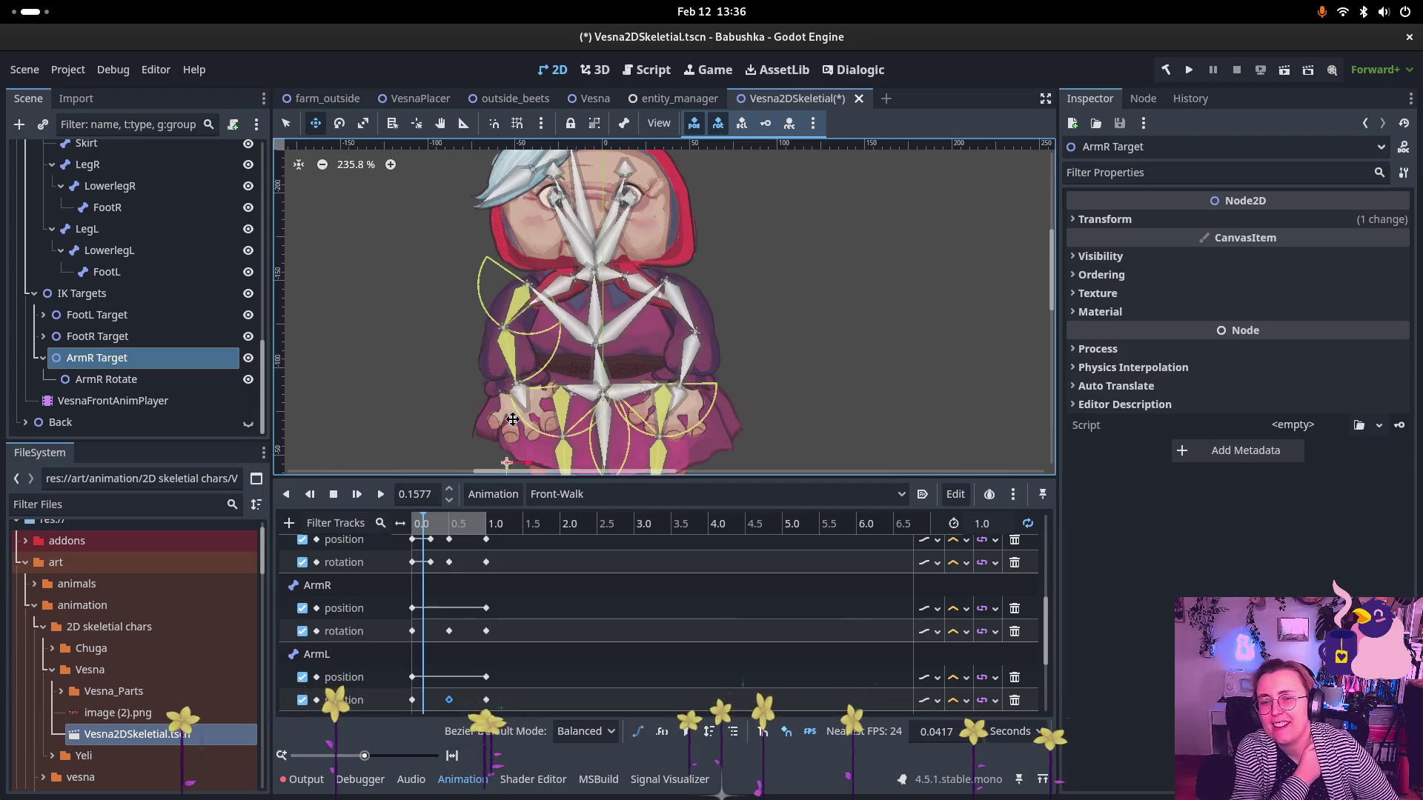
- Rotate the ArmR Rotate helper by about -87° to tilt Vesna's right arm
scroll(578, 287, "down", 2)
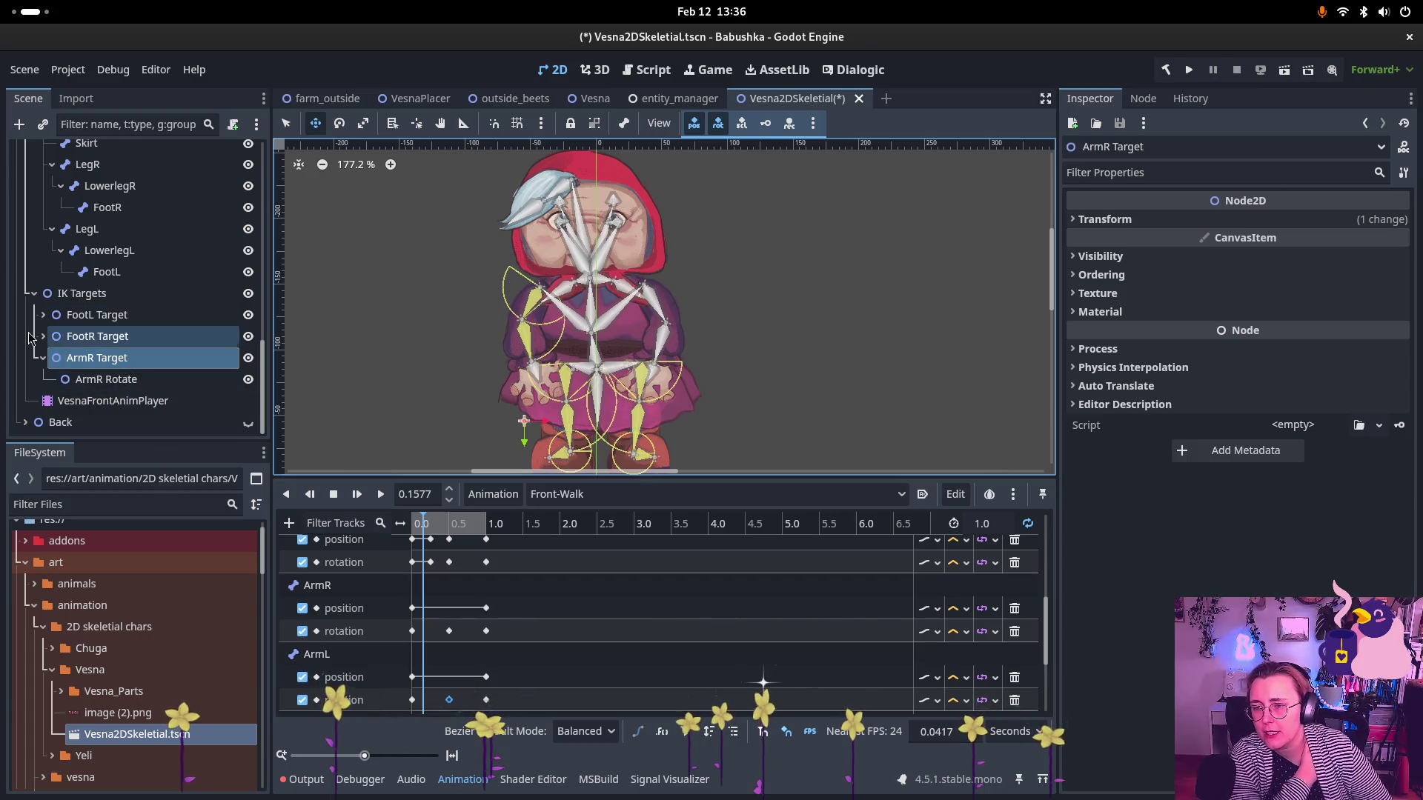
left_click(74, 359)
left_click(74, 376)
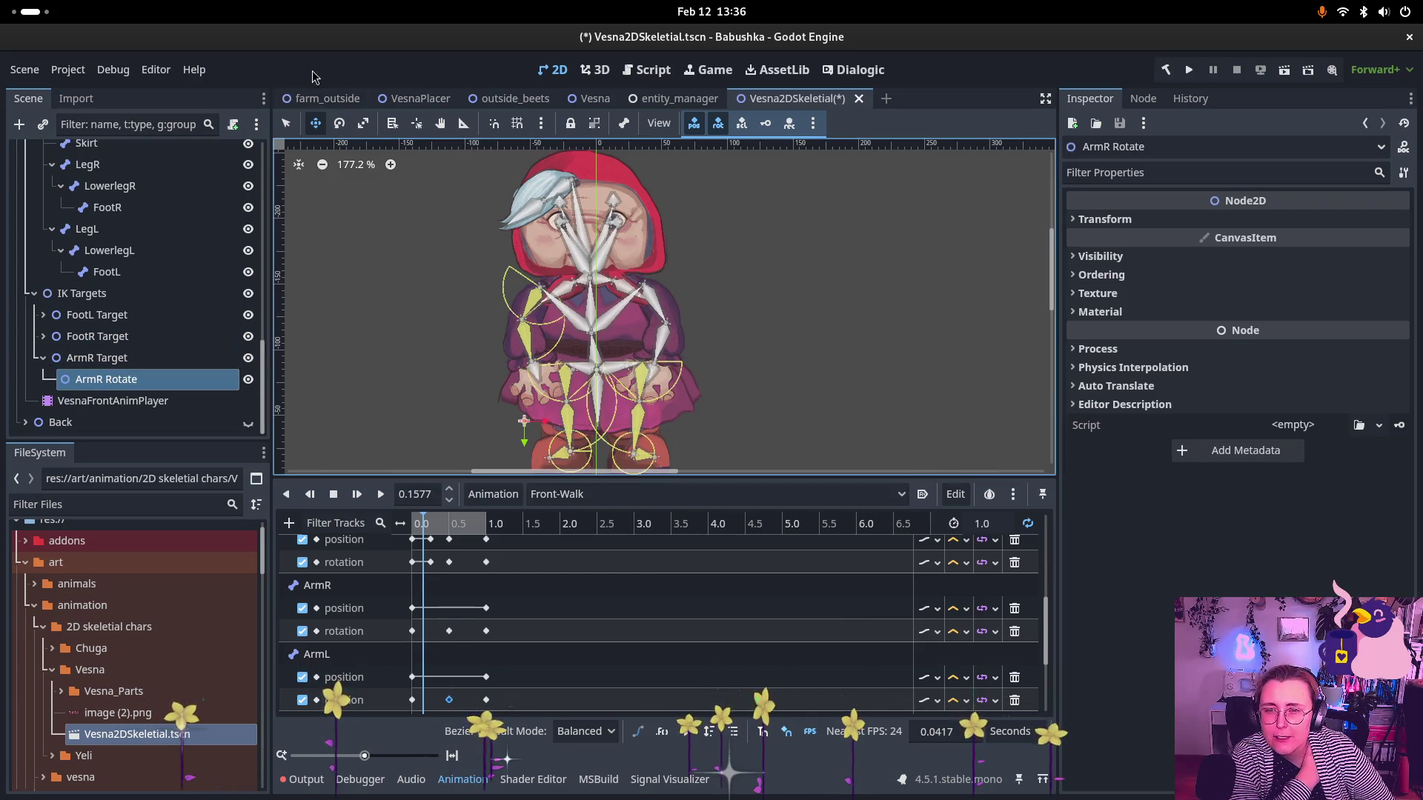
left_click(339, 123)
left_click_drag(548, 392, 404, 304)
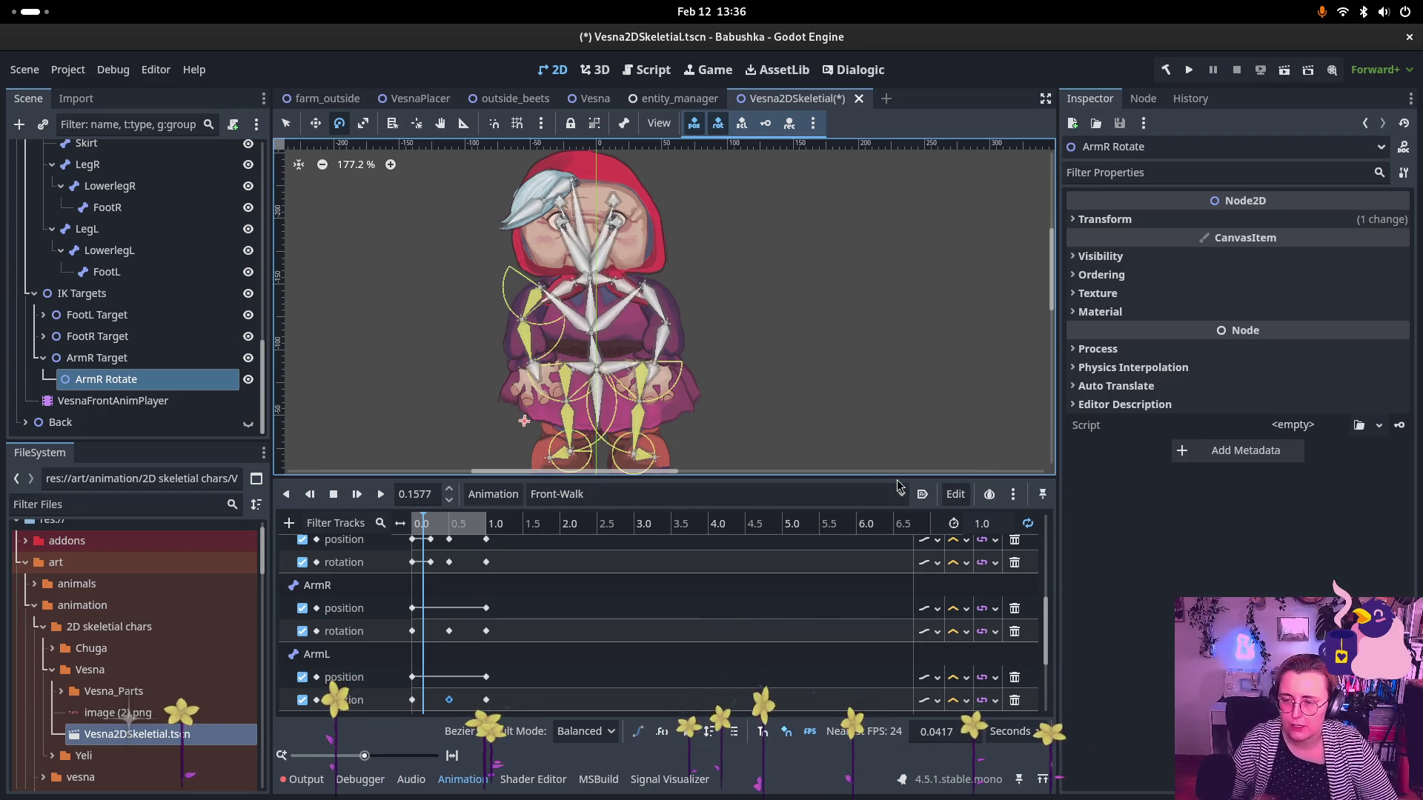
left_click(42, 337)
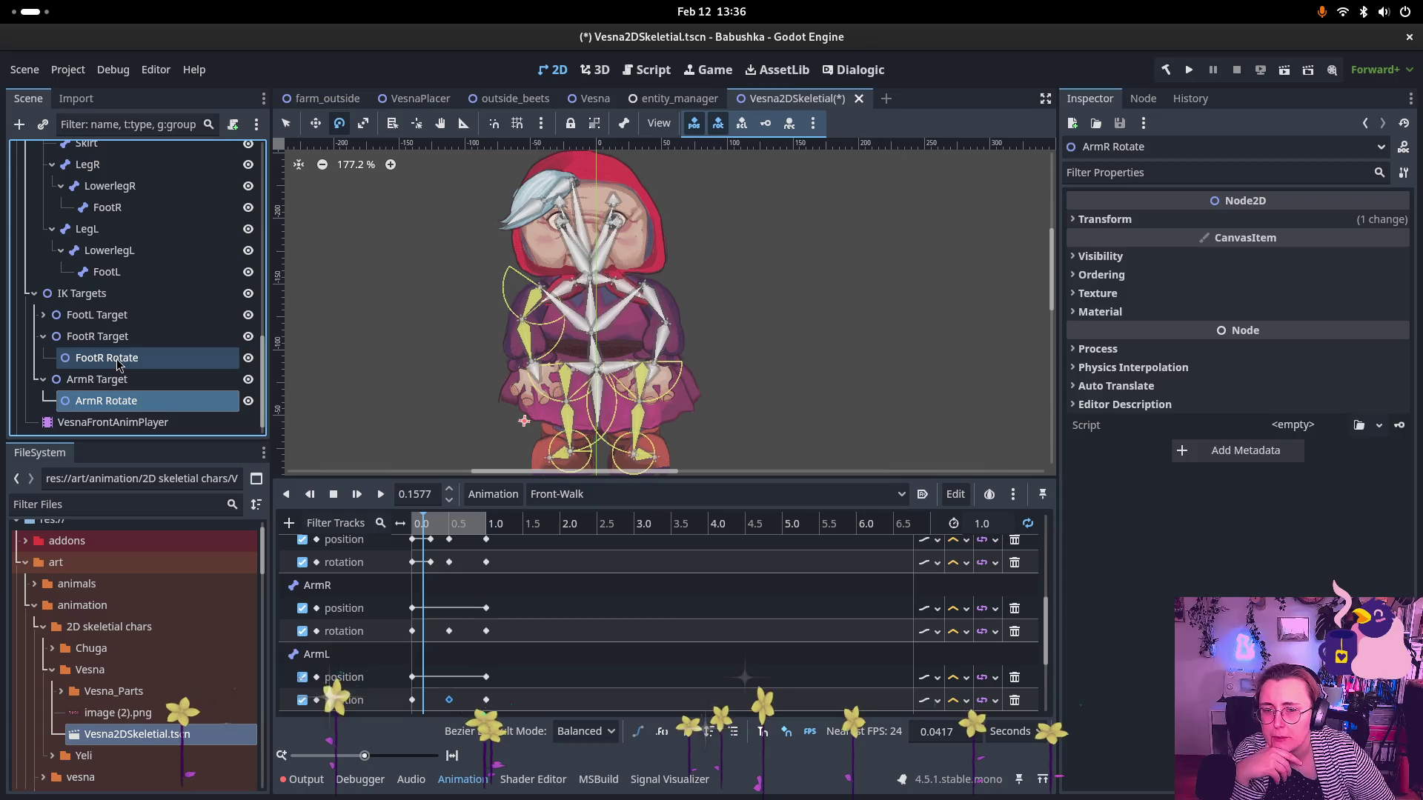
- Reset the FootR Rotate helper's rotation to 0° and its position to zero
left_click(107, 357)
mouse_move(431, 410)
left_mouse_down()
mouse_move(435, 359)
mouse_move(352, 398)
mouse_move(386, 437)
left_mouse_up()
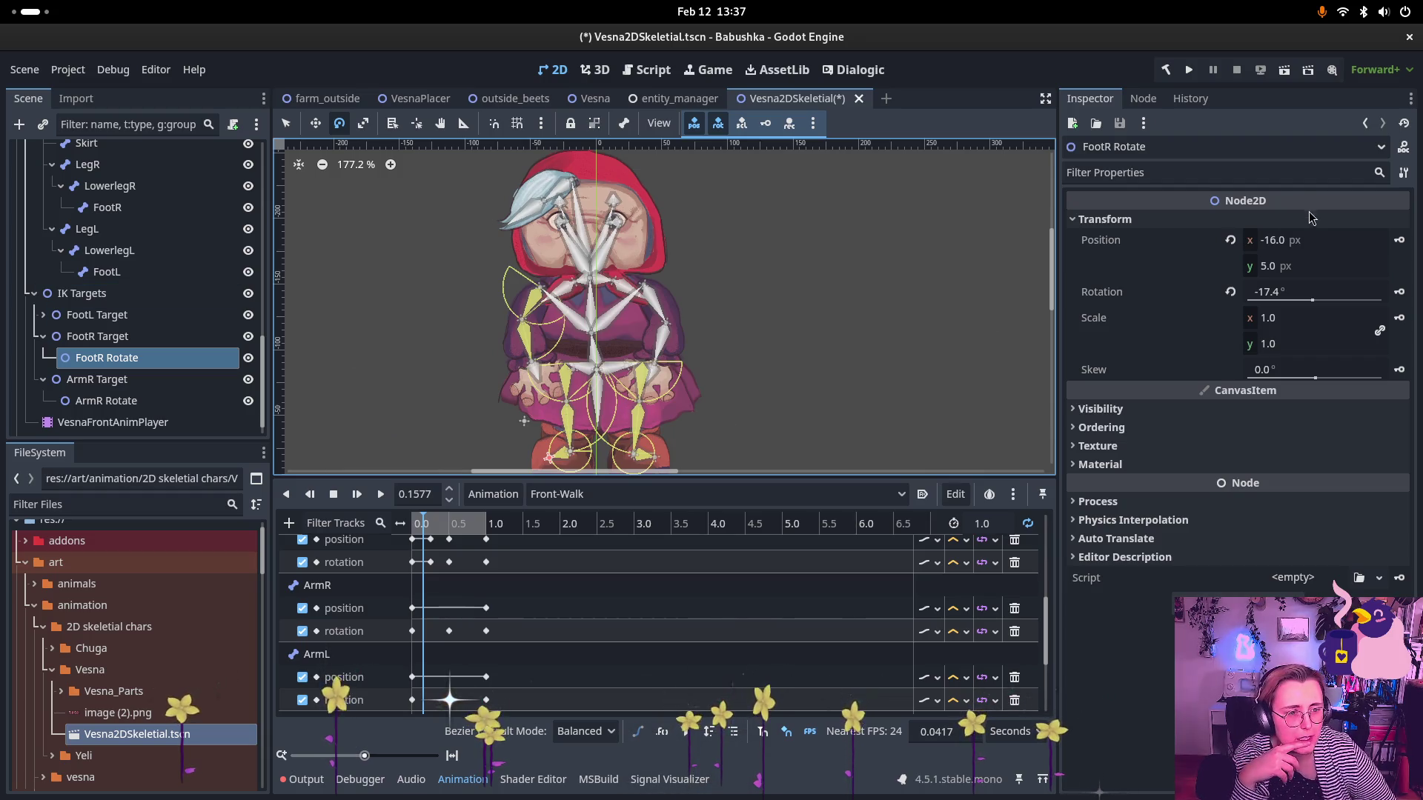
left_click(1229, 294)
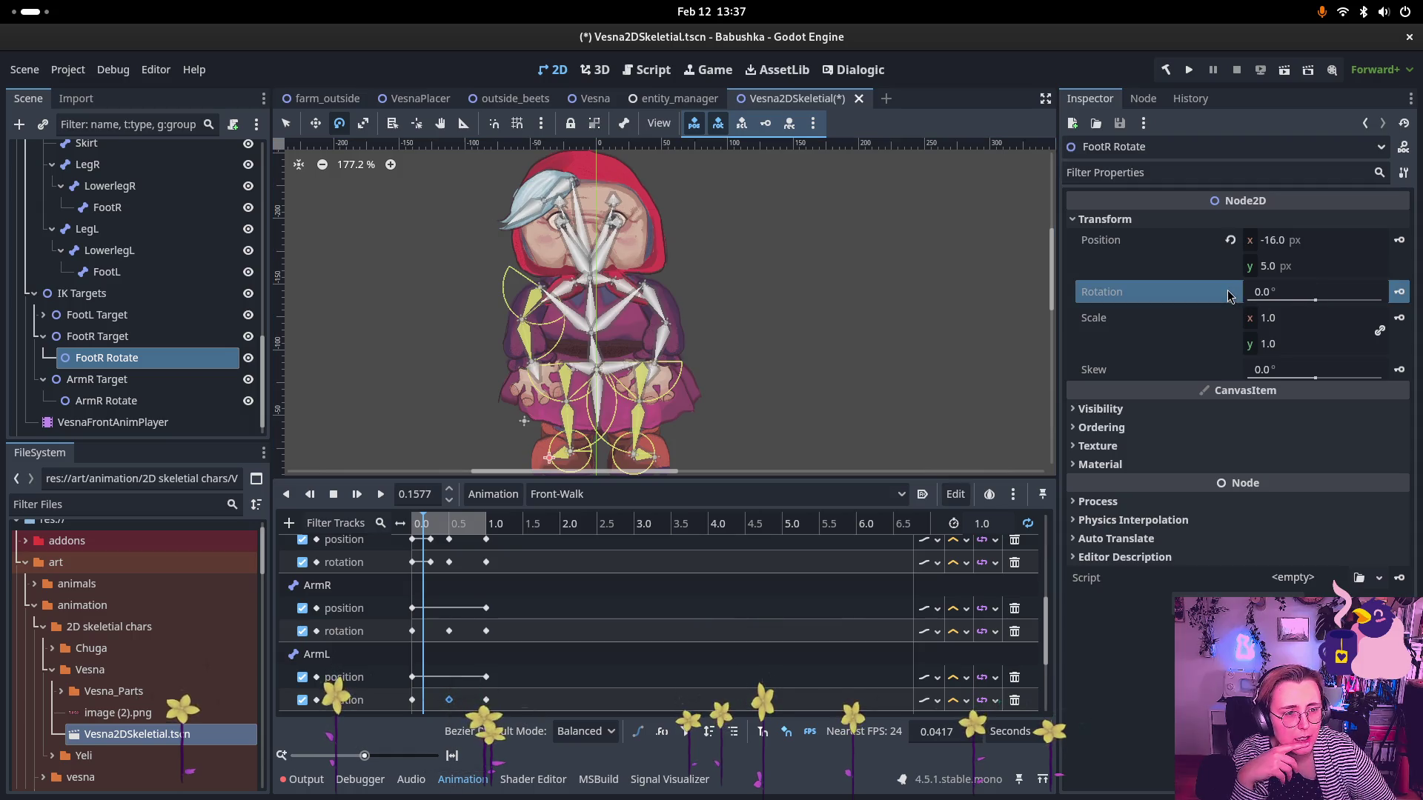
left_click(1229, 241)
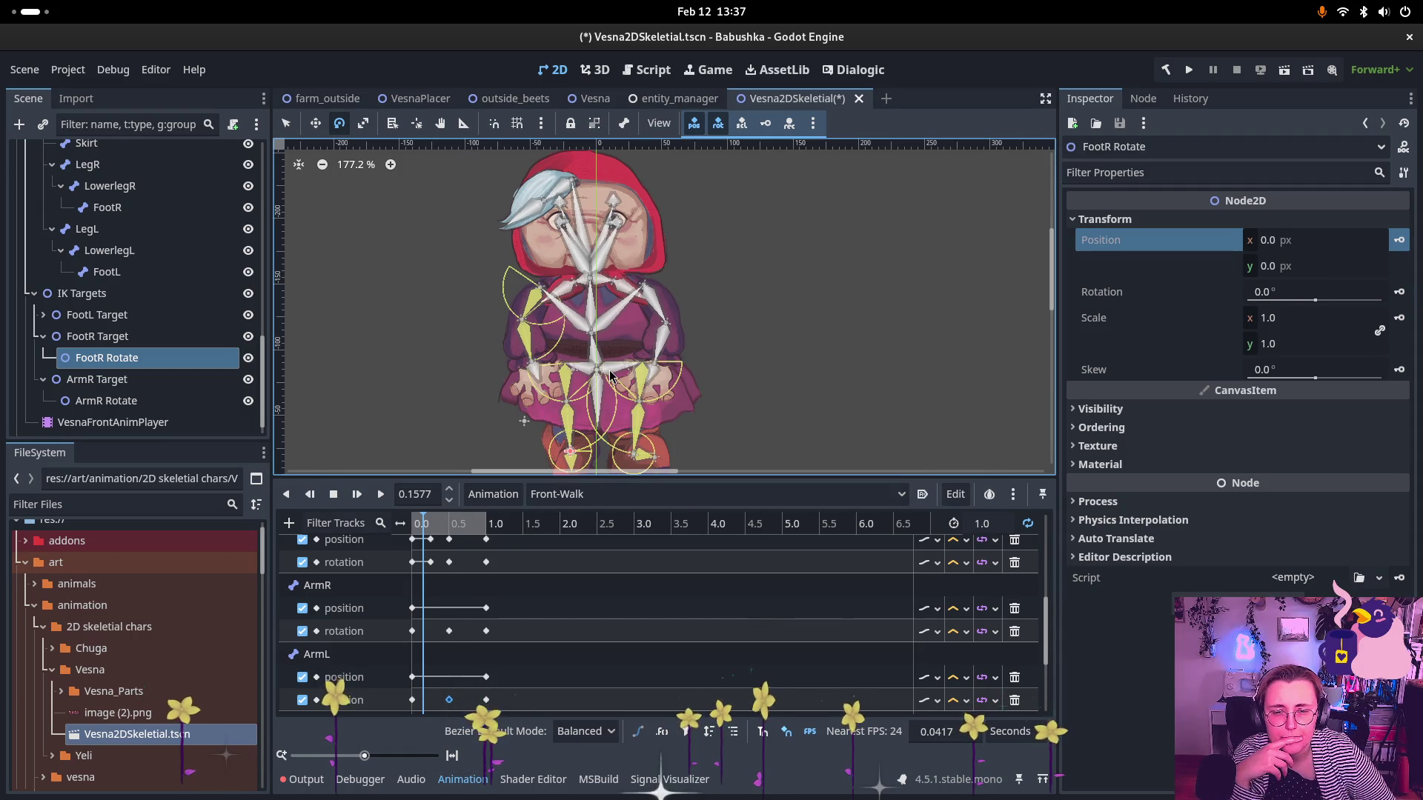
scroll(593, 333, "down", 5)
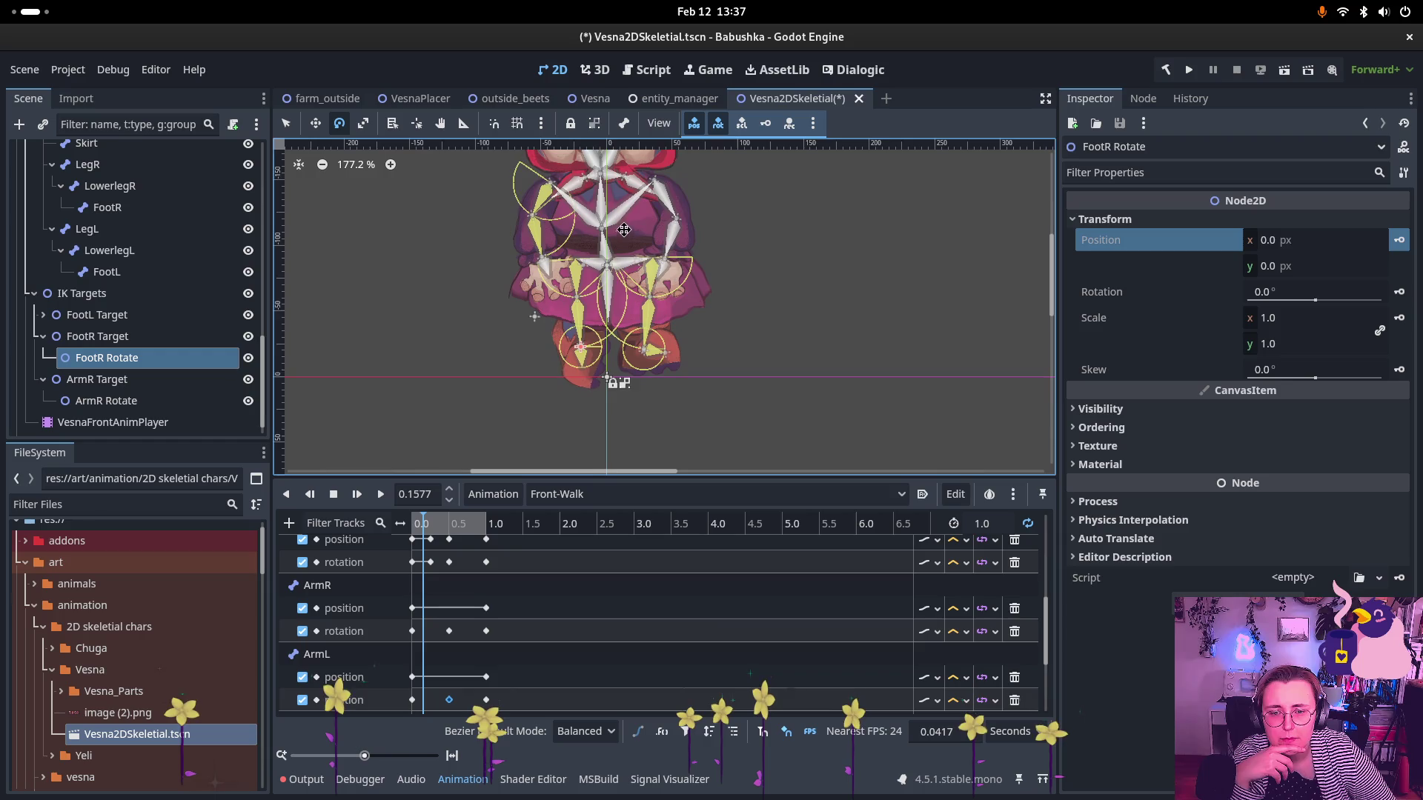
- Move FootR Rotate beside the right foot to position (-37, 10) px
left_click(315, 125)
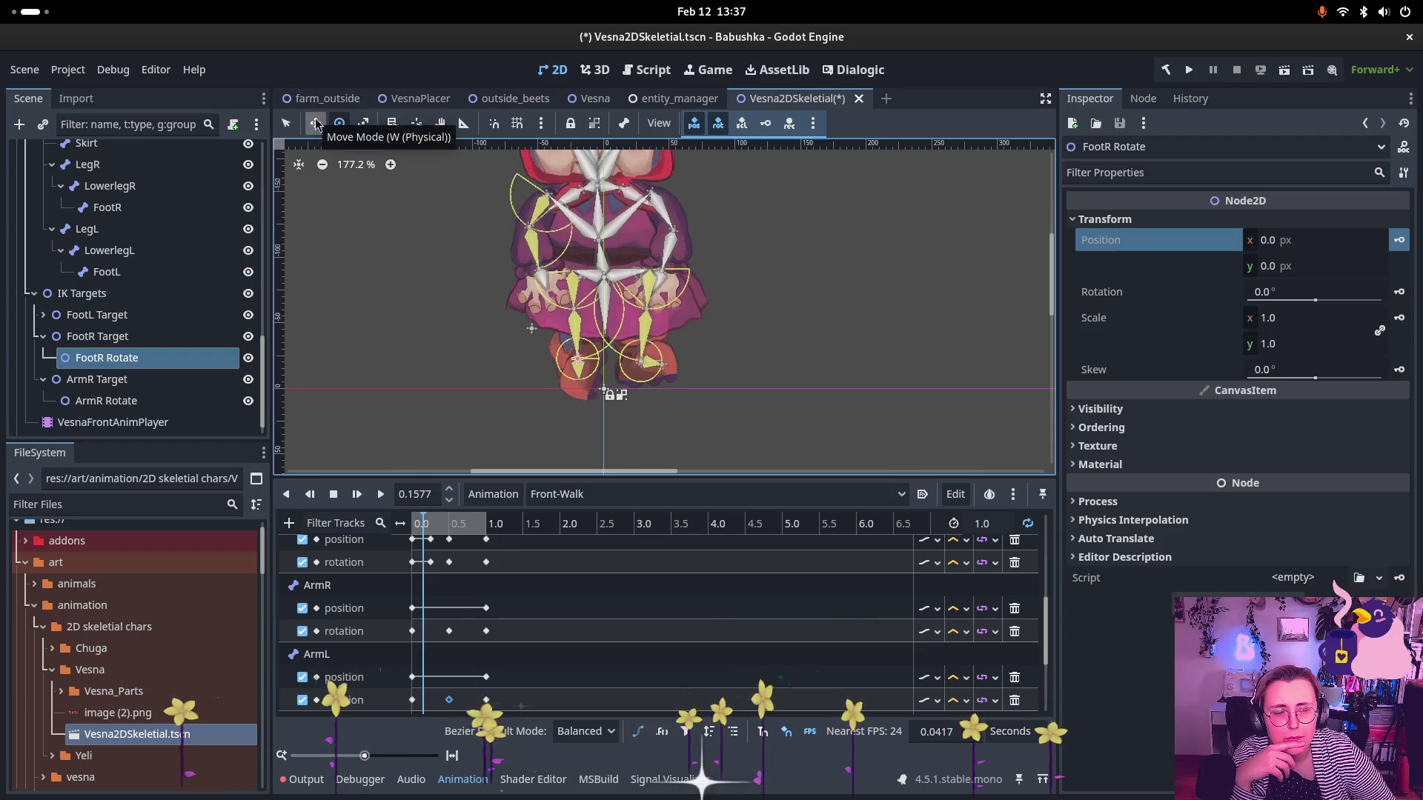
mouse_move(573, 381)
left_mouse_down()
mouse_move(553, 373)
mouse_move(525, 393)
left_mouse_up()
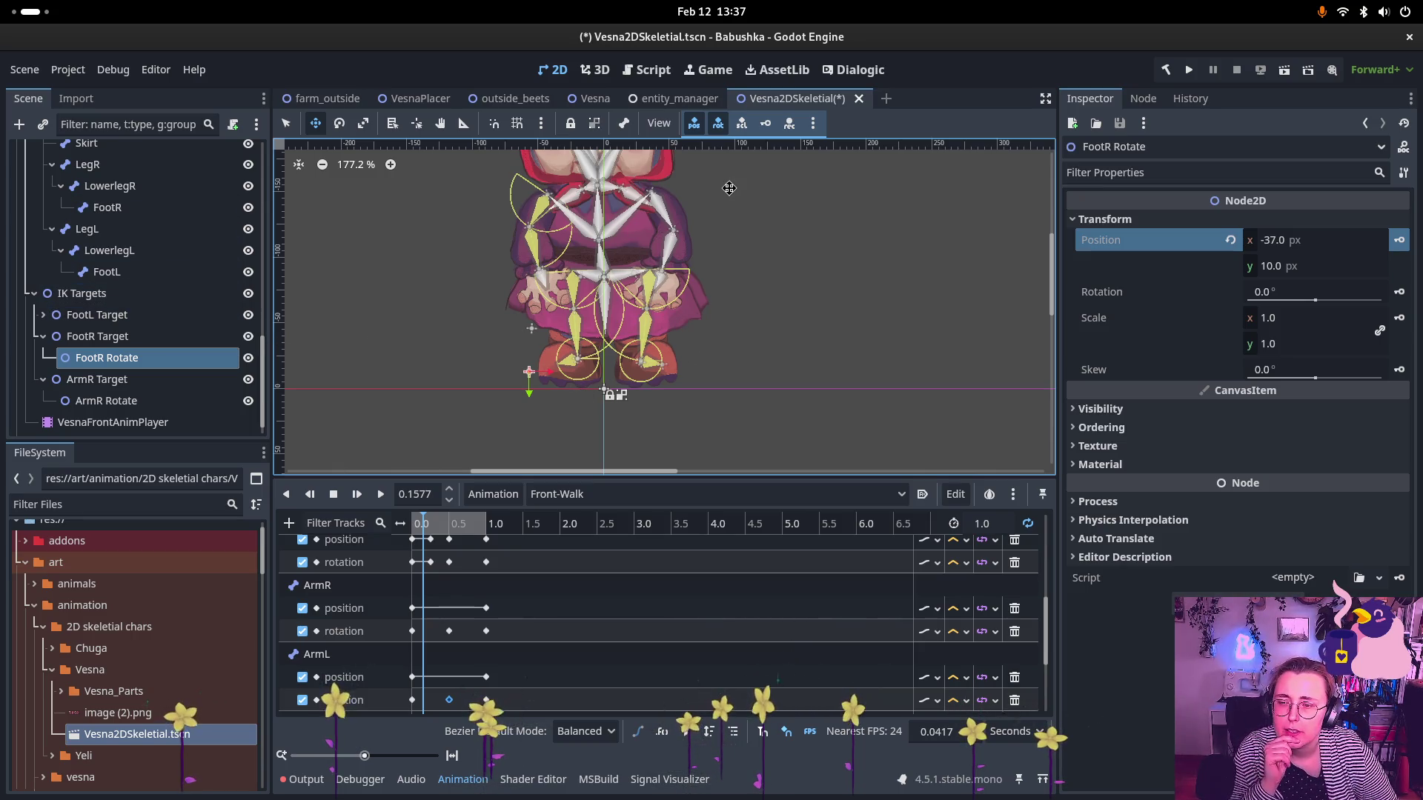
scroll(146, 303, "up", 5)
scroll(146, 302, "up", 5)
- Expand Skeleton2DVesnaFront's Element 3 modification, the FootL bone 25 targeting FootL Rotate
left_click(113, 150)
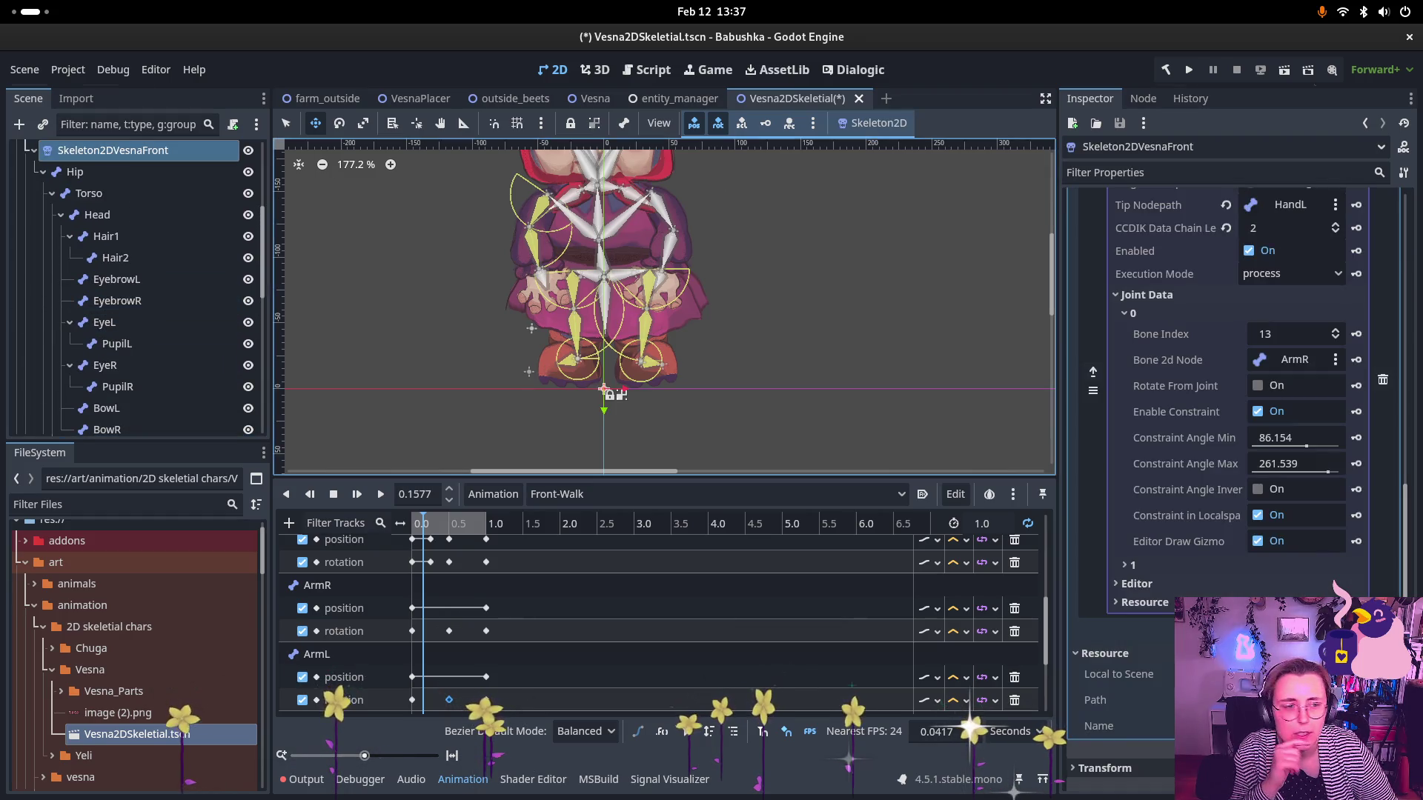
scroll(1310, 301, "up", 3)
scroll(1310, 301, "up", 2)
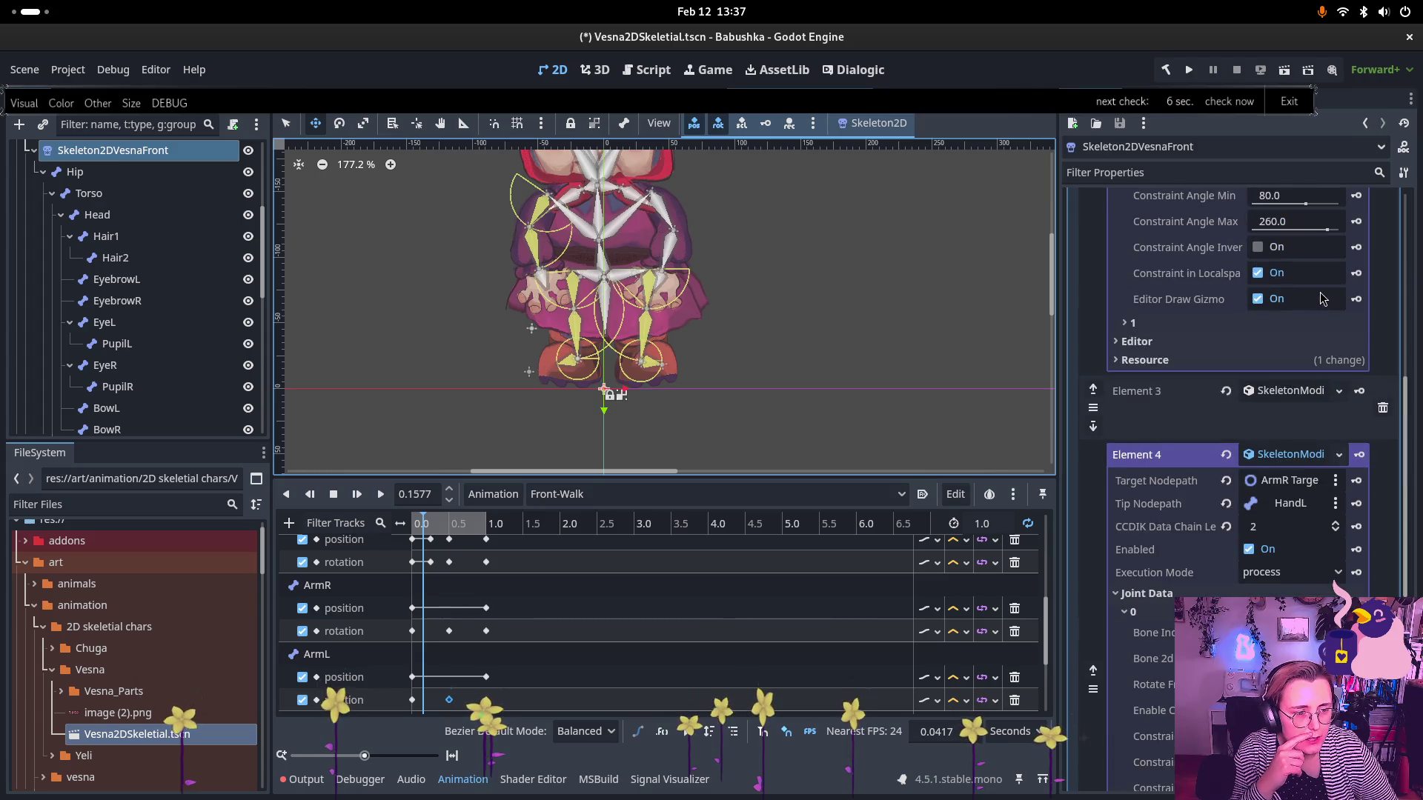
left_click(1275, 394)
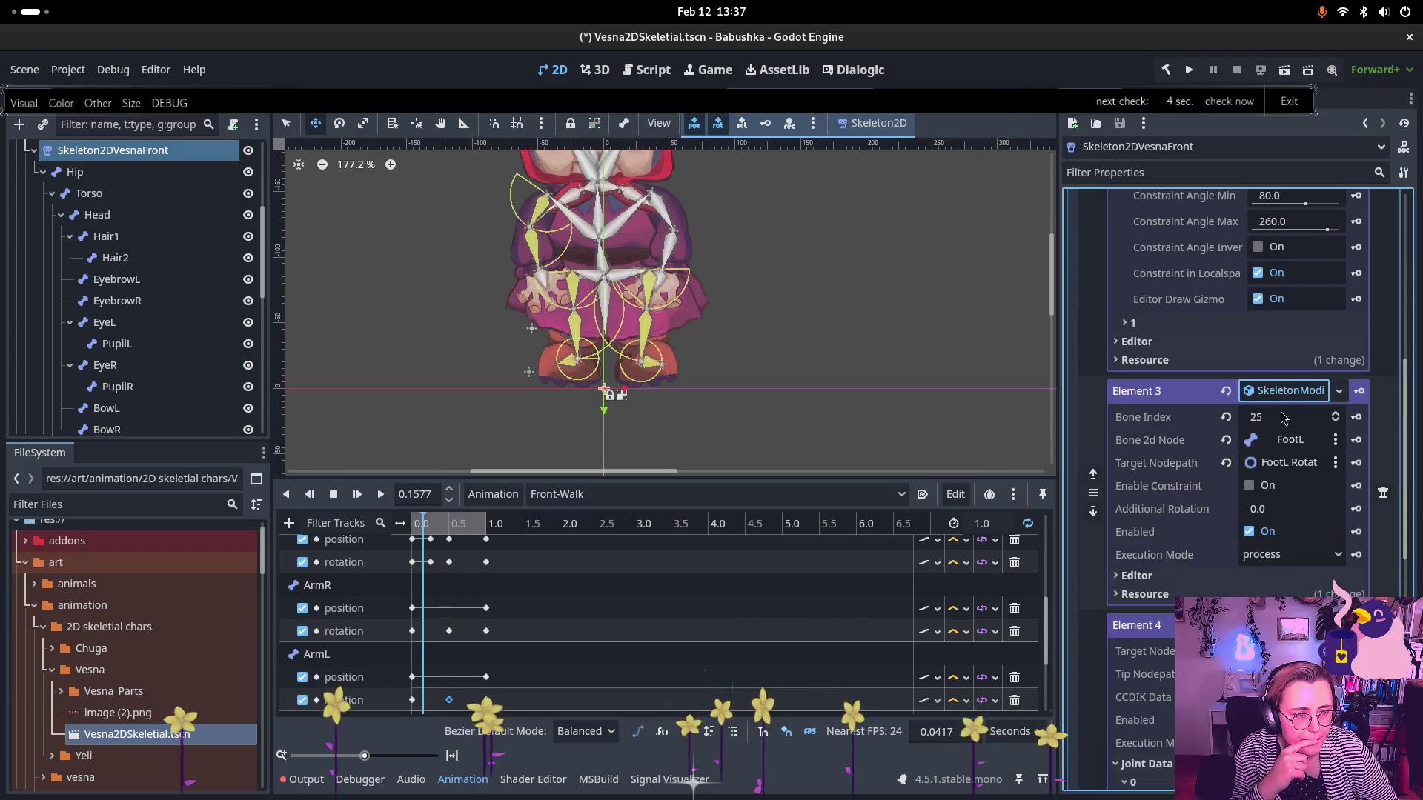
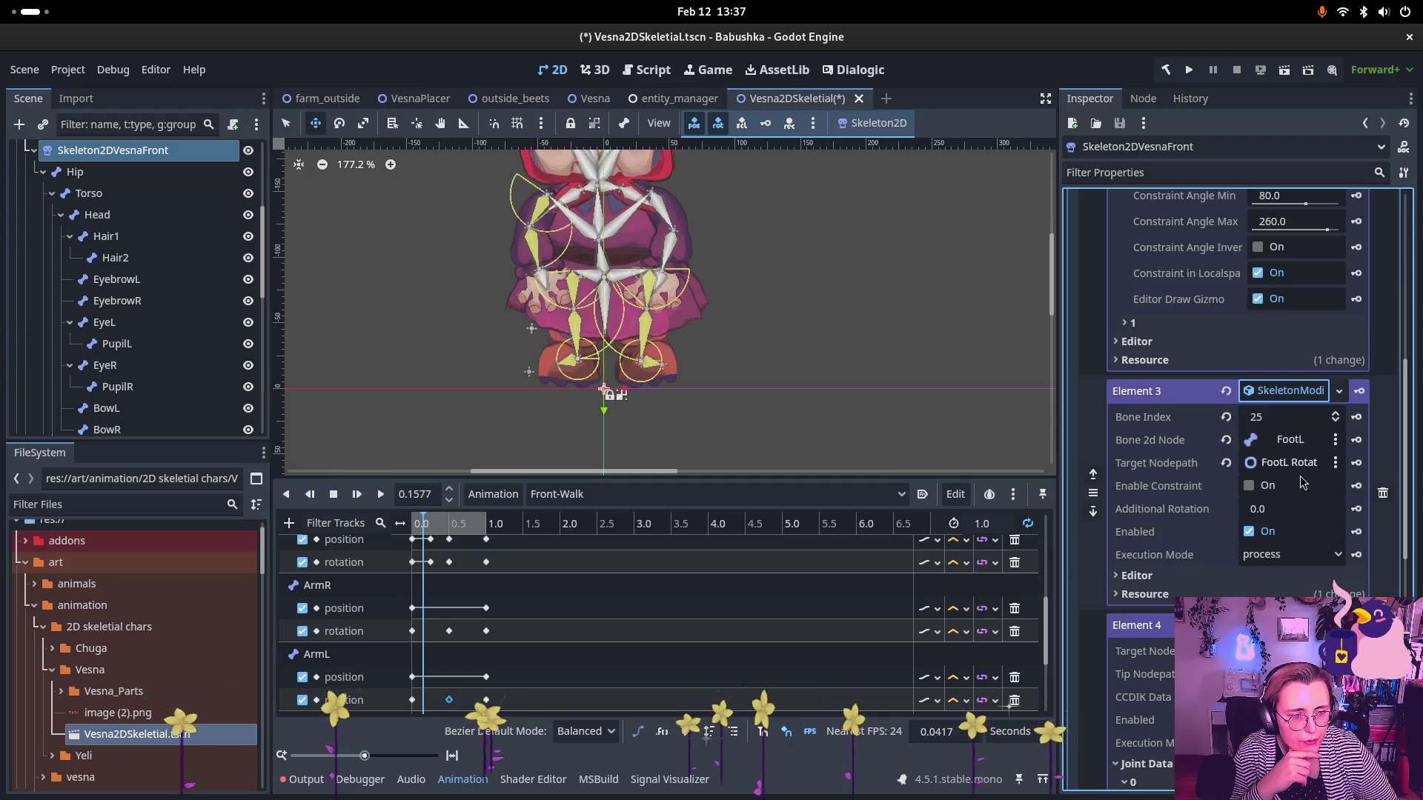
- Toggle the FootL rotation's Enable Constraint on and off, and peek at Element 3's Editor options
left_click(1249, 486)
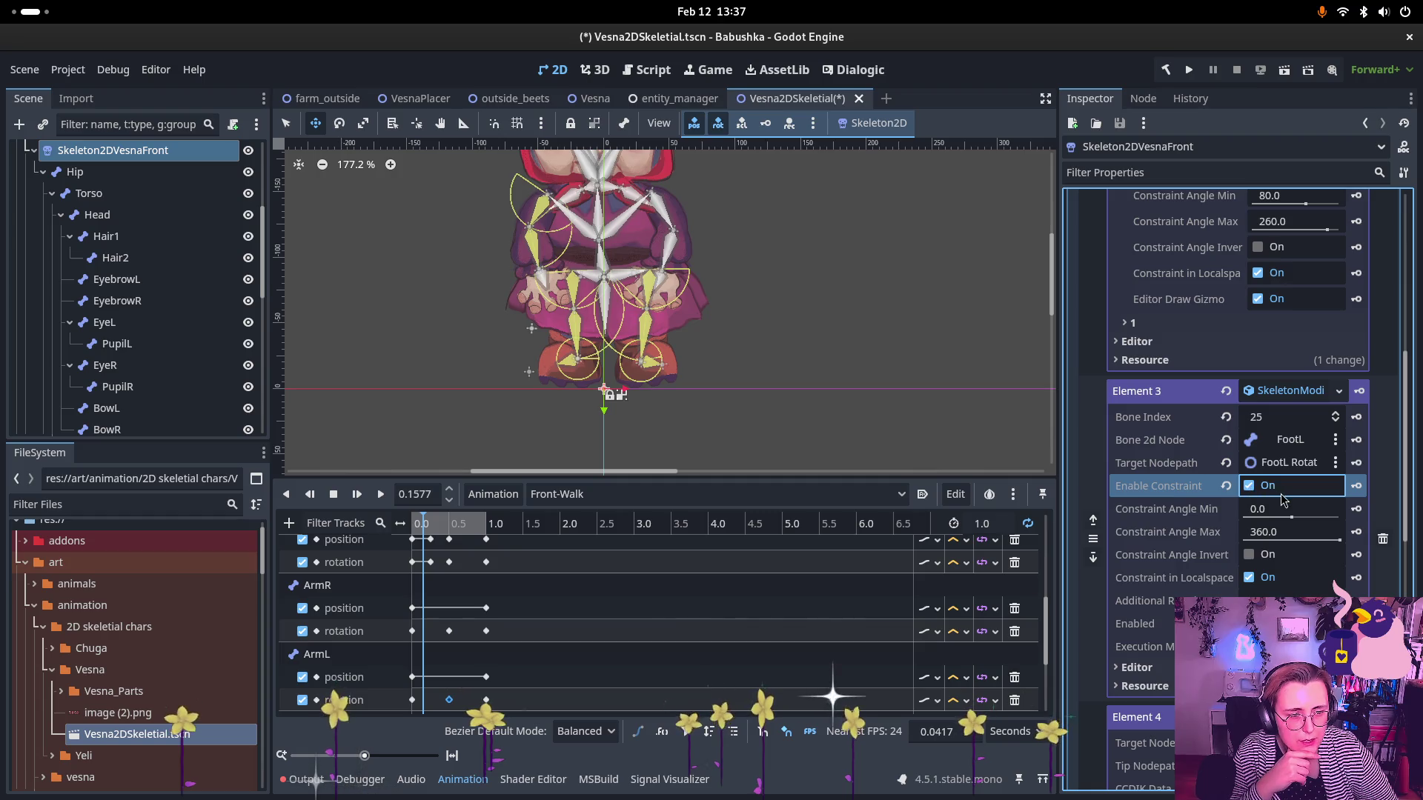
left_click(1249, 486)
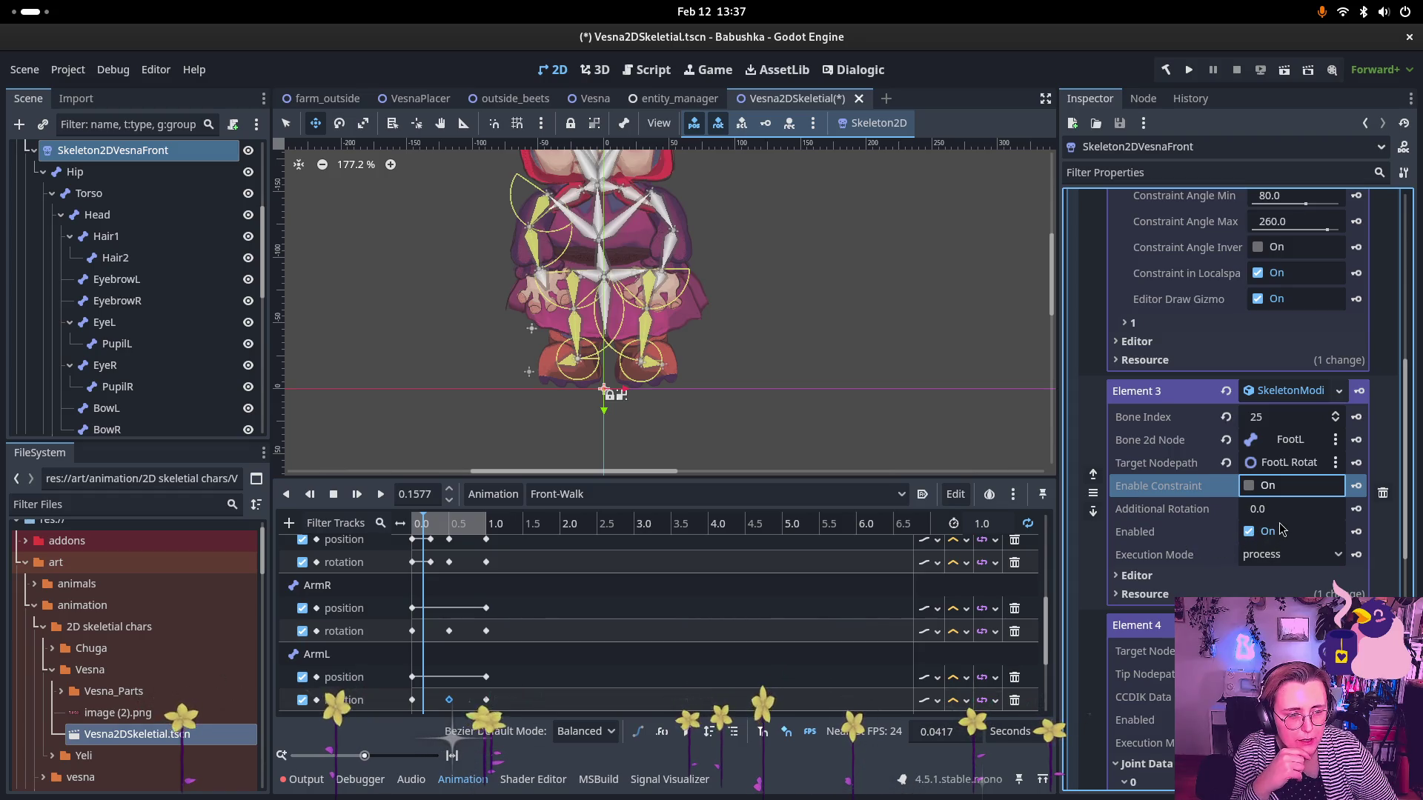
left_click(1136, 576)
left_click(1138, 583)
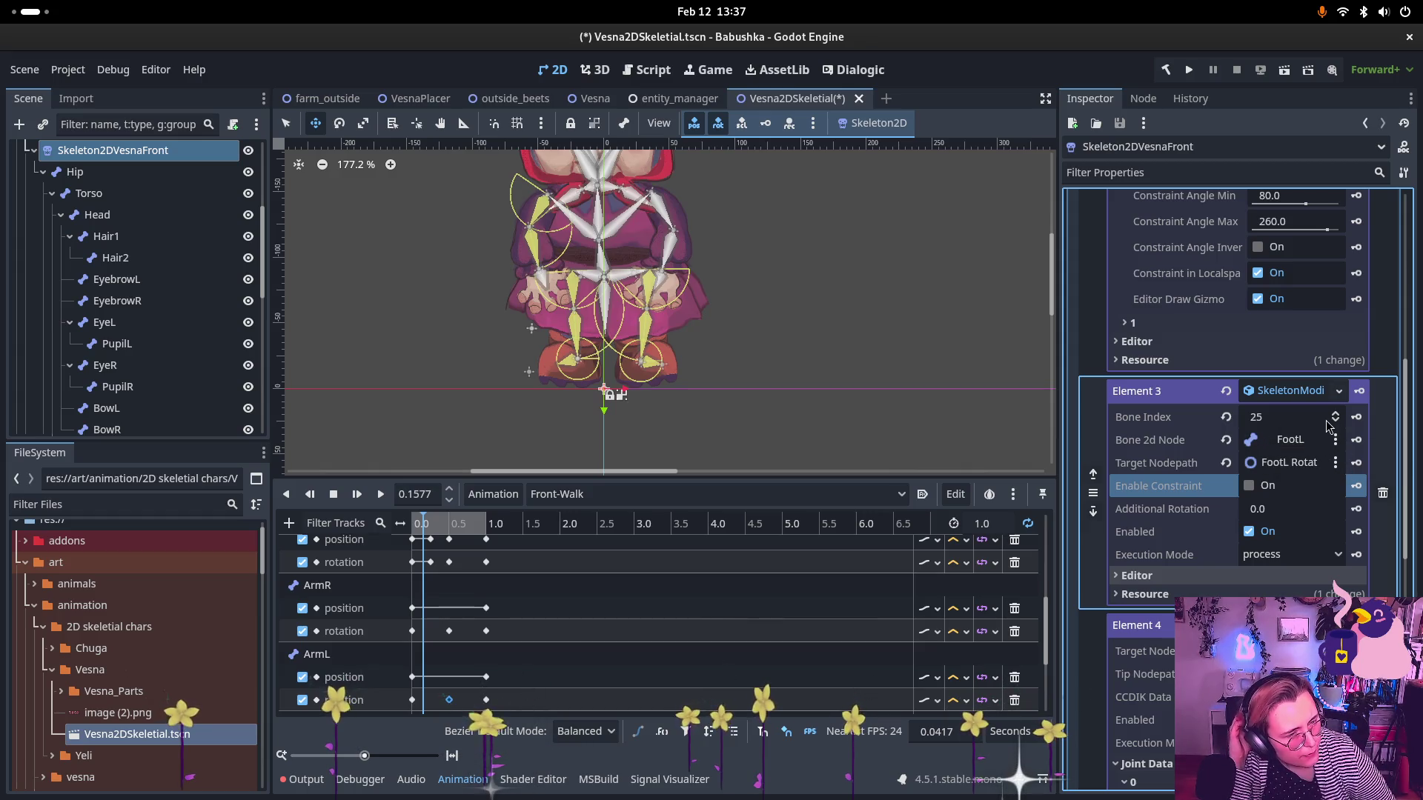
- Widen the Inspector leftward so Element 3's FootL rotate values are fully readable
scroll(1319, 482, "down", 3)
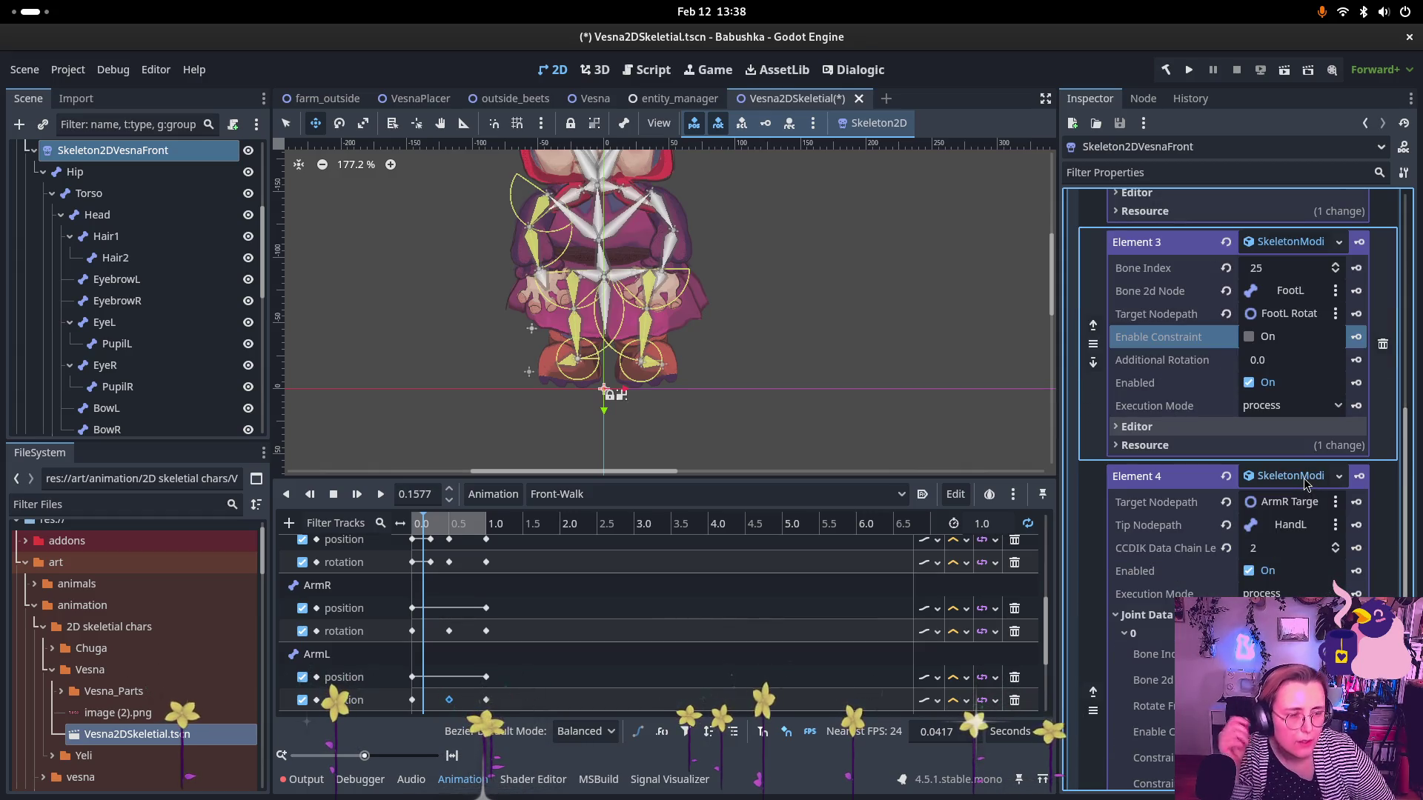
left_click(1314, 246)
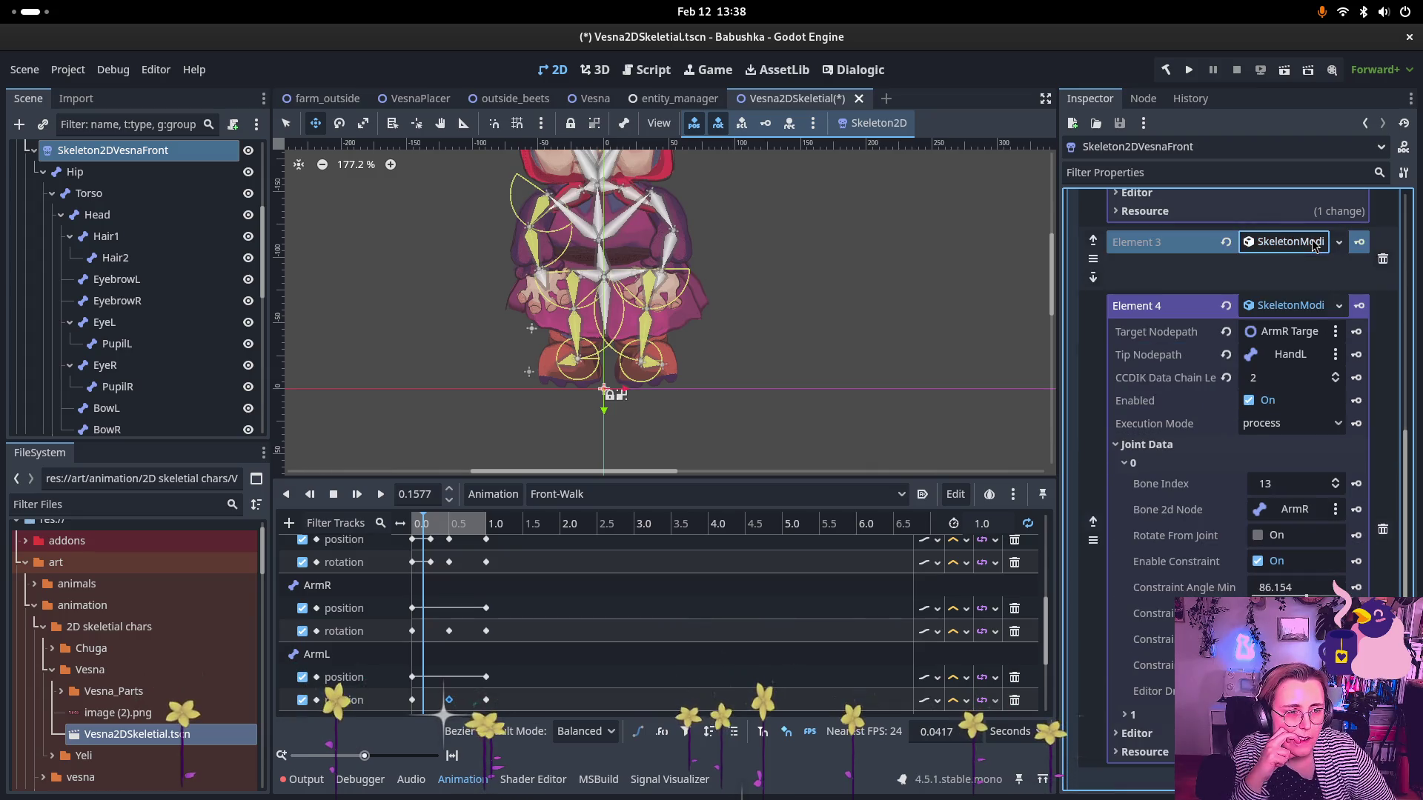
left_click(1314, 246)
mouse_move(1048, 254)
left_mouse_down()
mouse_move(829, 252)
mouse_move(1012, 248)
left_mouse_up()
scroll(1211, 454, "down", 5)
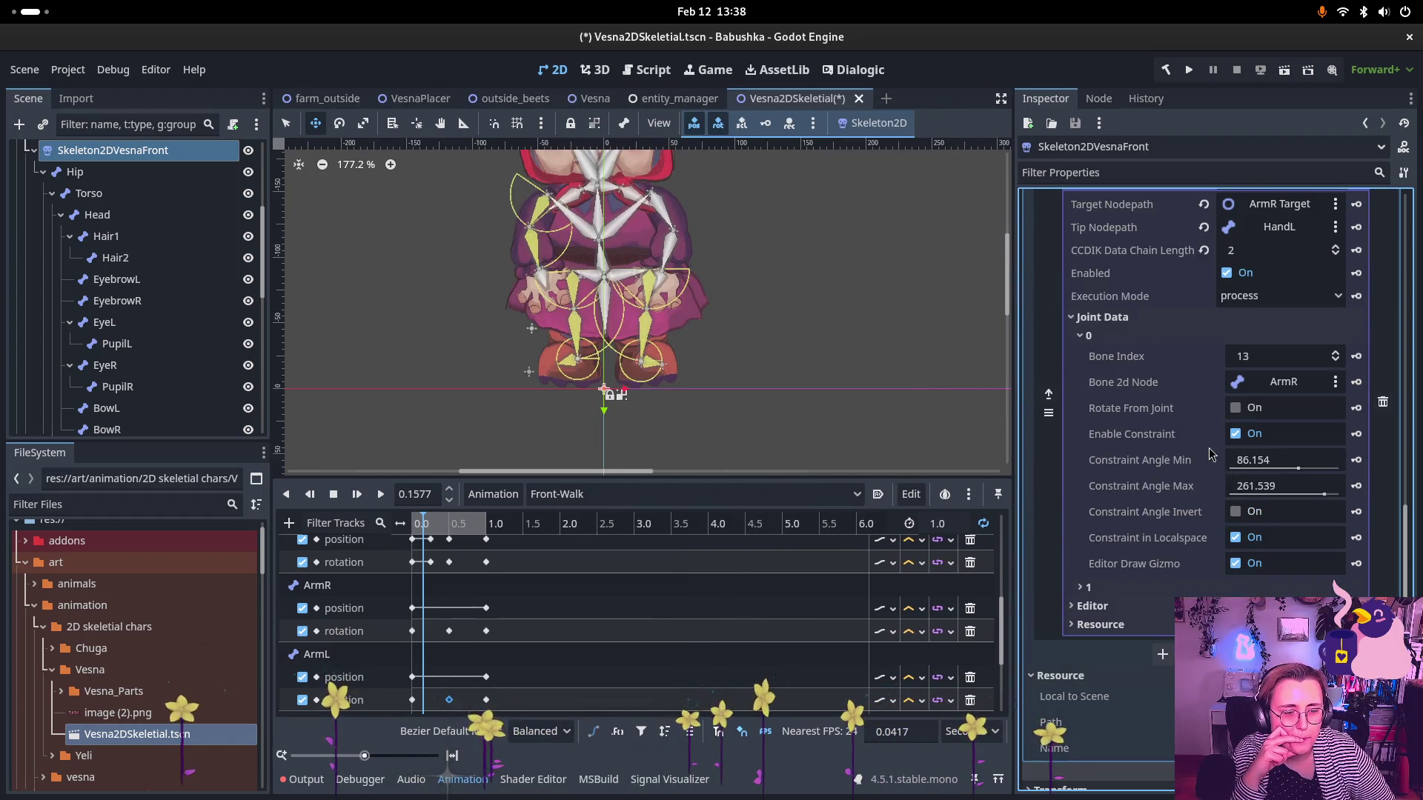
scroll(744, 349, "up", 5)
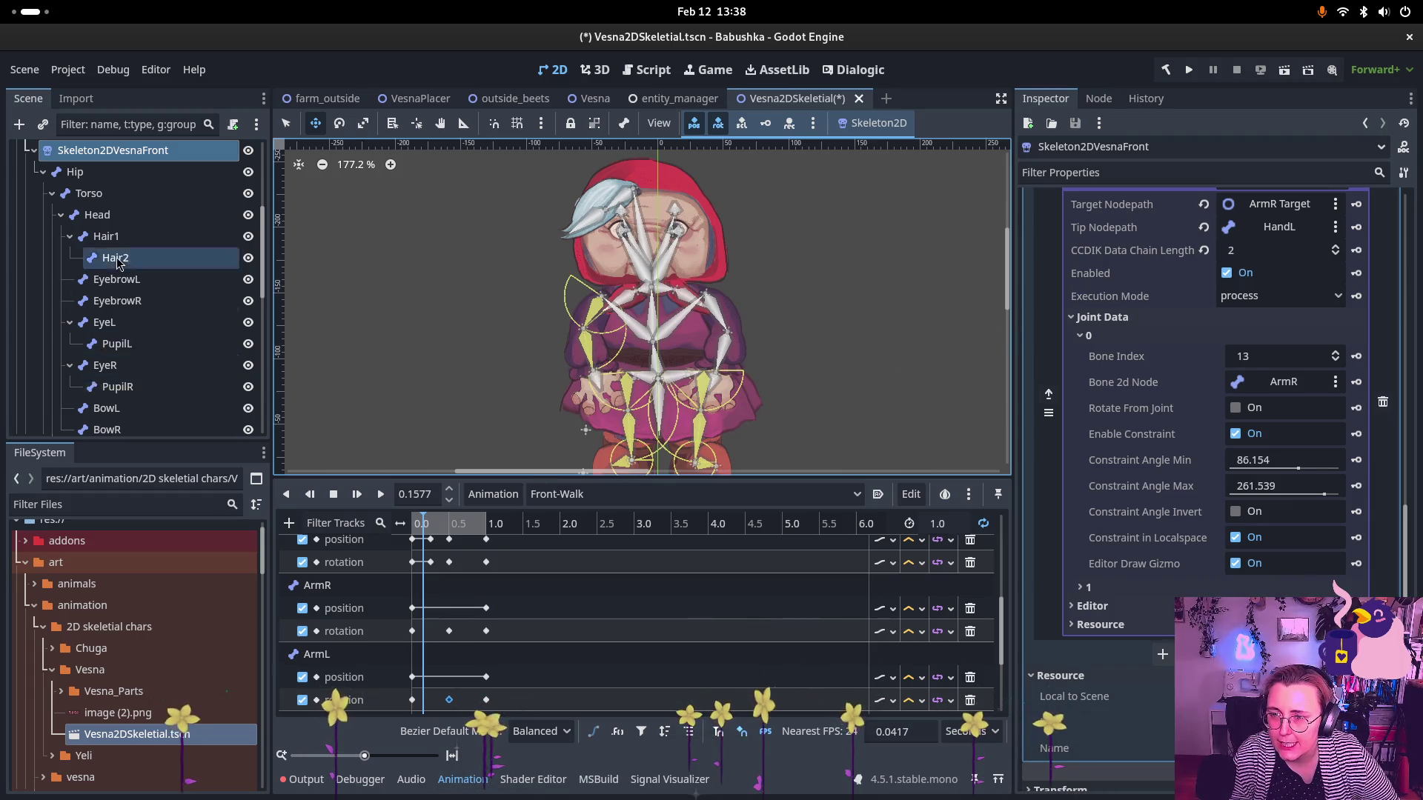
scroll(118, 261, "down", 5)
scroll(118, 261, "up", 8)
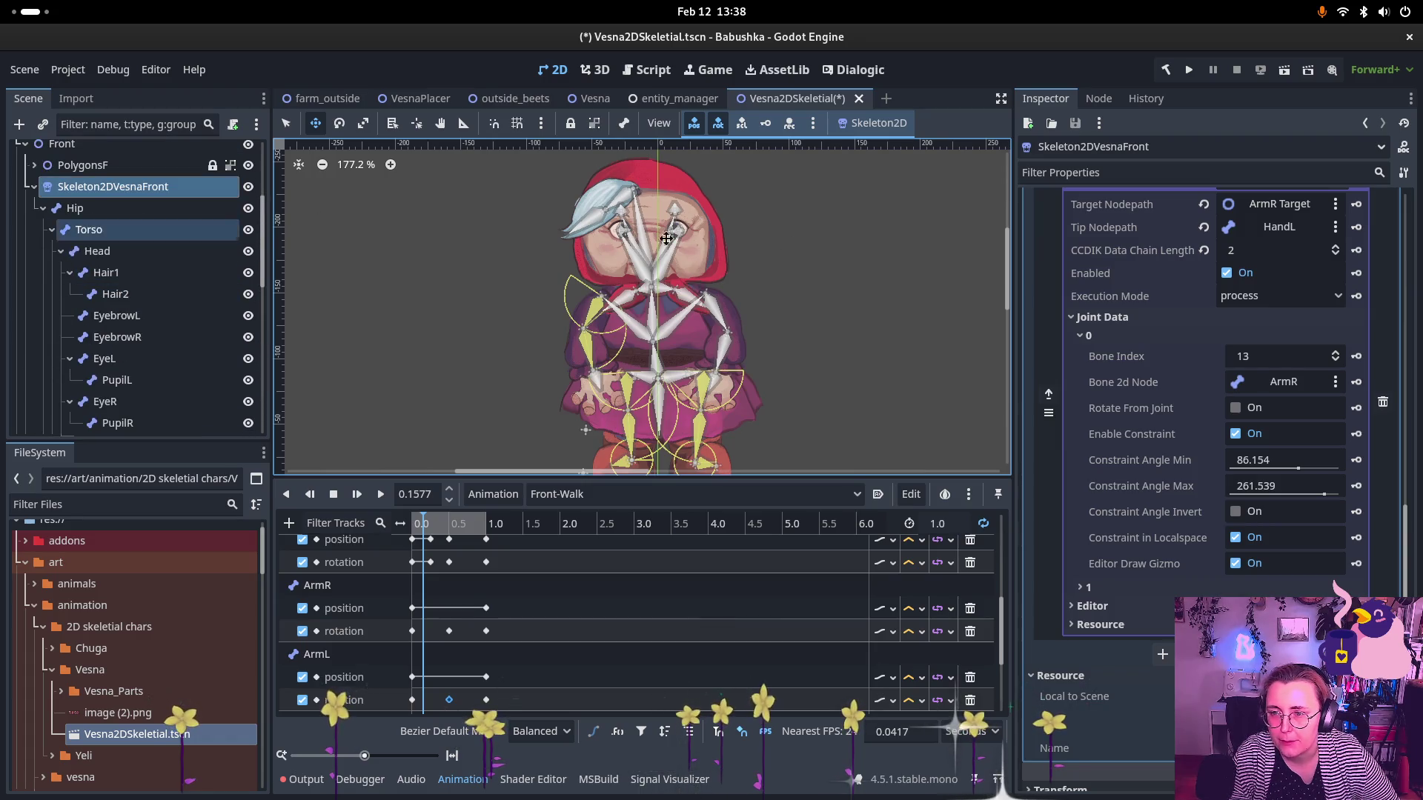
scroll(1205, 241, "up", 10)
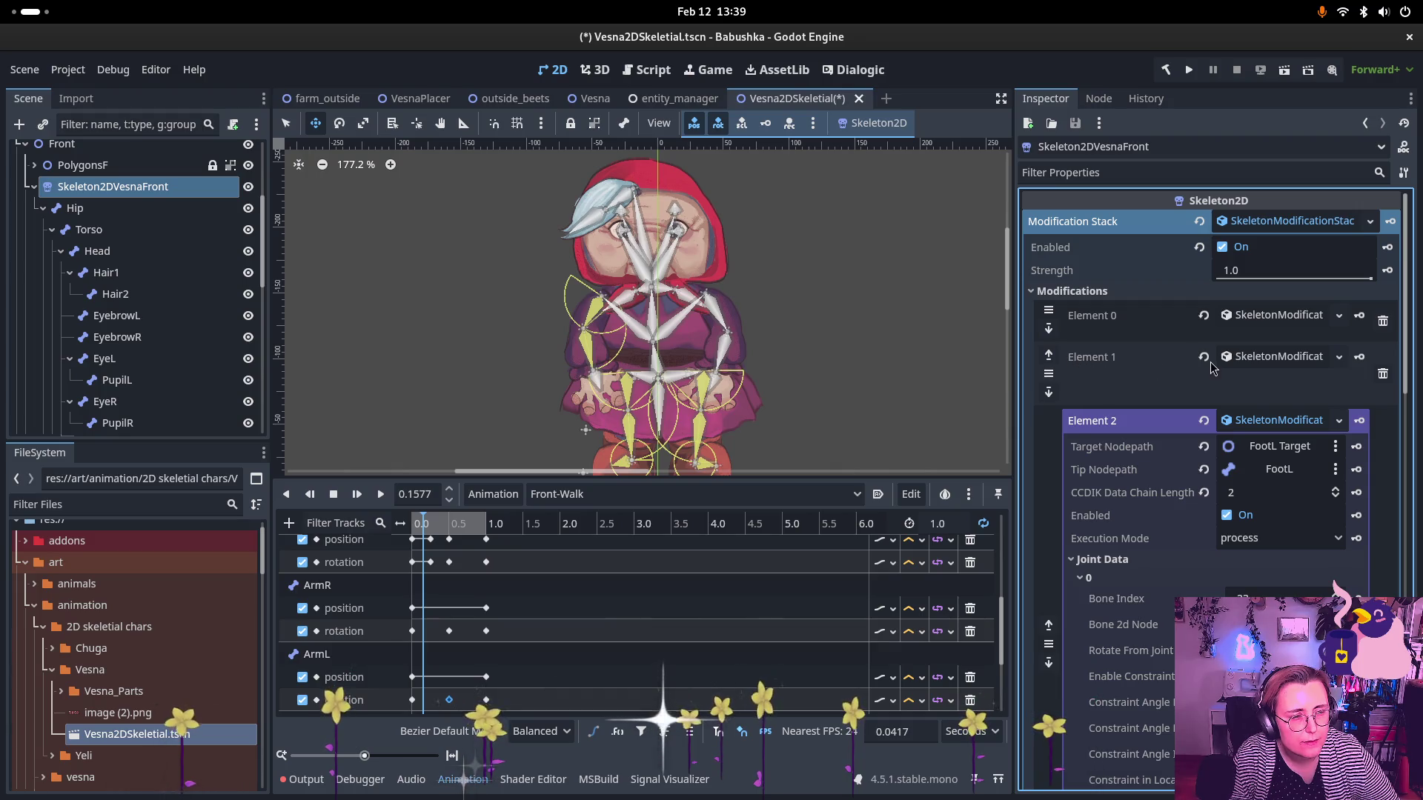
- Review modification Elements 0–4, from the FootR rotate and IK to the ArmR IK
left_click(1086, 360)
left_click(1269, 358)
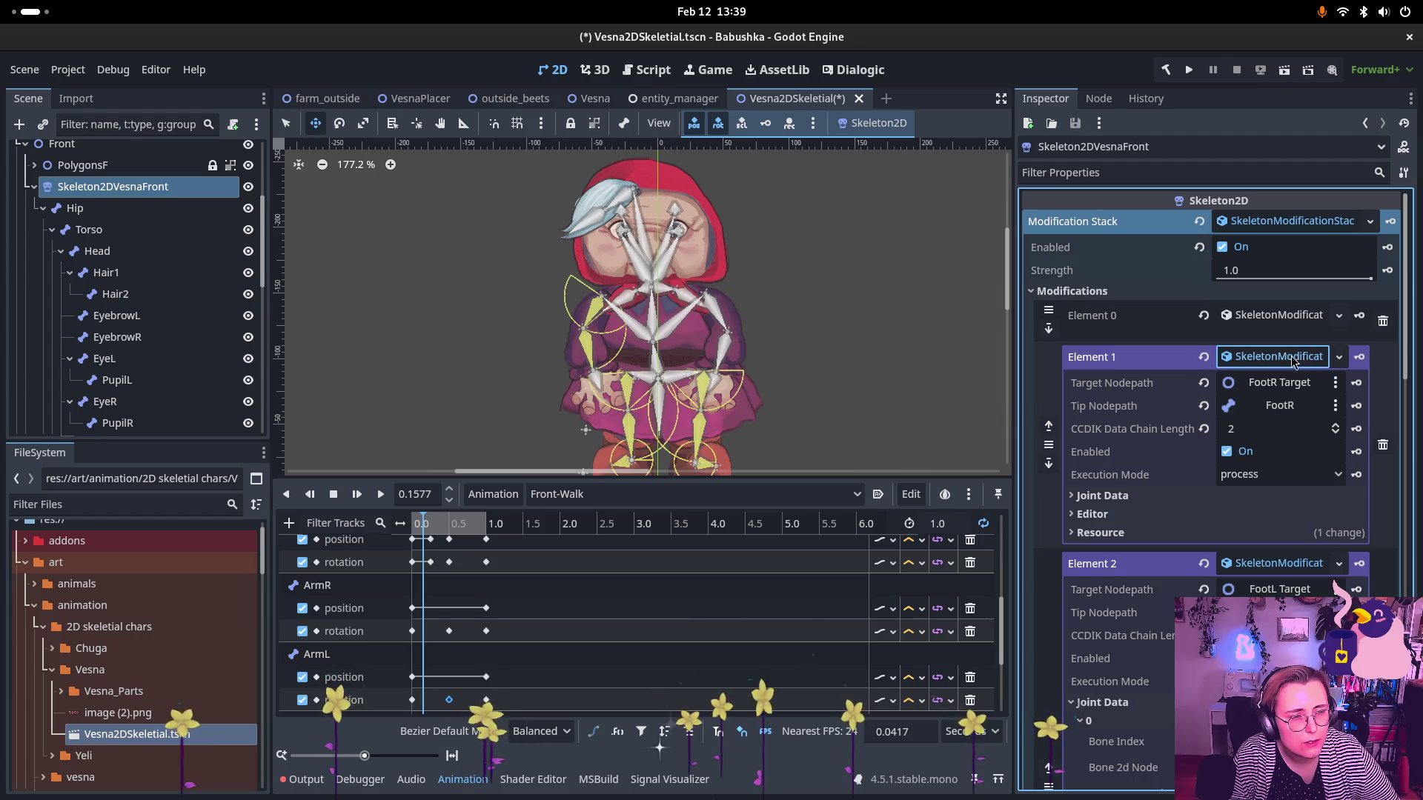
left_click(1275, 316)
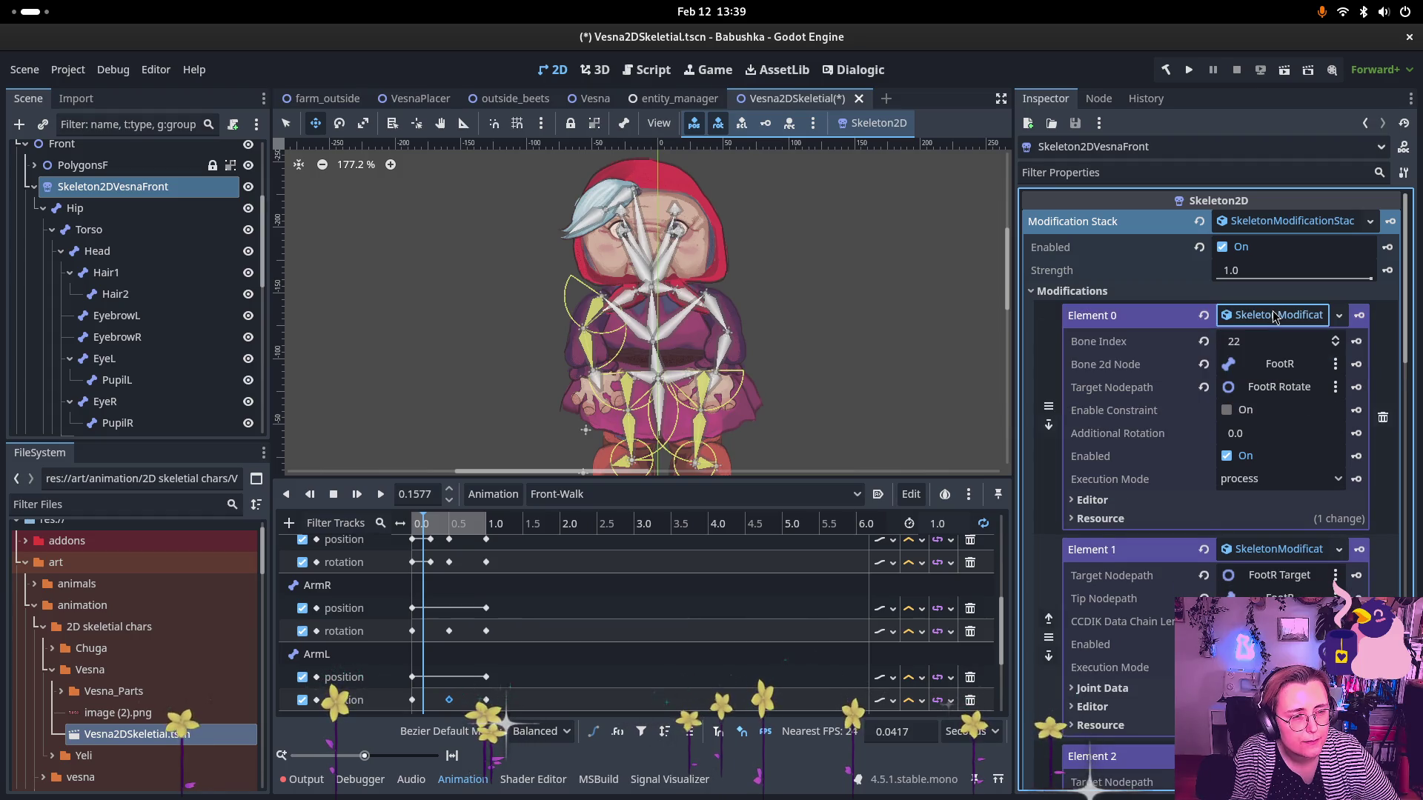
left_click(1275, 316)
left_click(1279, 358)
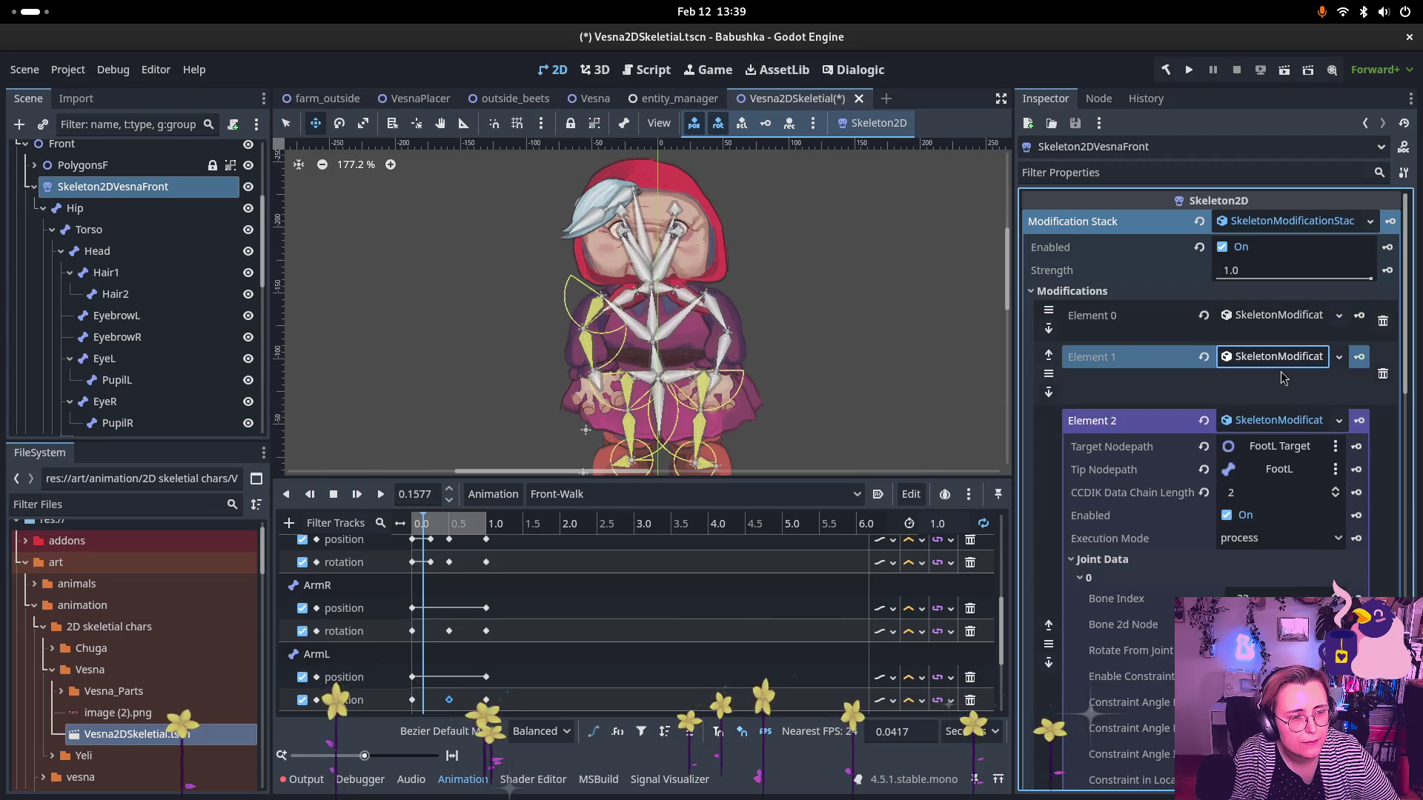
left_click(1284, 421)
left_click(1318, 482)
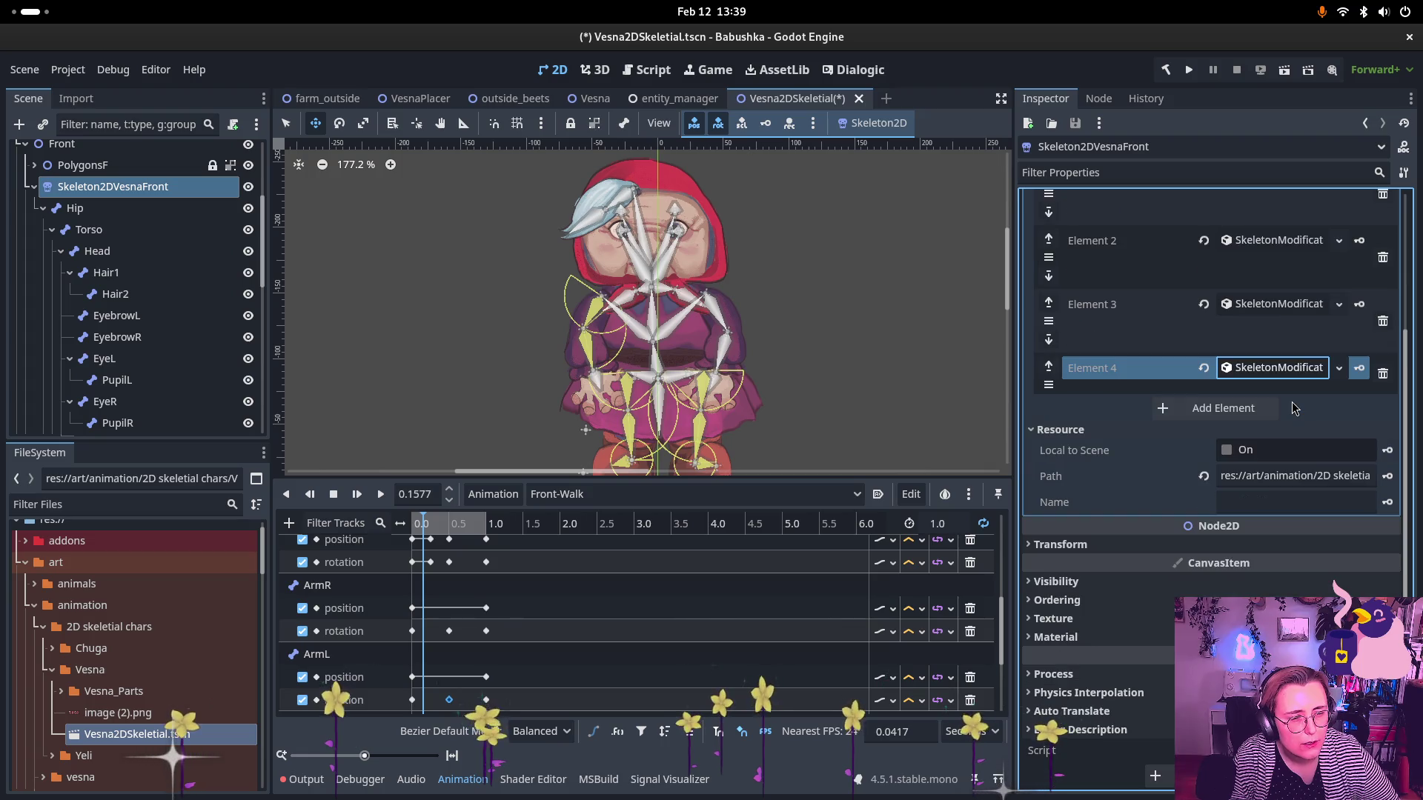
- Add a new empty Element 5 to the Skeleton2D modification stack
scroll(1183, 397, "up", 5)
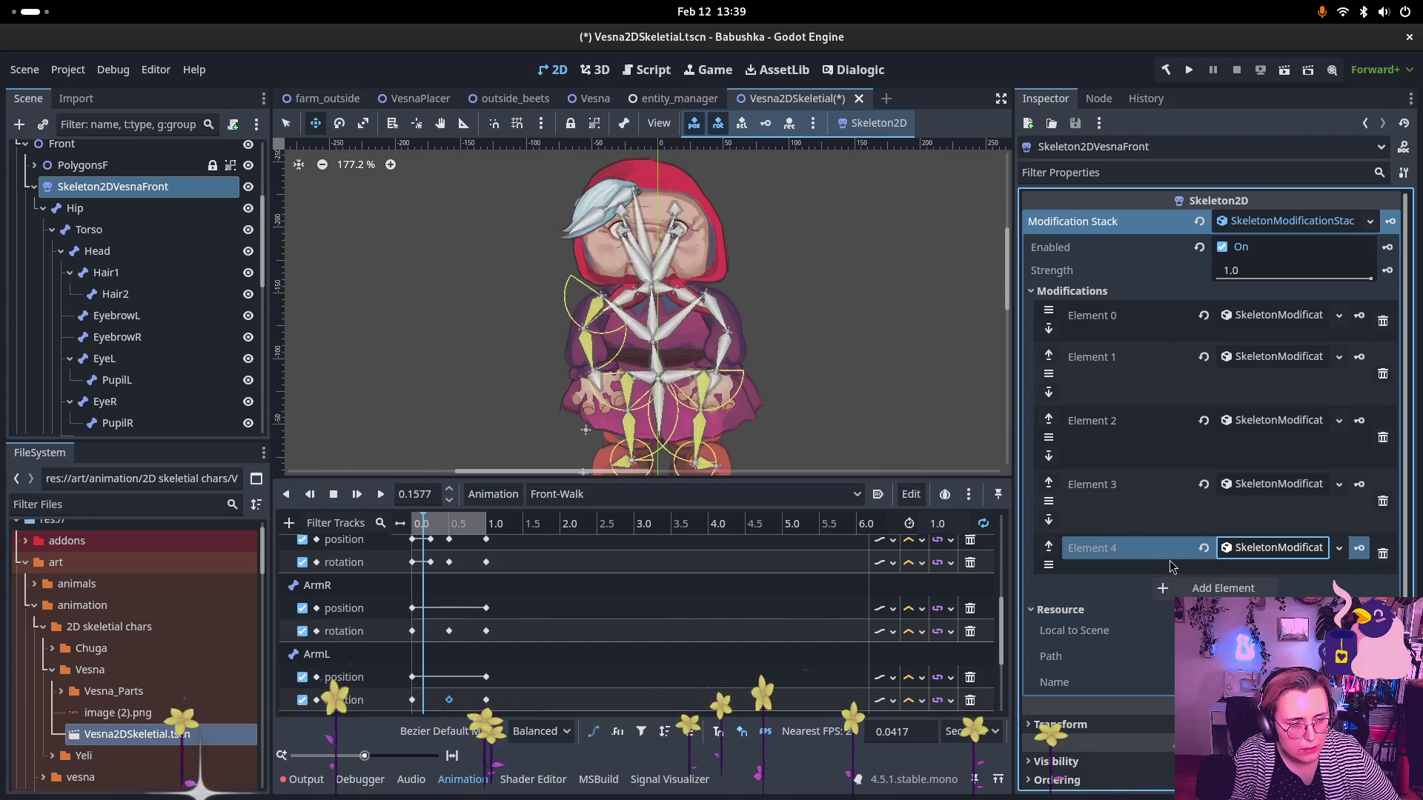
scroll(1178, 545, "down", 2)
left_click(1174, 517)
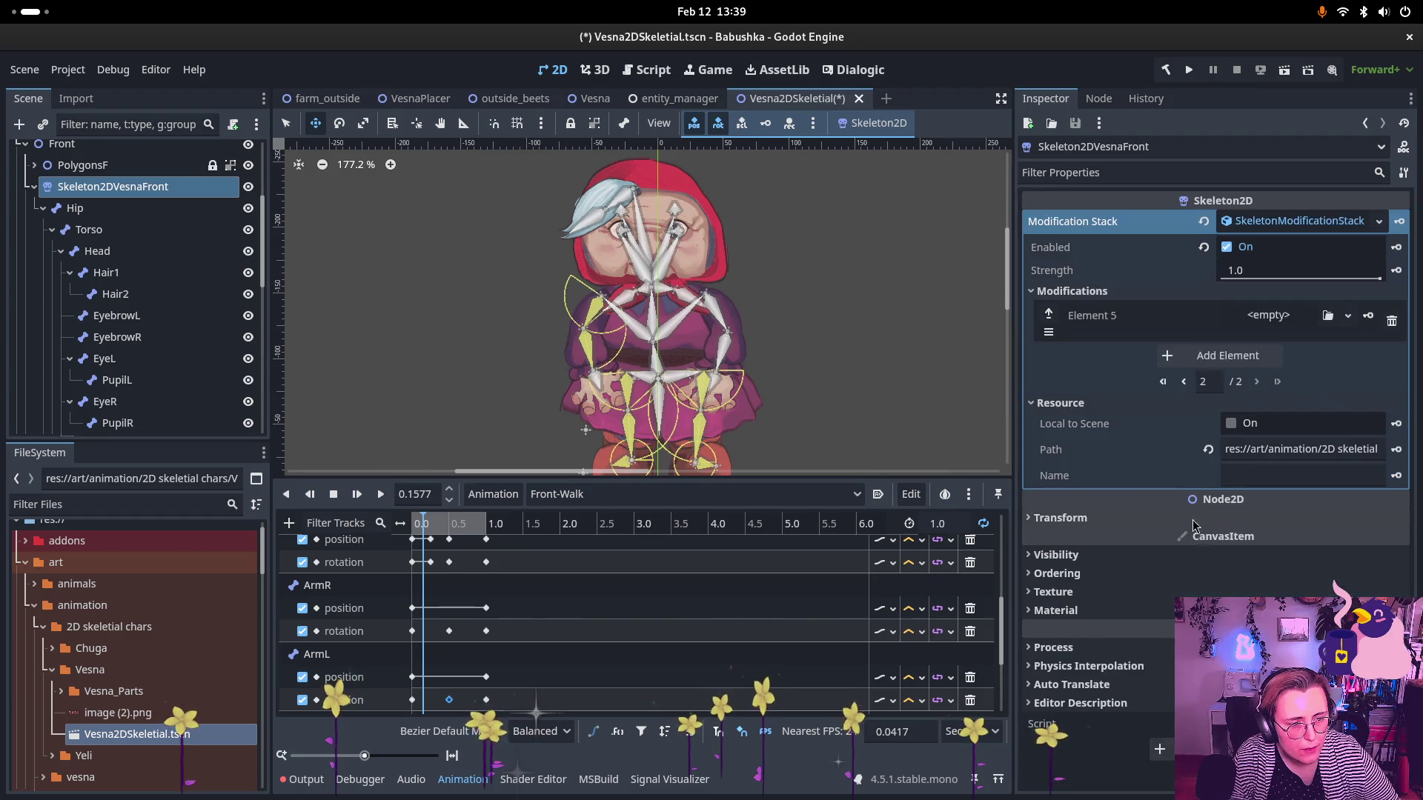
- Make Element 5 a new SkeletonModification2DLookAt targeting the ArmR Rotate node
left_click(1269, 315)
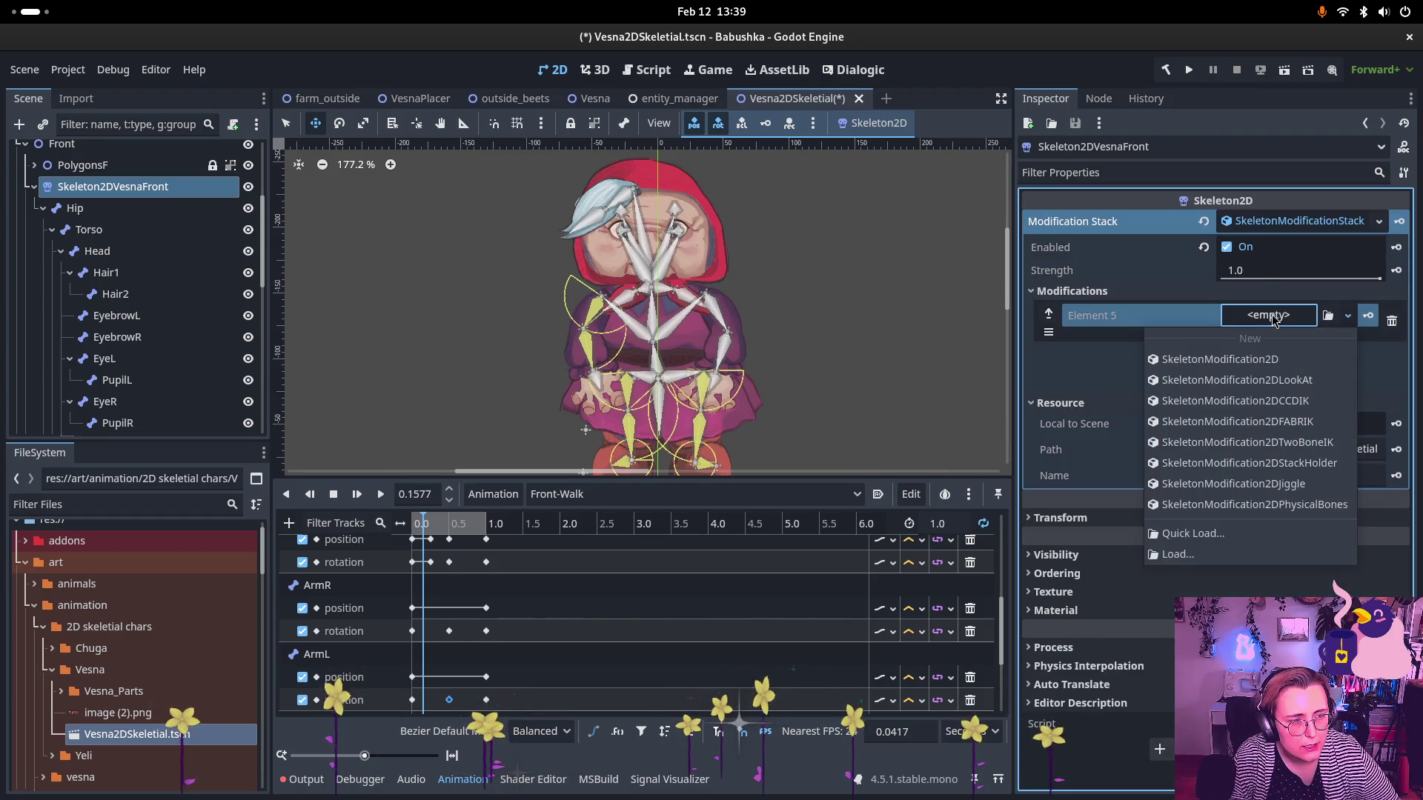
left_click(1256, 380)
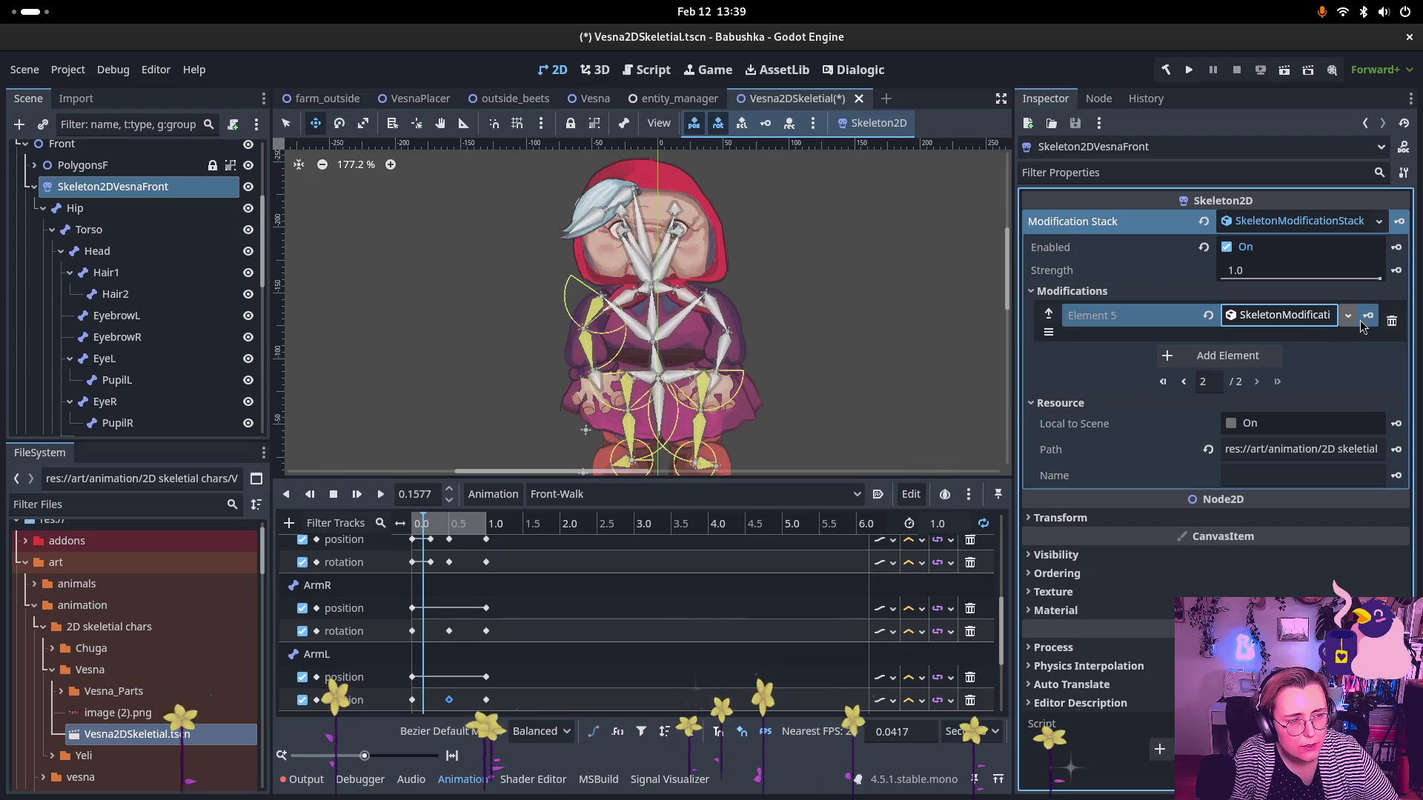
left_click(1280, 315)
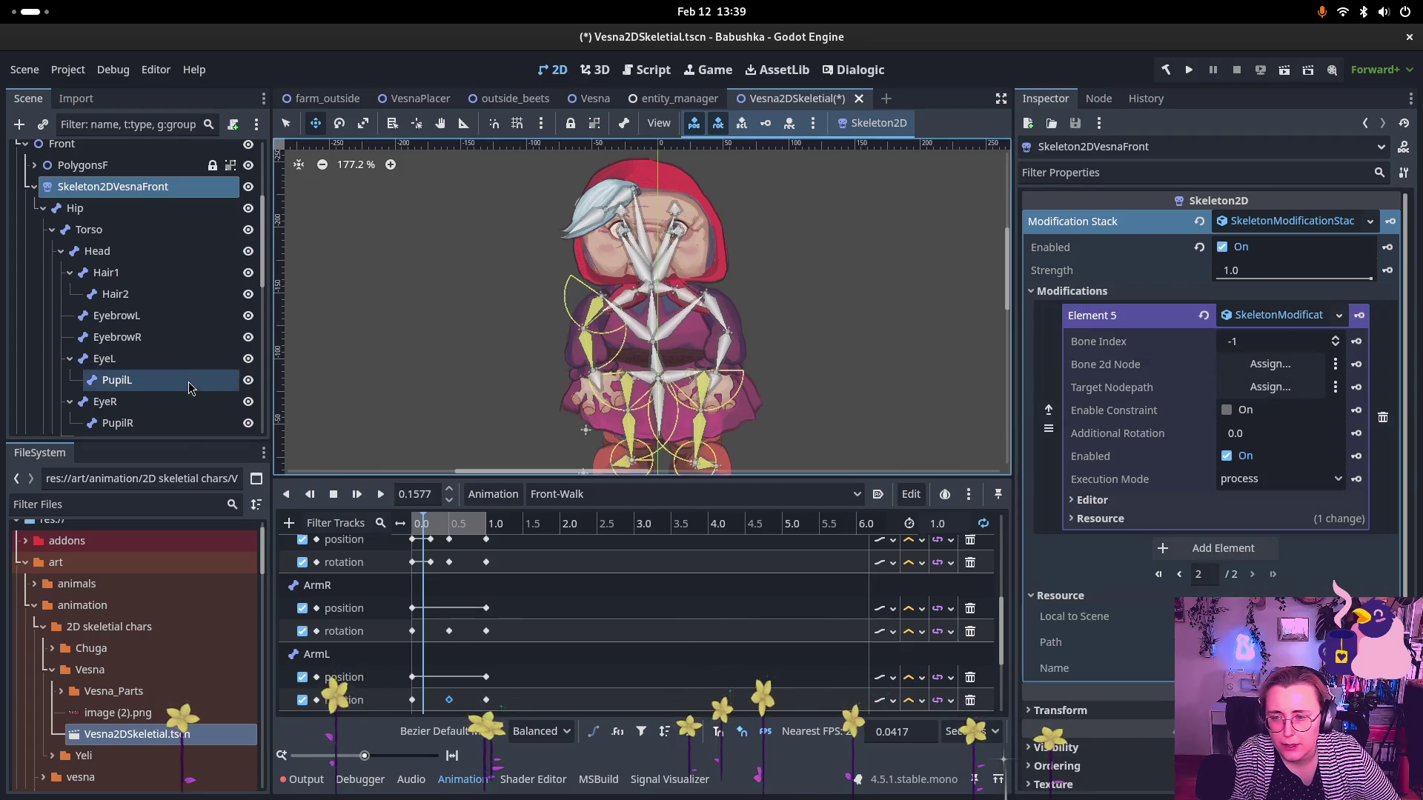
scroll(188, 381, "down", 10)
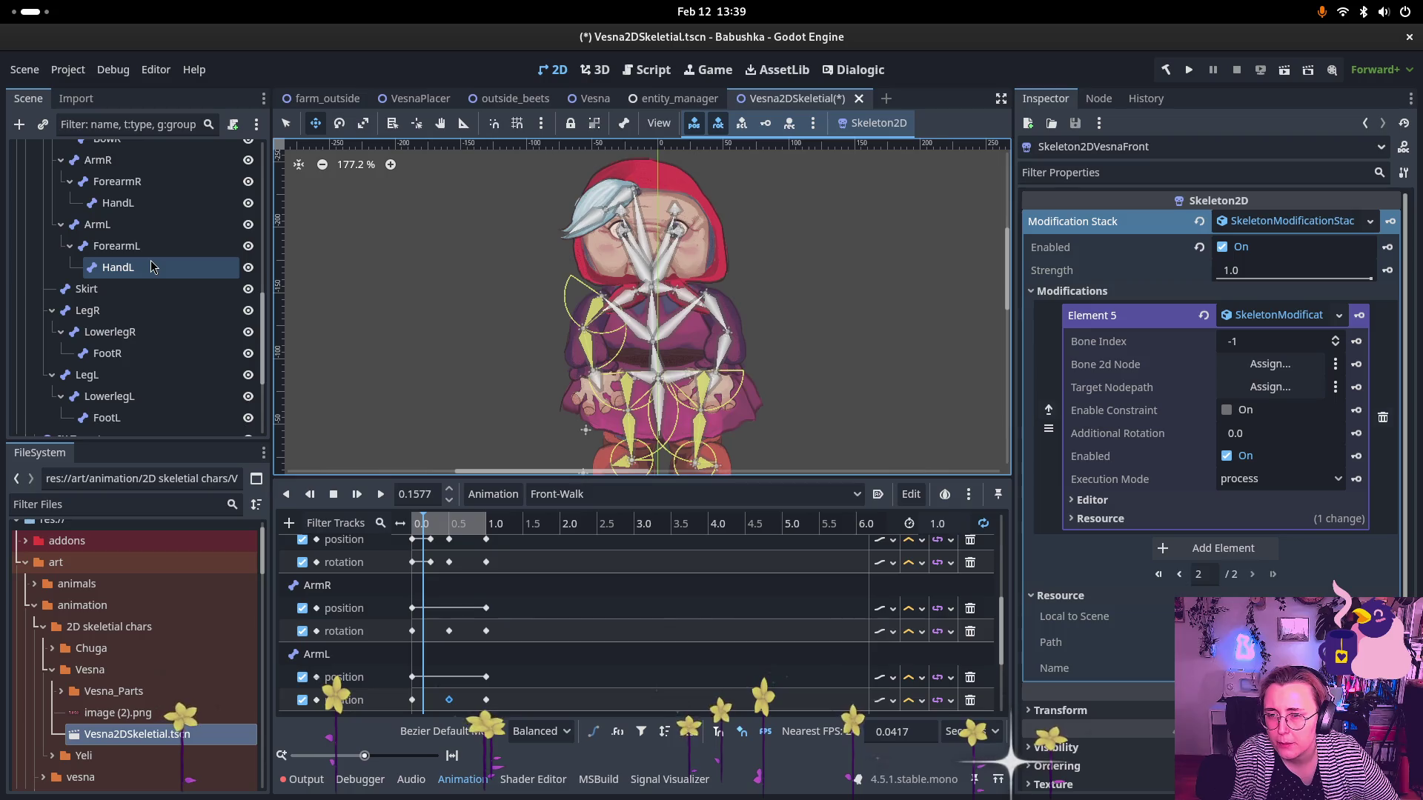
scroll(164, 337, "down", 3)
scroll(165, 337, "down", 2)
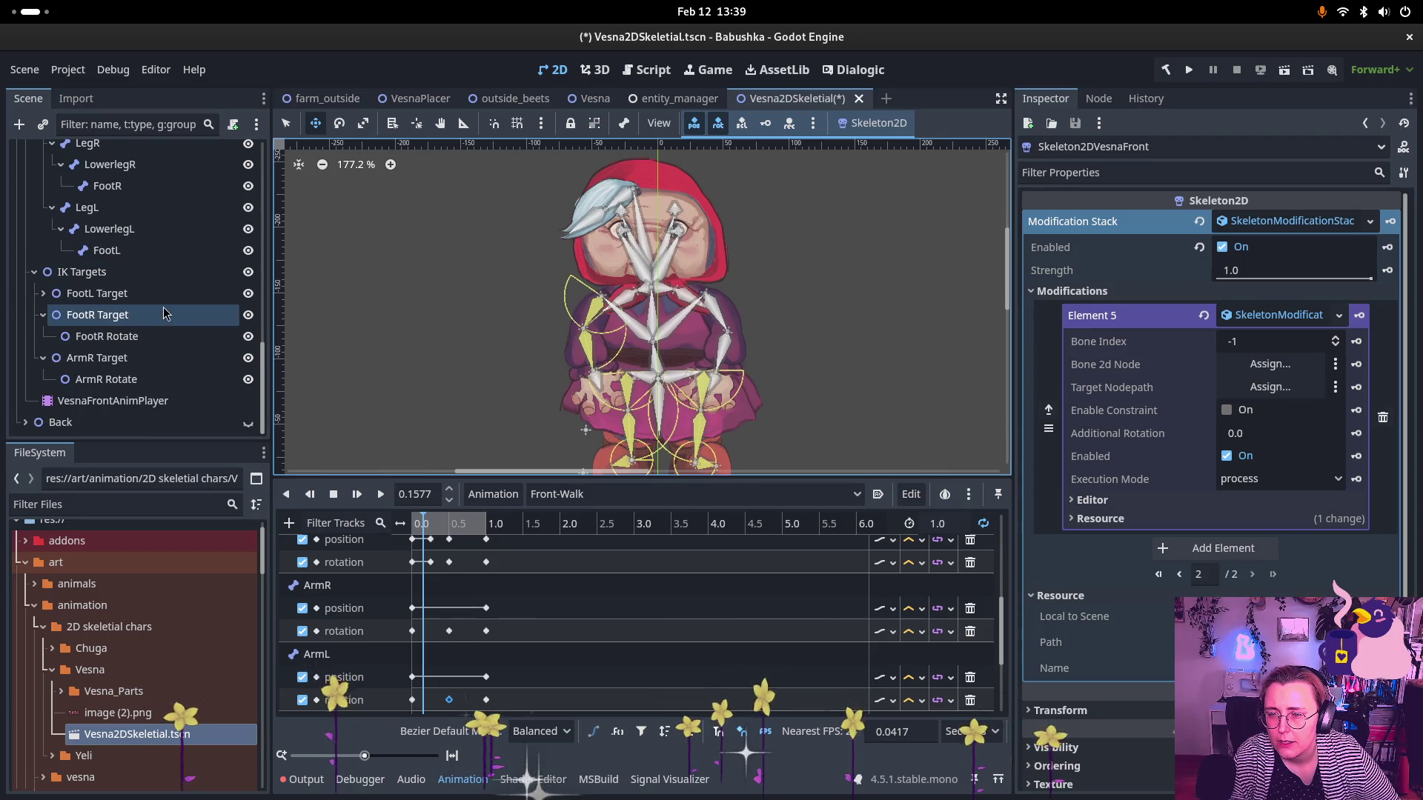
left_click_drag(111, 378, 1307, 392)
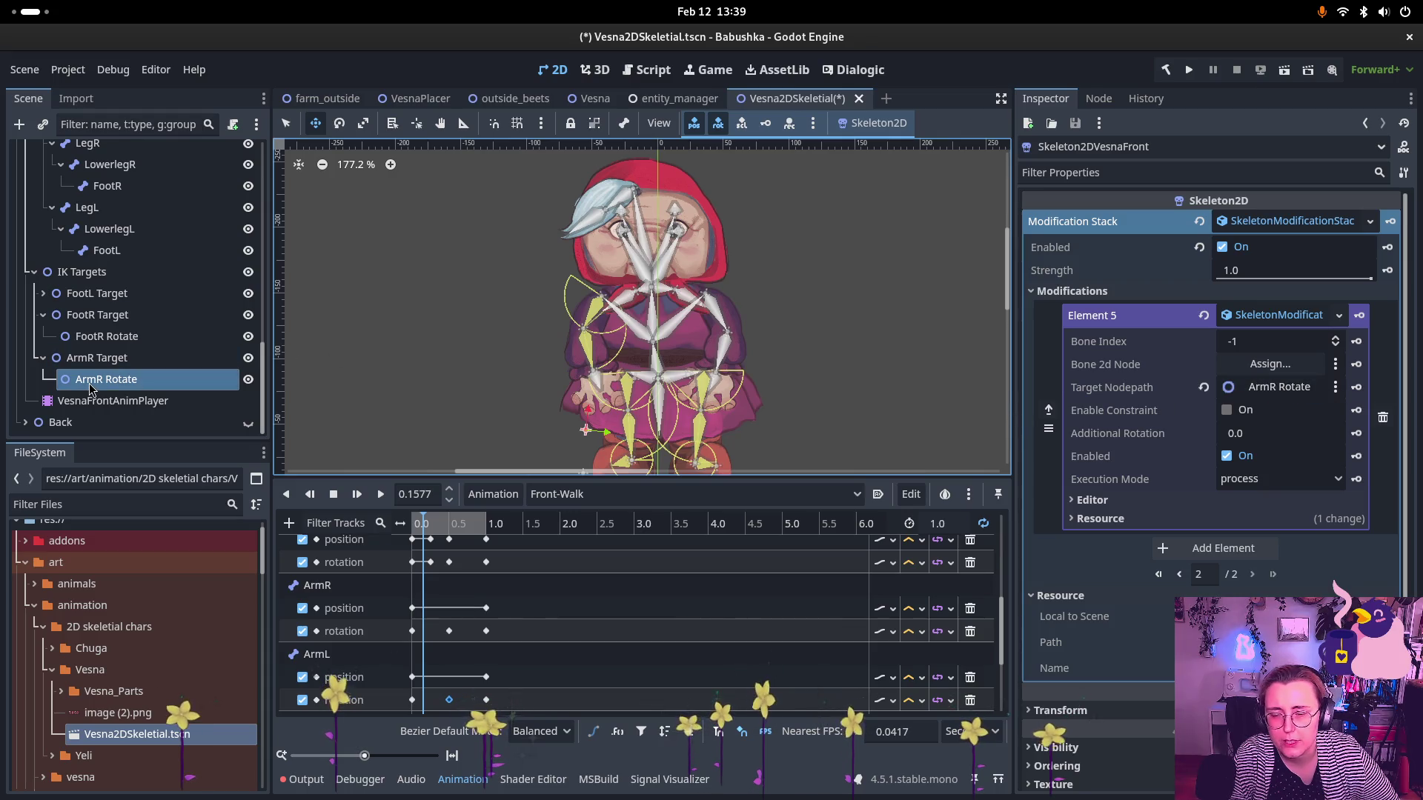
- Rename the ArmR Rotate node to HandR Rotate
left_click(121, 379)
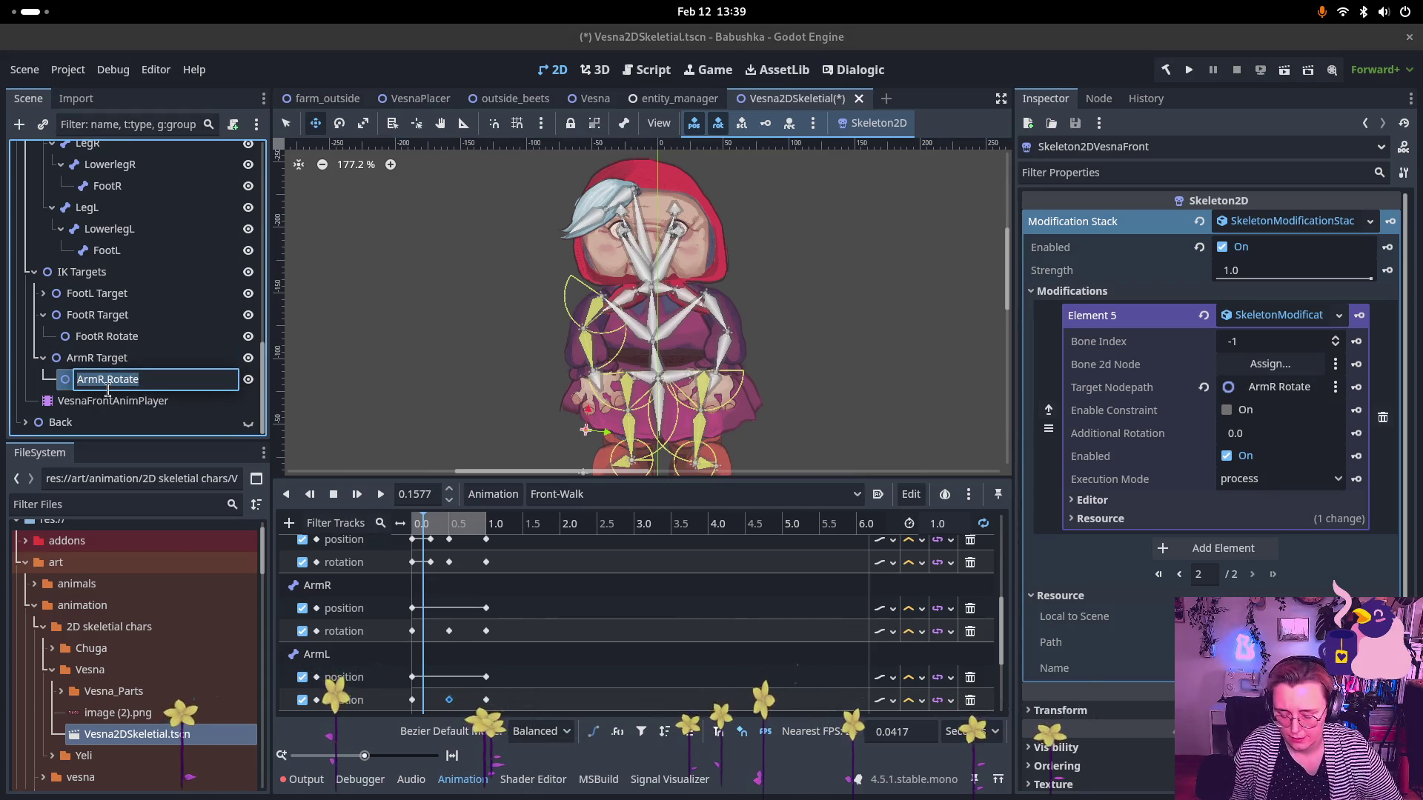
key("Left")
key("Right")
key("Right")
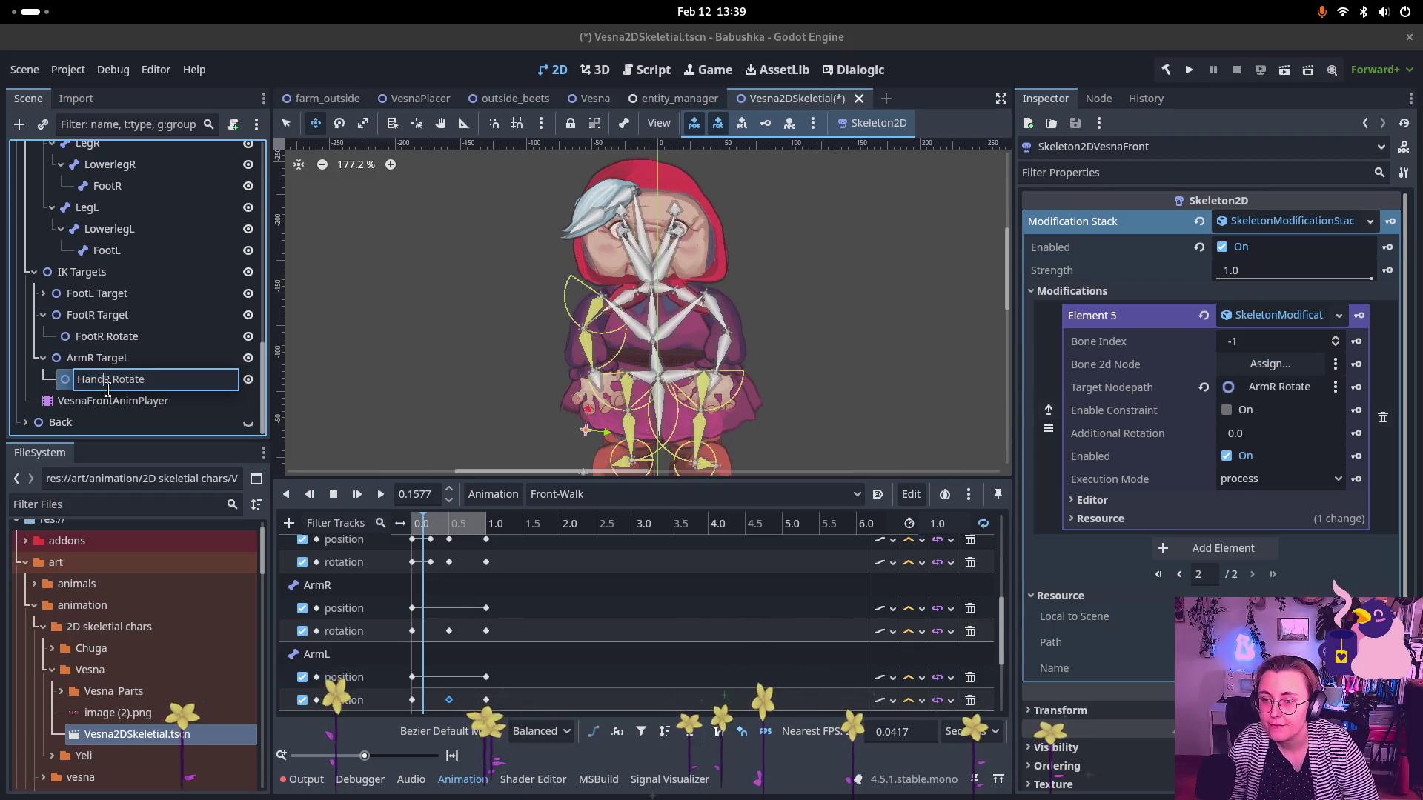
key("Return")
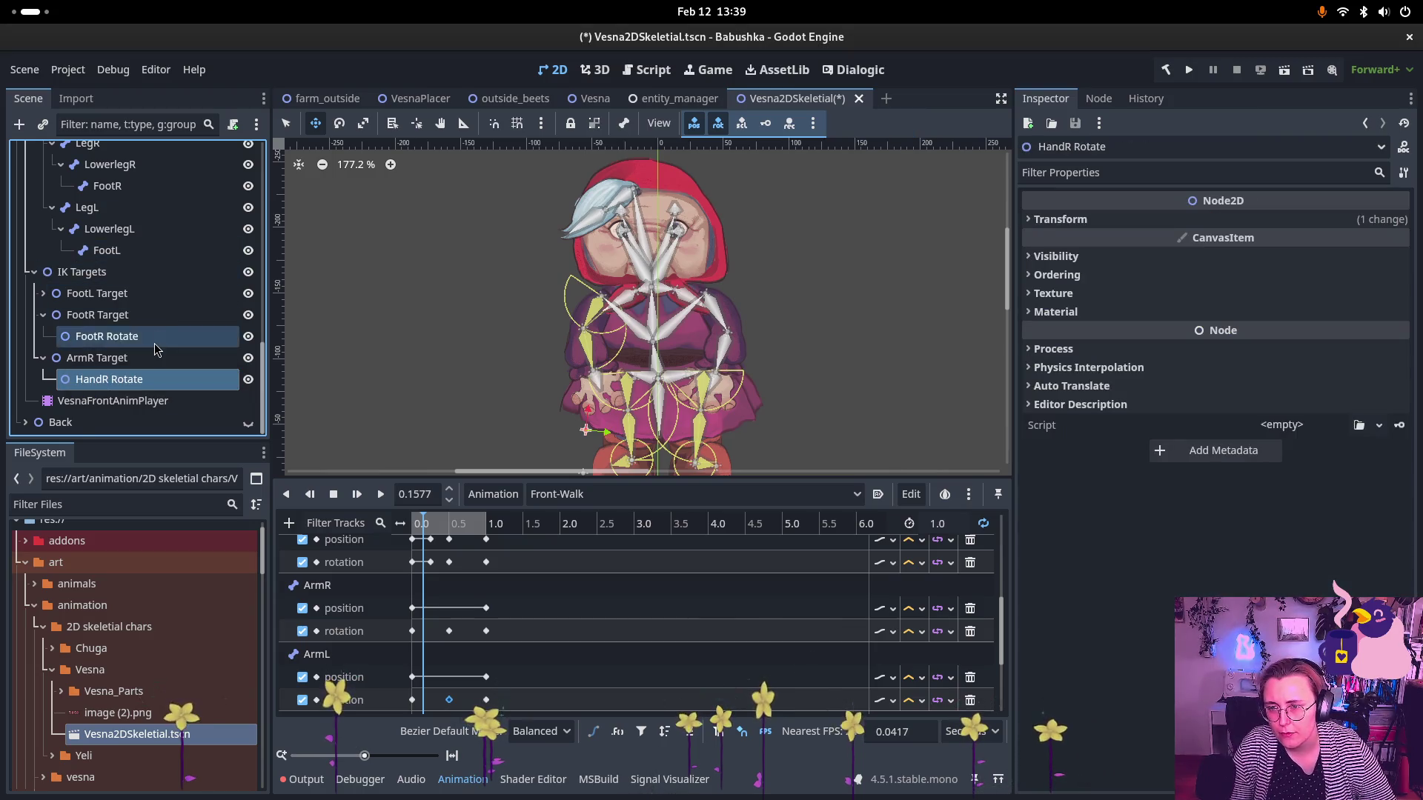
scroll(149, 309, "up", 10)
left_click(129, 275)
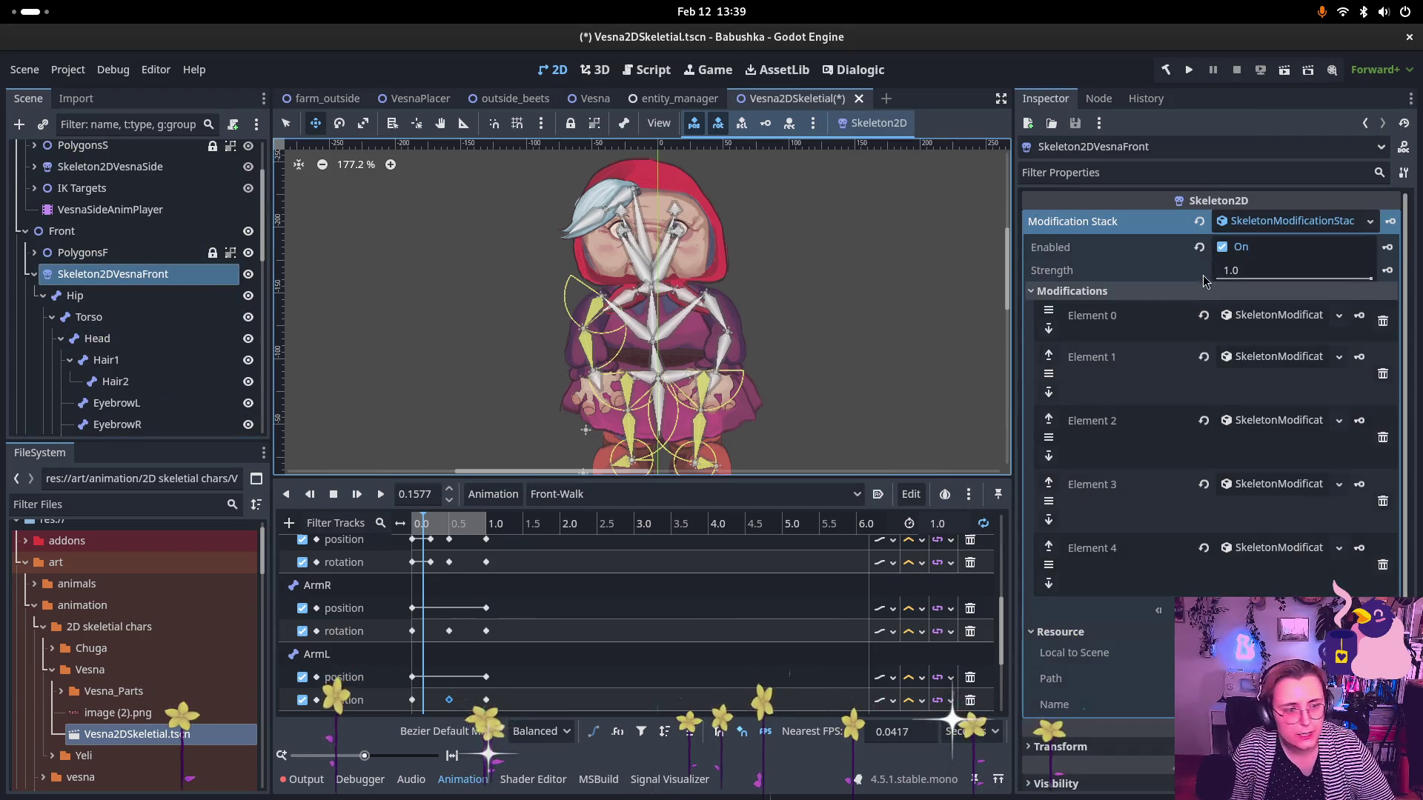
- Check Element 4's CCDIK settings, page to Element 5, and inspect the HandL bone
scroll(1295, 471, "down", 5)
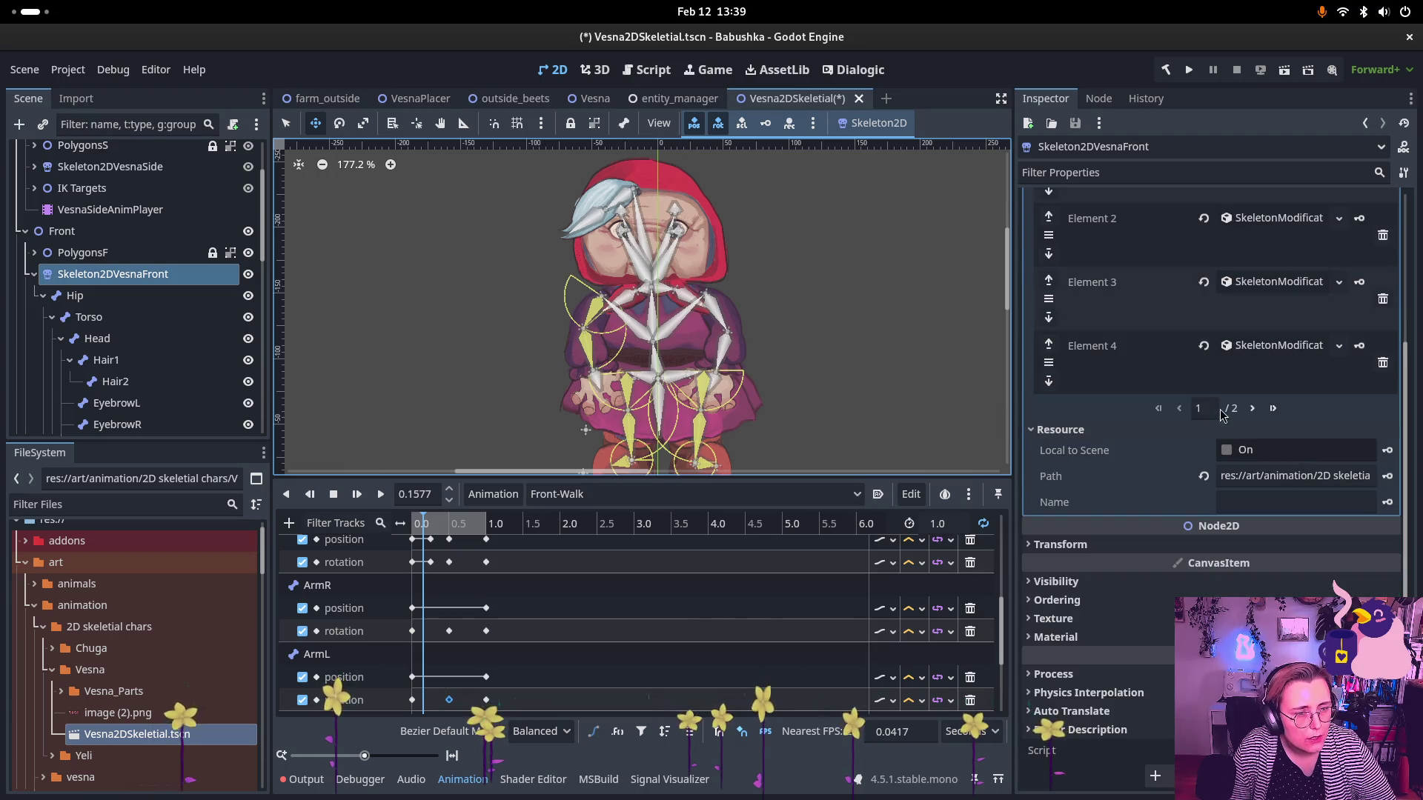
left_click(1278, 346)
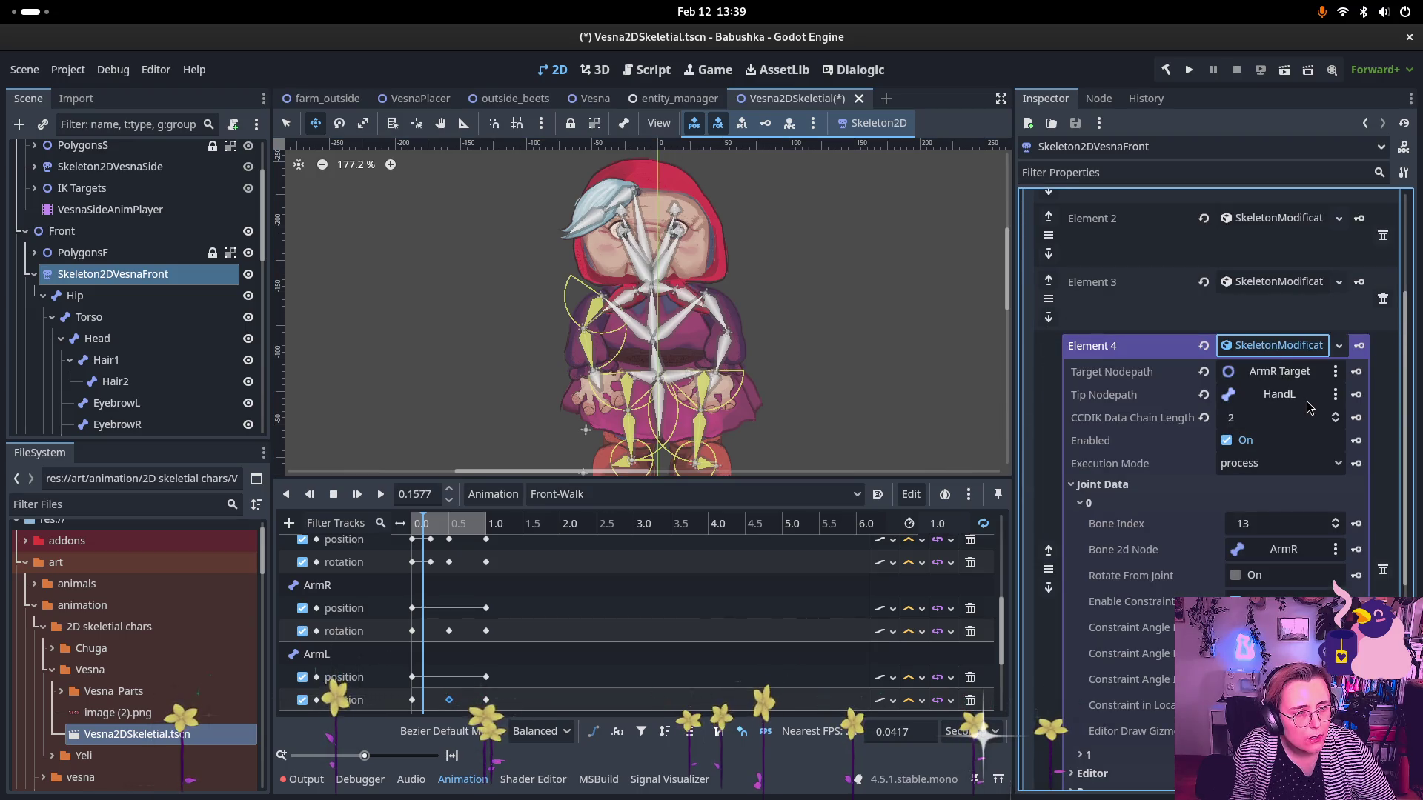
left_click(1280, 353)
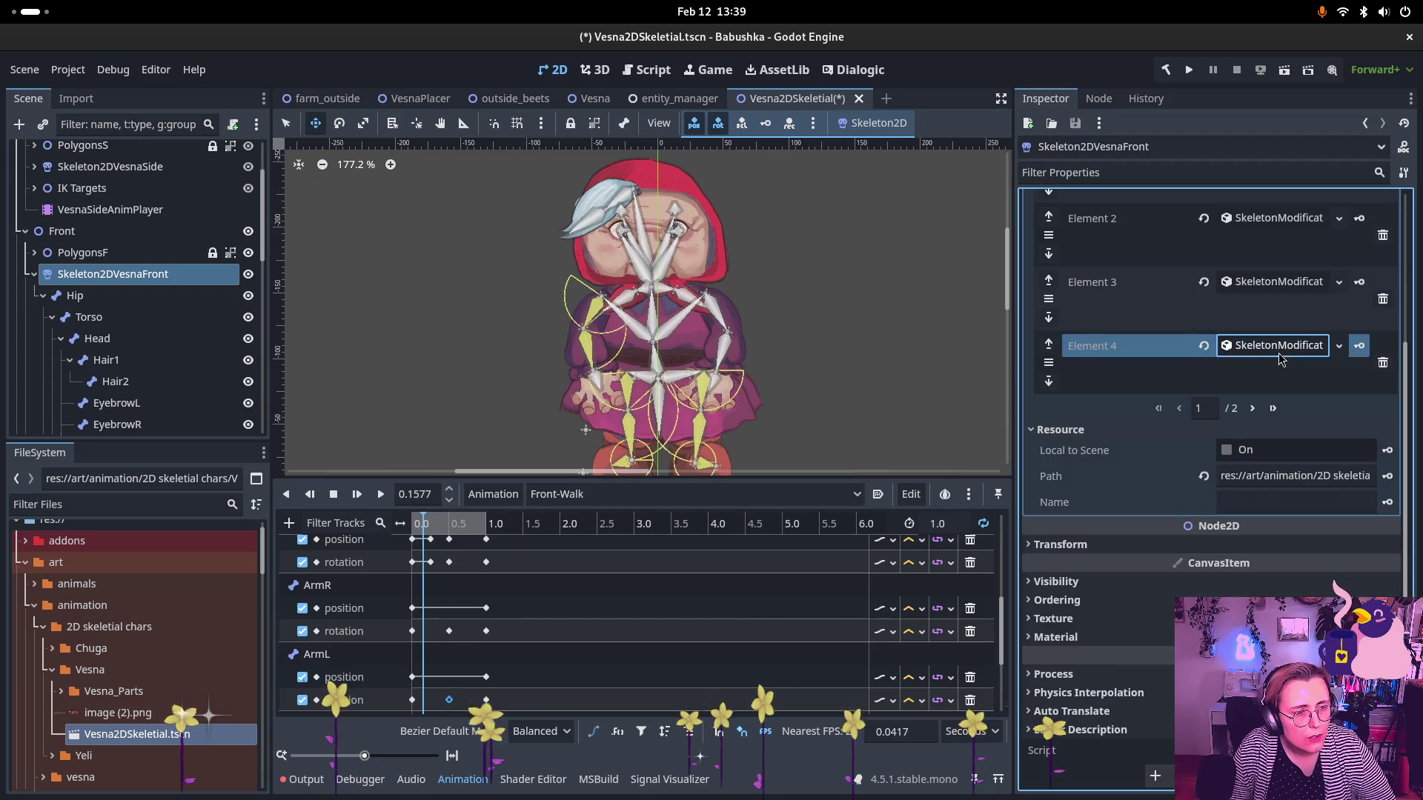
left_click(1252, 409)
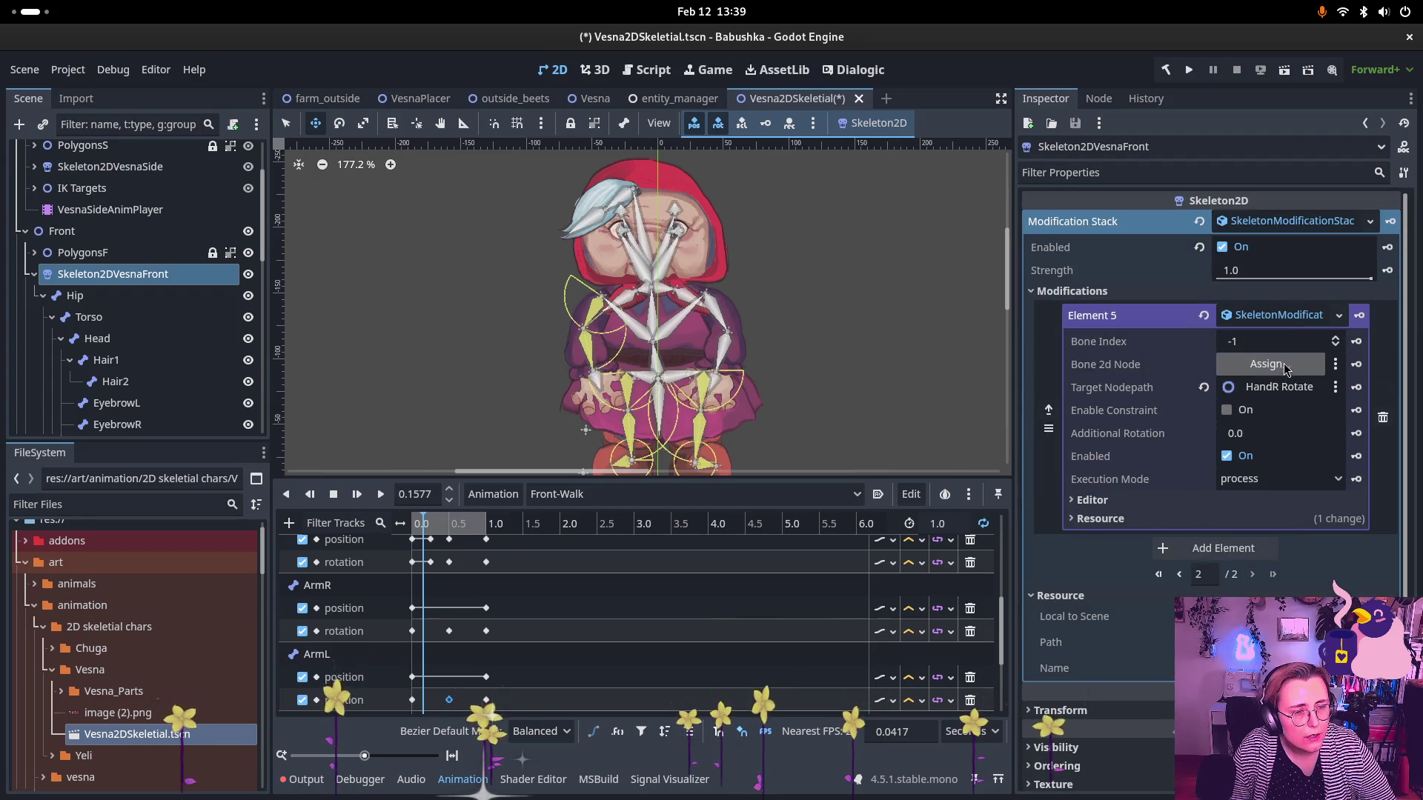
scroll(98, 296, "up", 3)
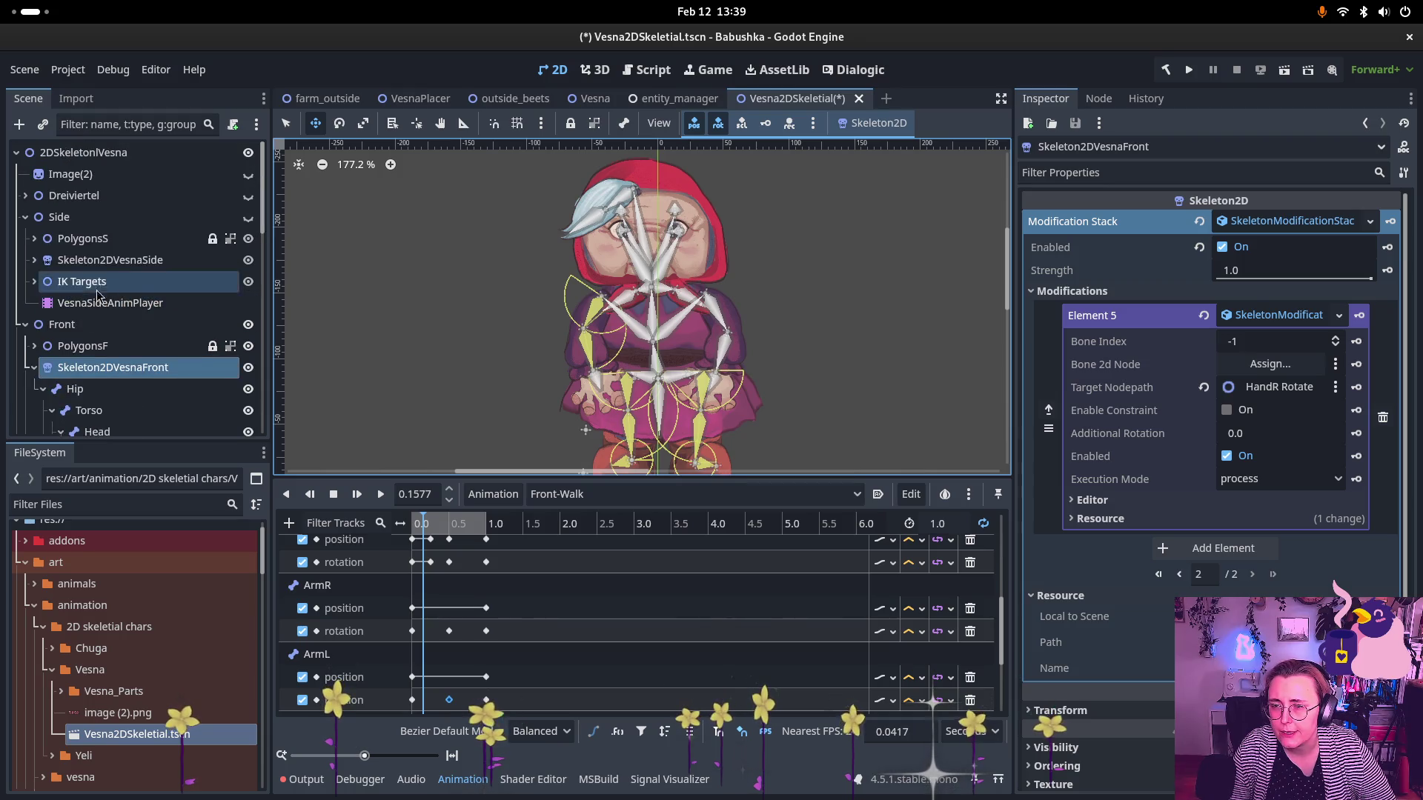
scroll(101, 372, "down", 5)
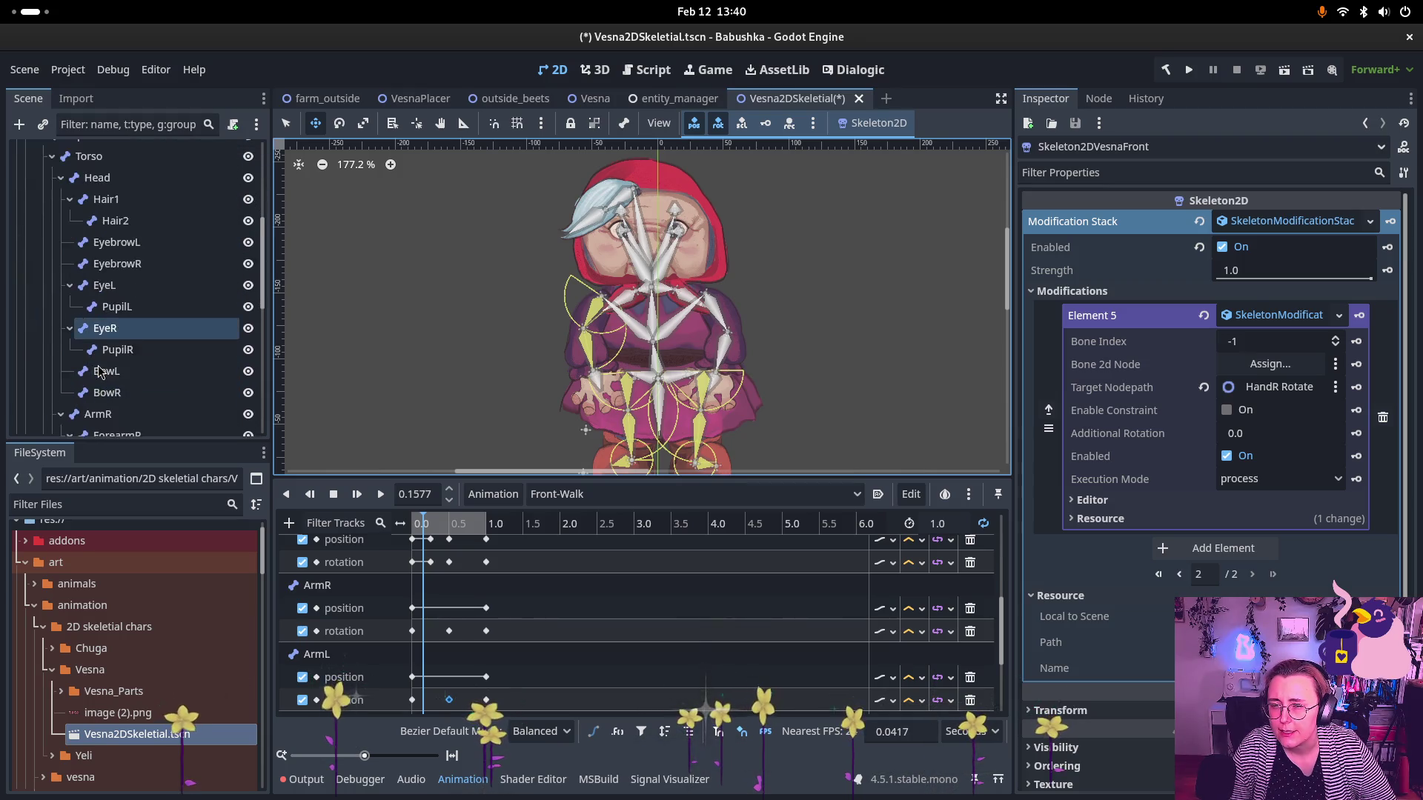
scroll(111, 373, "down", 3)
scroll(122, 407, "down", 2)
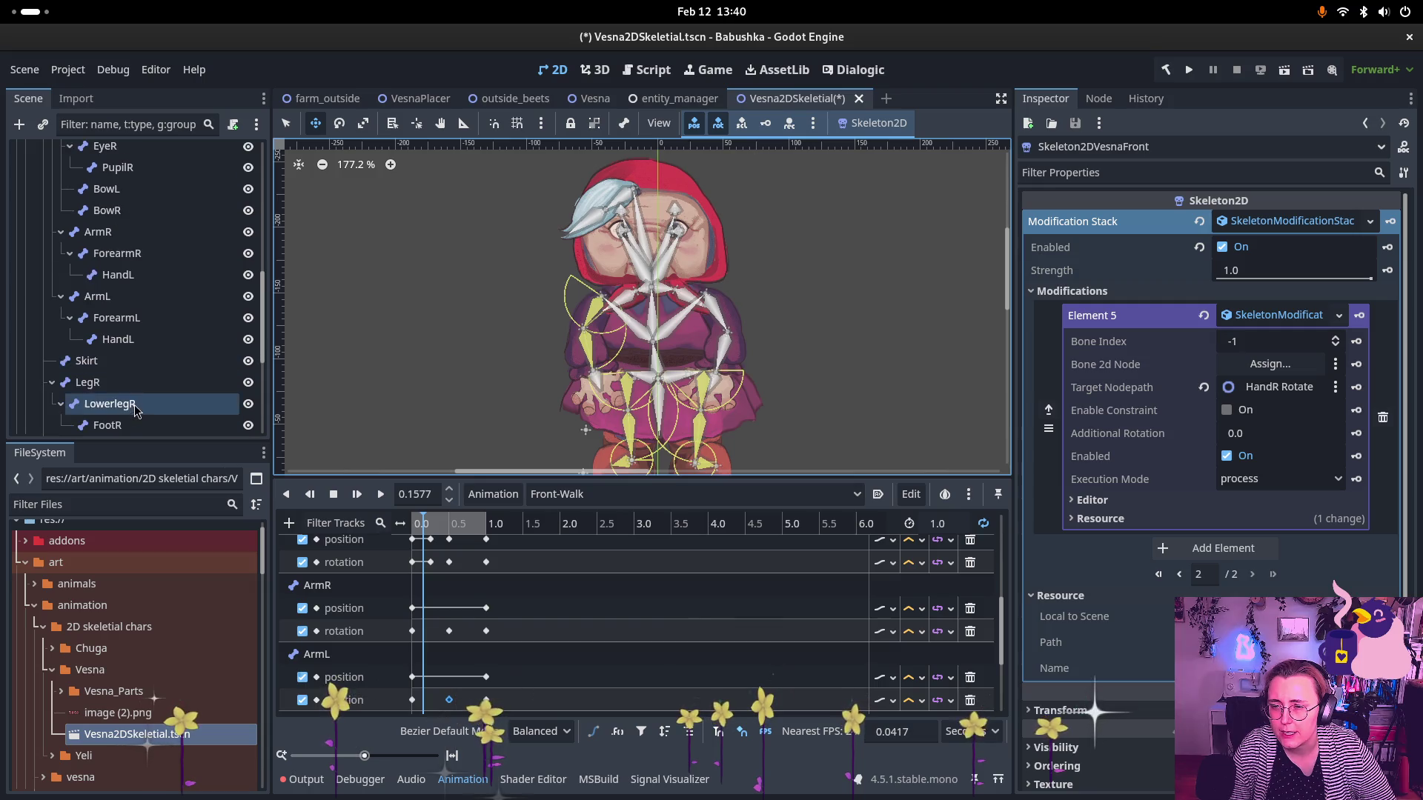
left_click(146, 276)
scroll(143, 282, "down", 5)
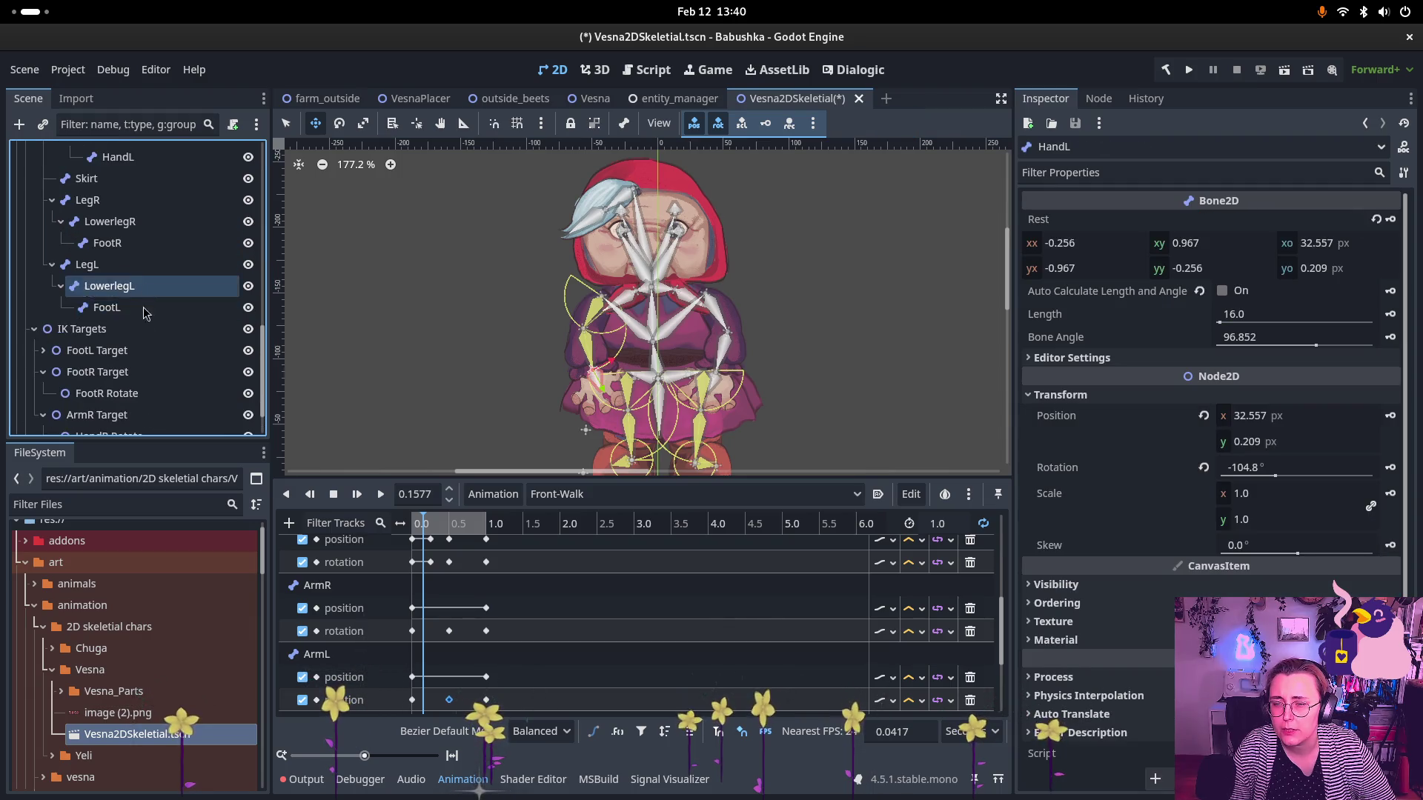
scroll(138, 341, "up", 6)
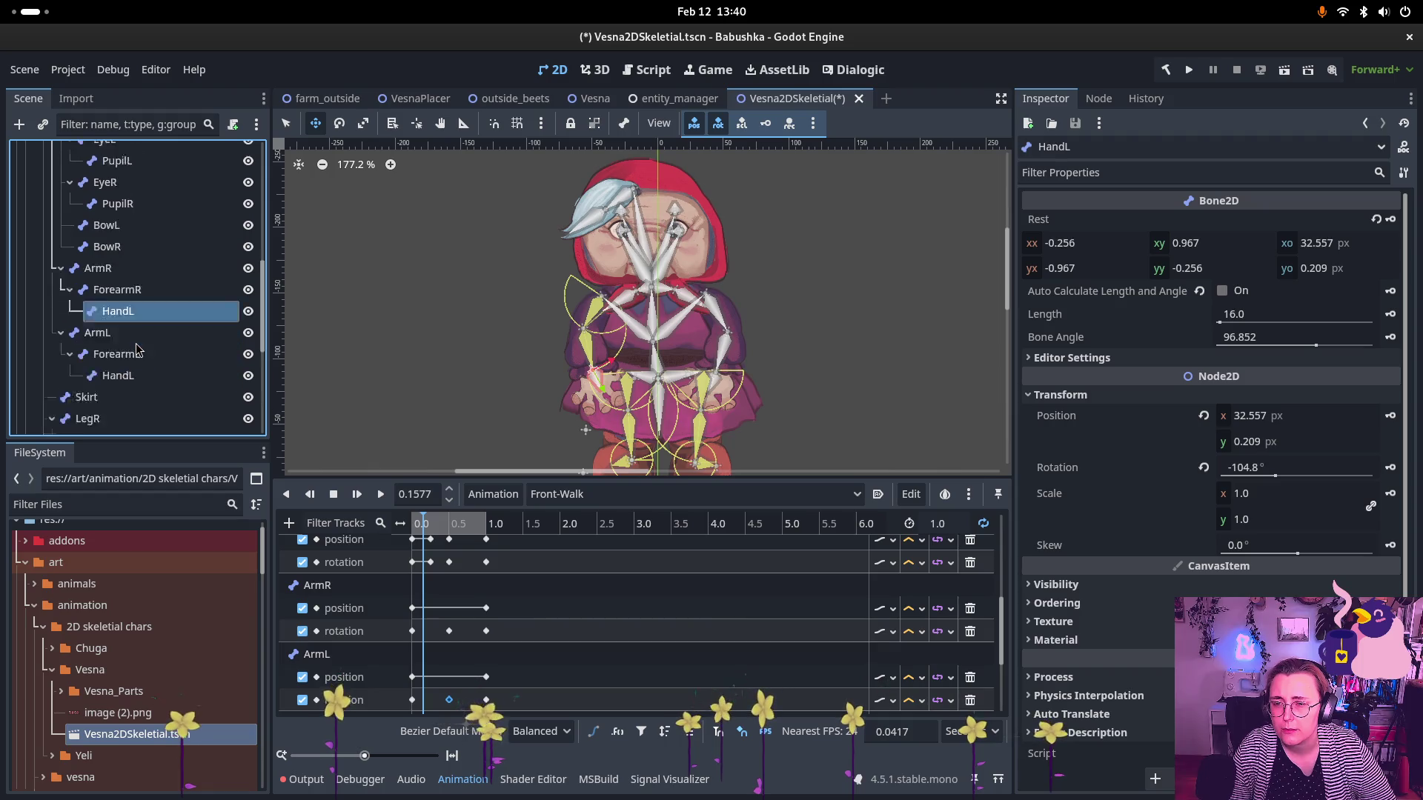
scroll(111, 356, "down", 6)
- Rename ArmR Target to ArmL Target and HandR Rotate to HandL Rotate
left_click(86, 368)
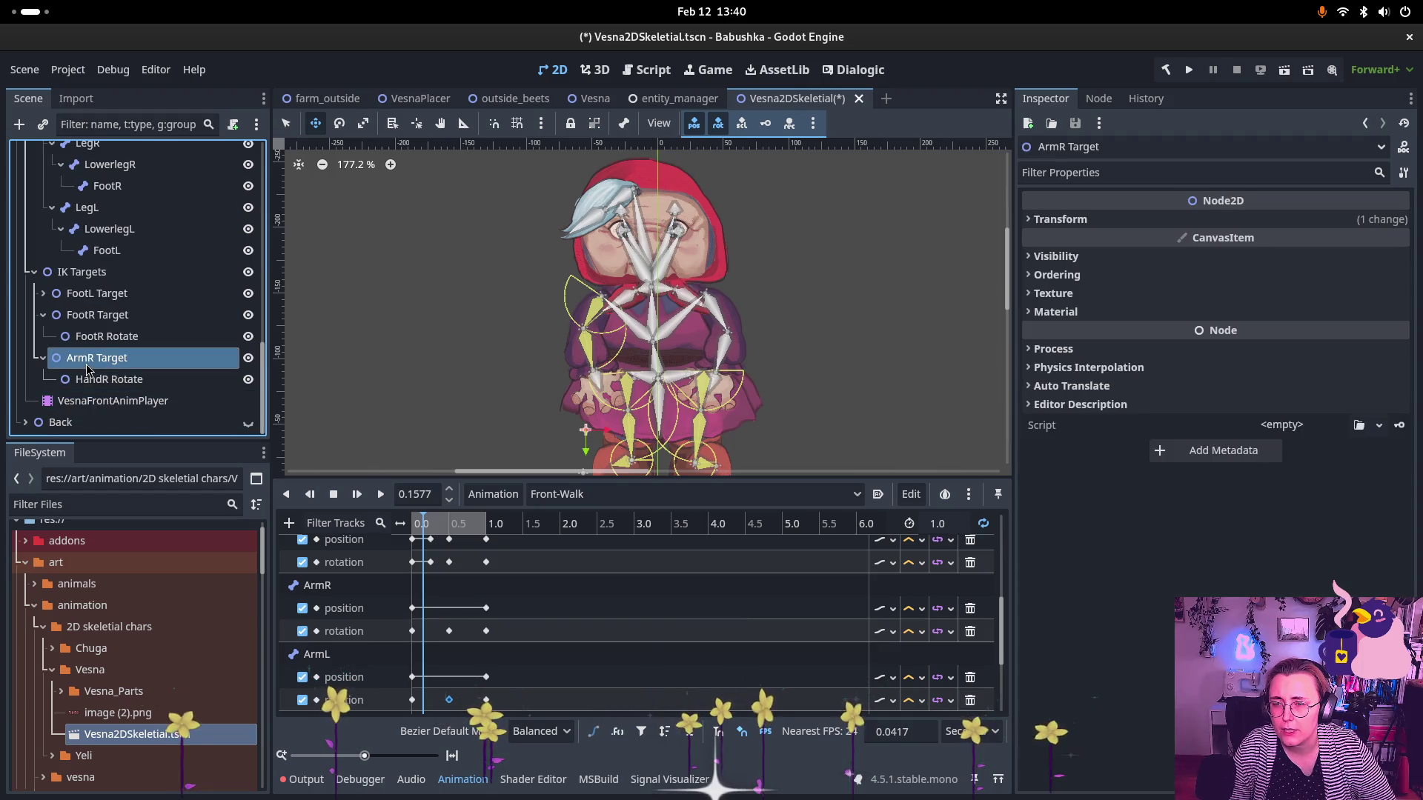
left_click(109, 355)
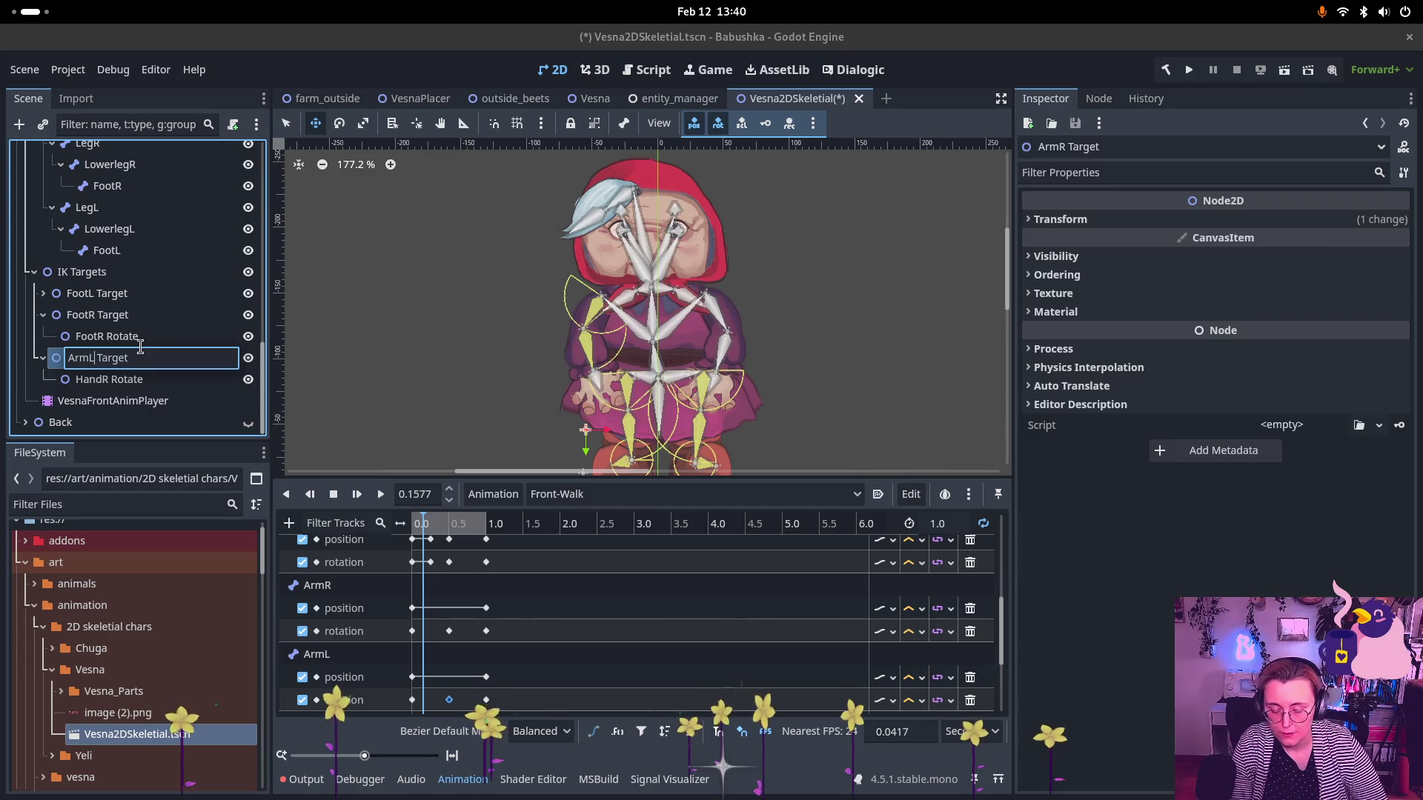
key("Return")
left_click(115, 378)
left_click(104, 386)
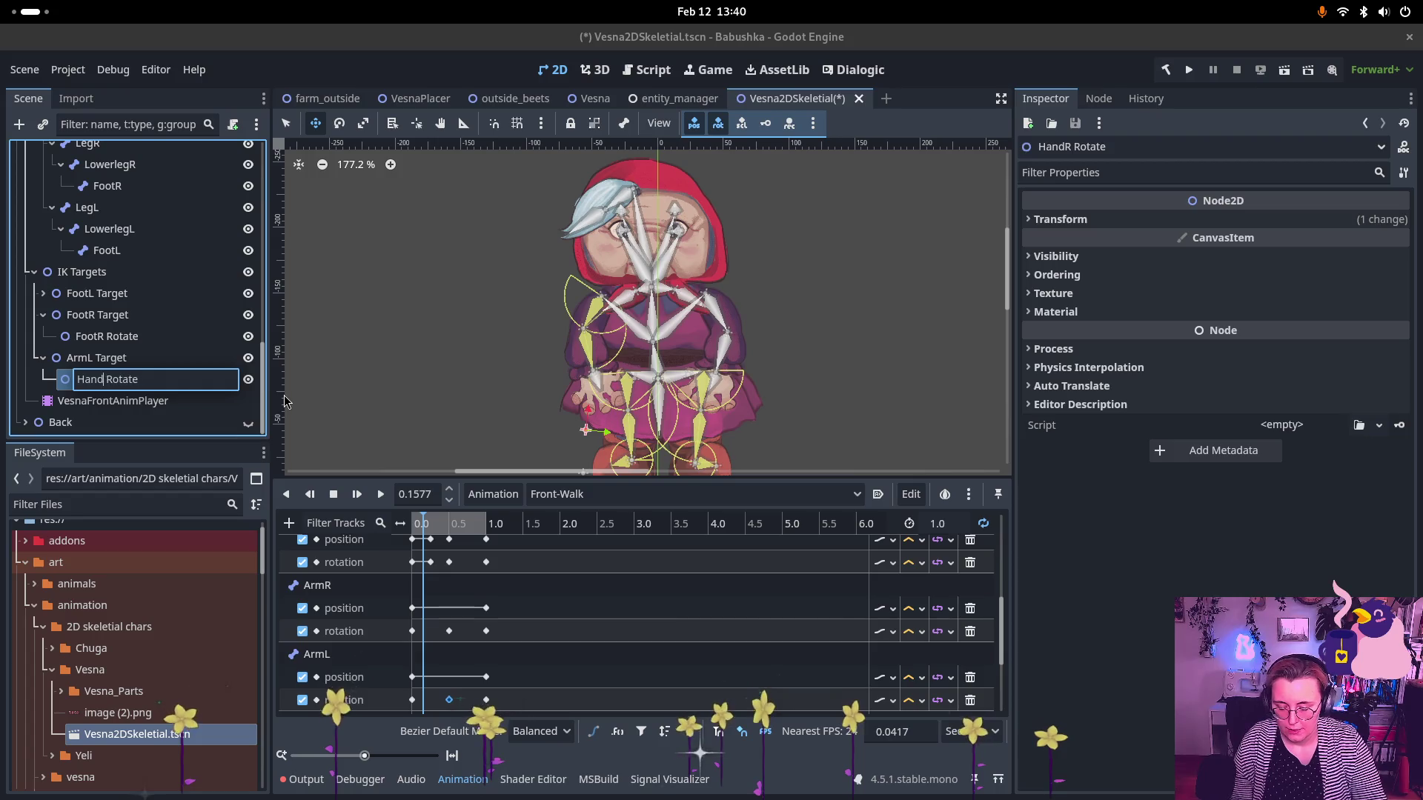
type("L")
key("Return")
scroll(284, 401, "up", 2)
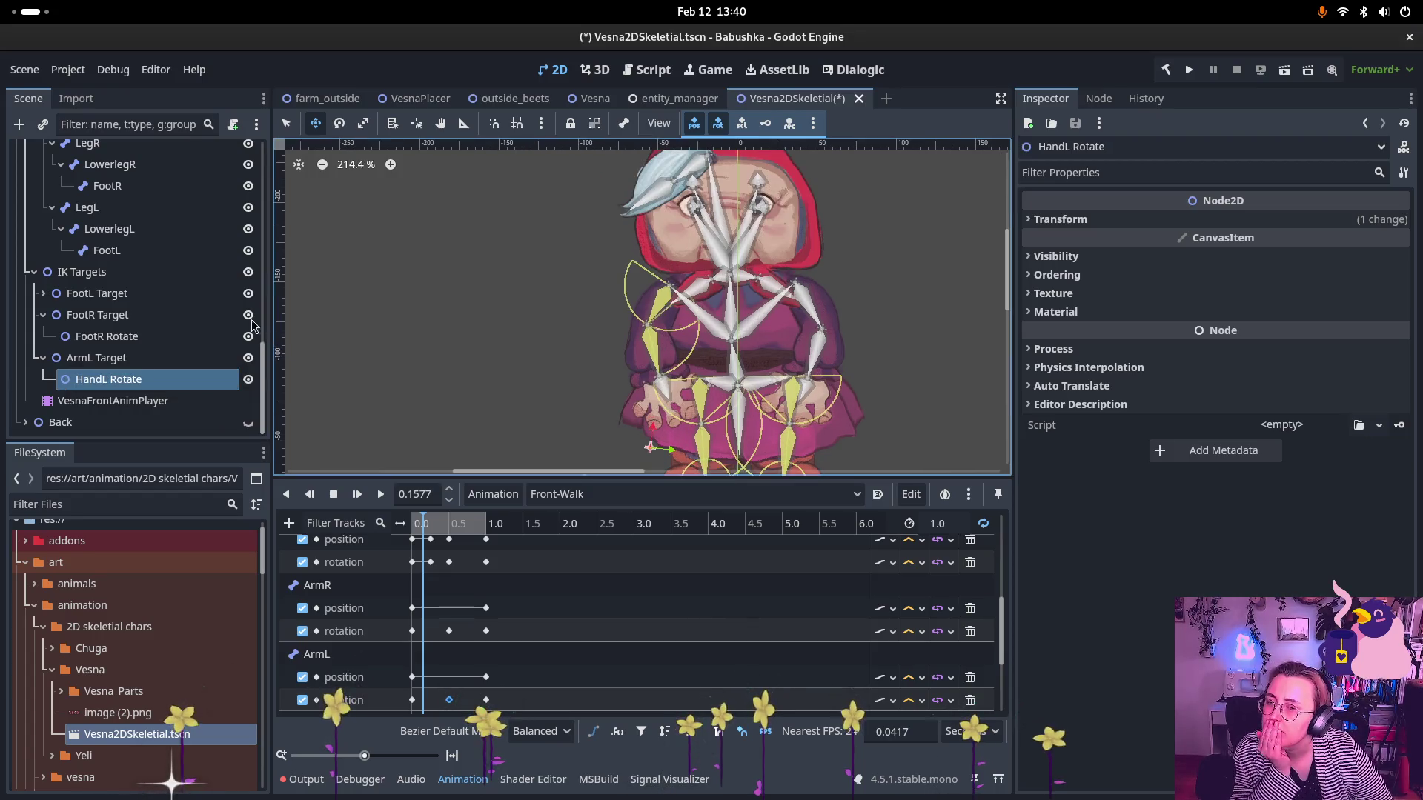
scroll(218, 306, "up", 3)
scroll(282, 288, "down", 4)
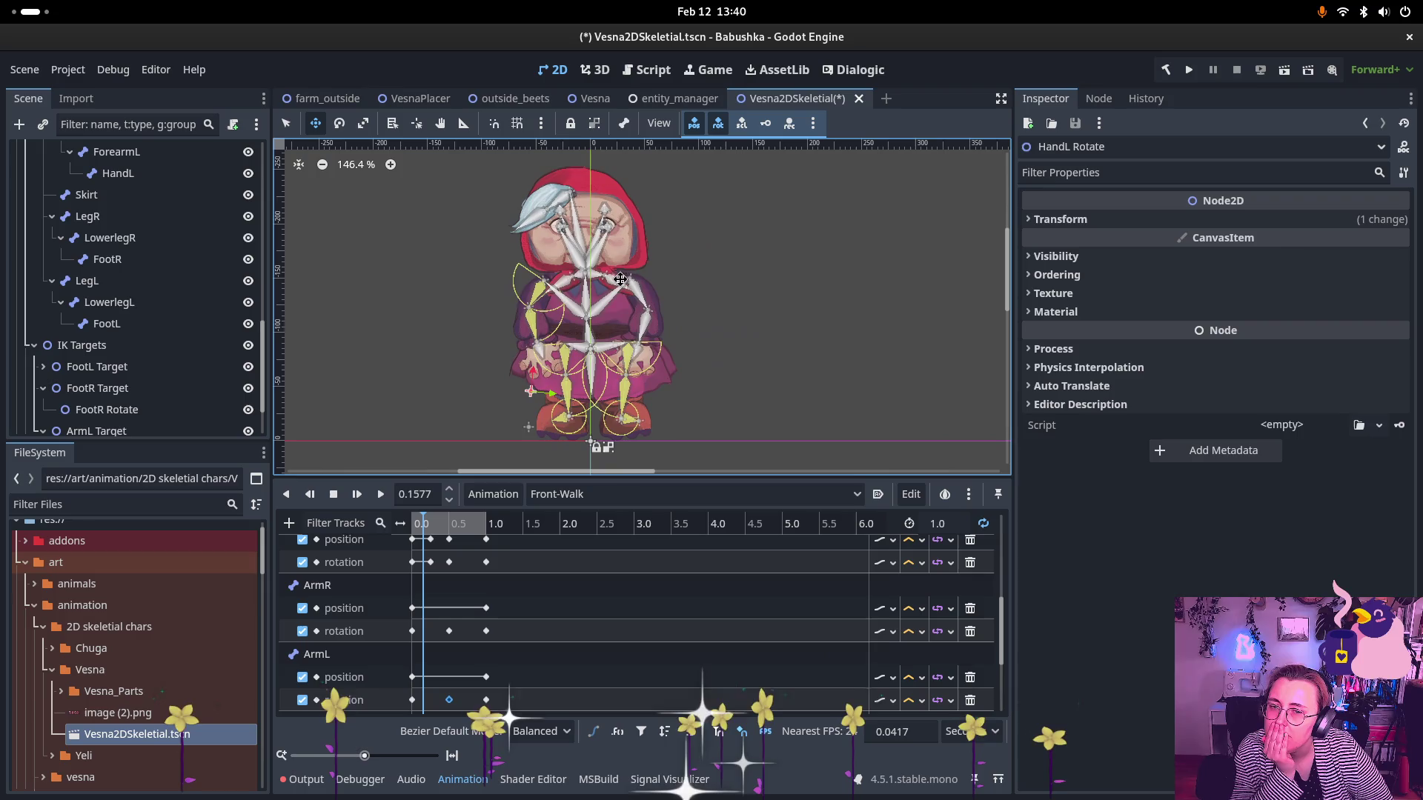
scroll(228, 279, "up", 2)
scroll(228, 279, "down", 5)
left_click(166, 237)
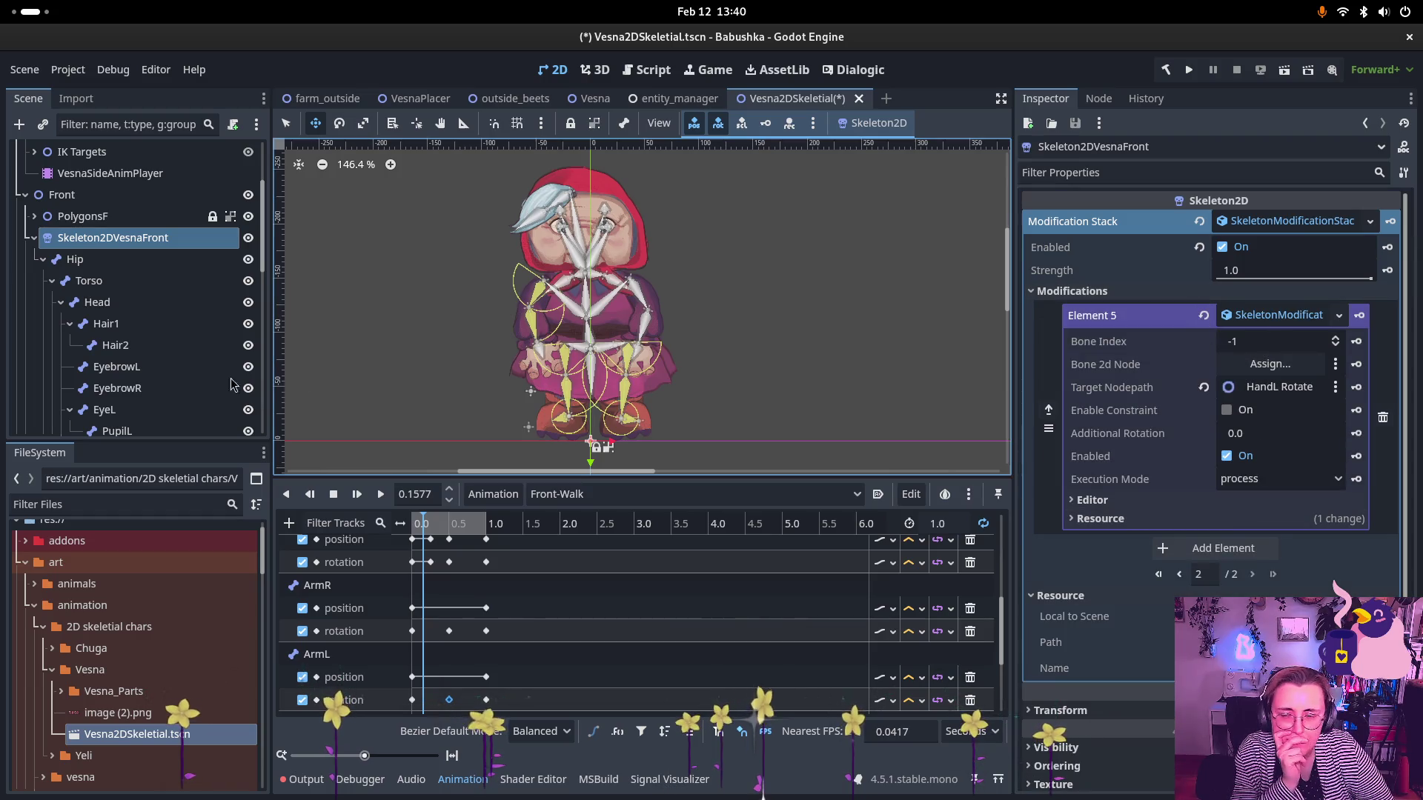
- Assign the HandL bone (bone index 15) to Element 5's Bone2D Node field
scroll(232, 384, "down", 5)
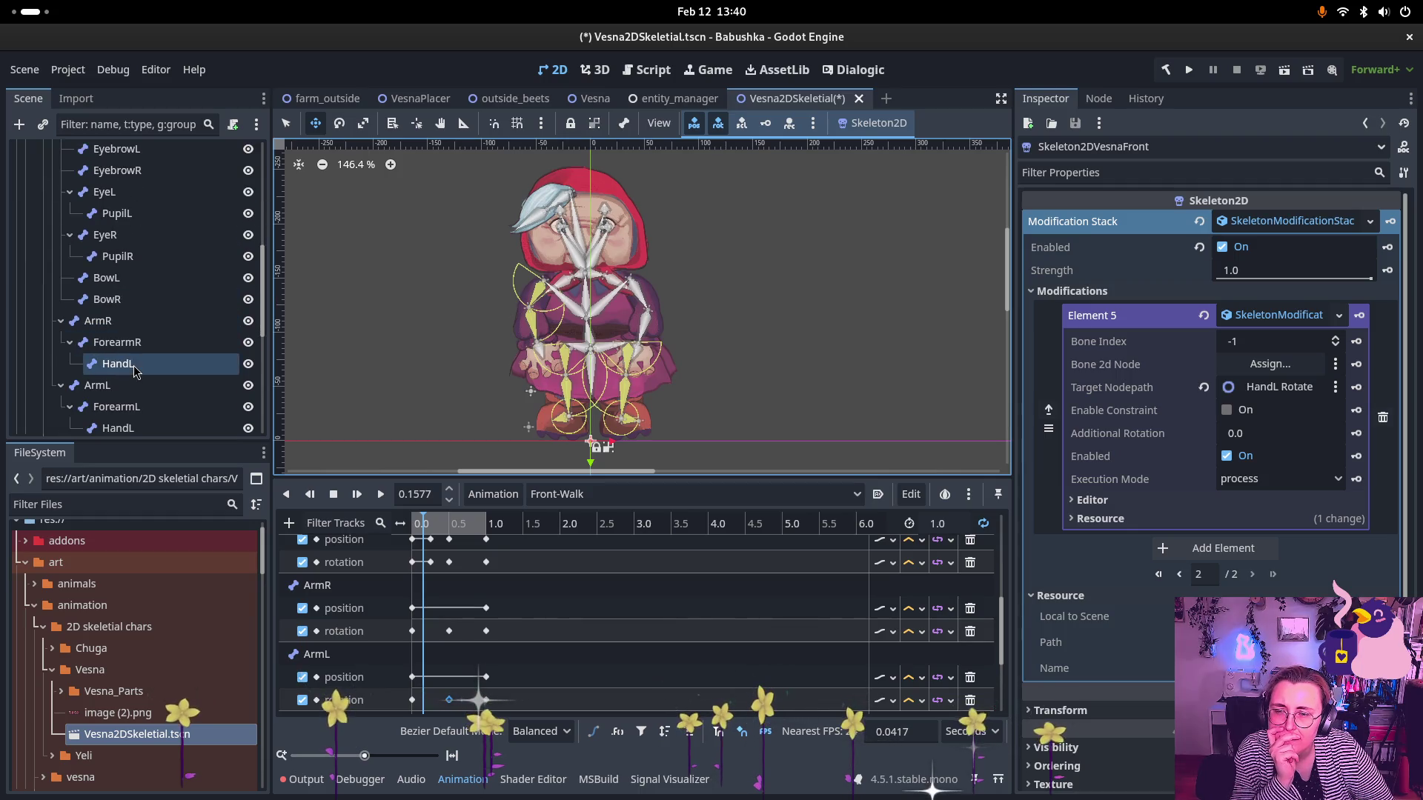
mouse_move(136, 367)
left_mouse_down()
mouse_move(1238, 302)
mouse_move(1302, 363)
mouse_move(1280, 366)
left_mouse_up()
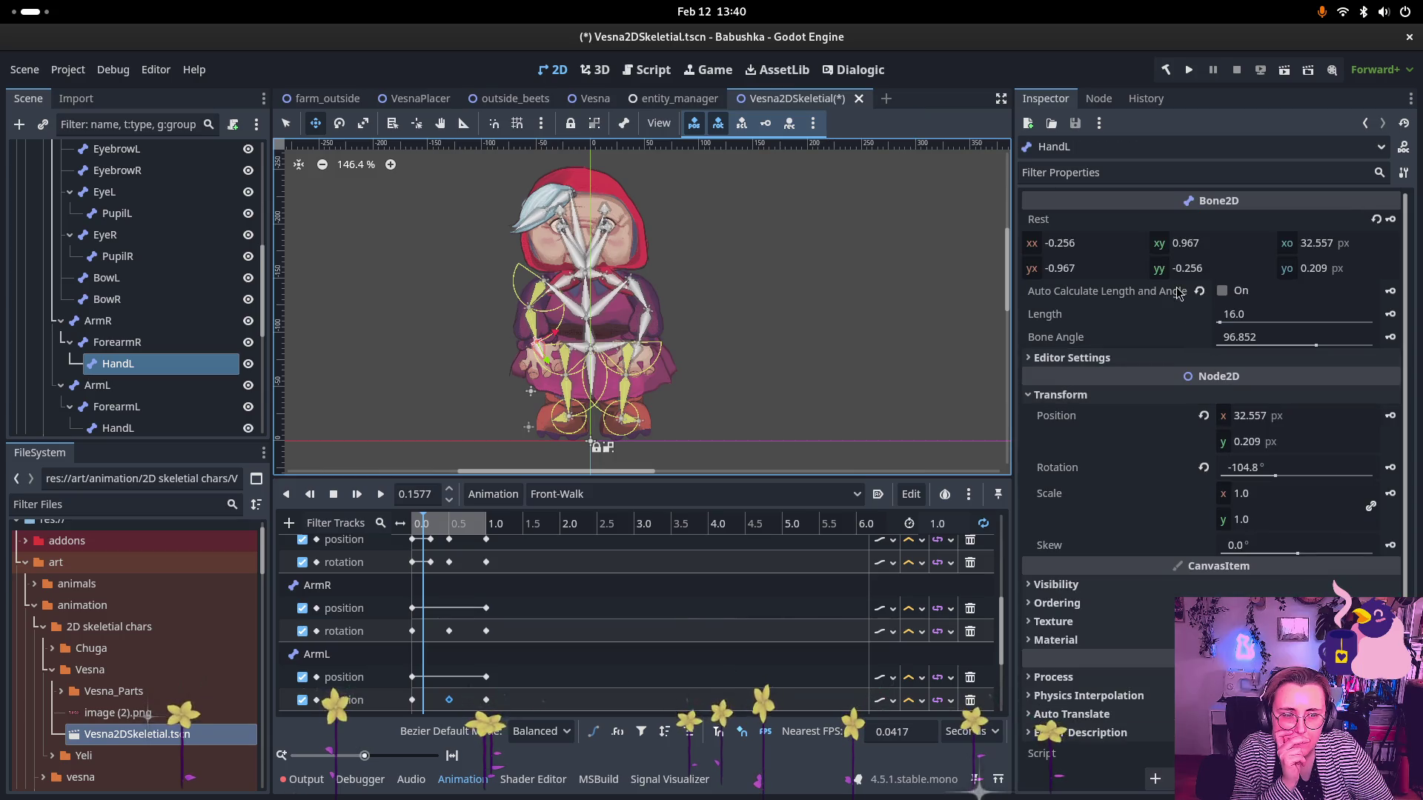
scroll(144, 277, "up", 5)
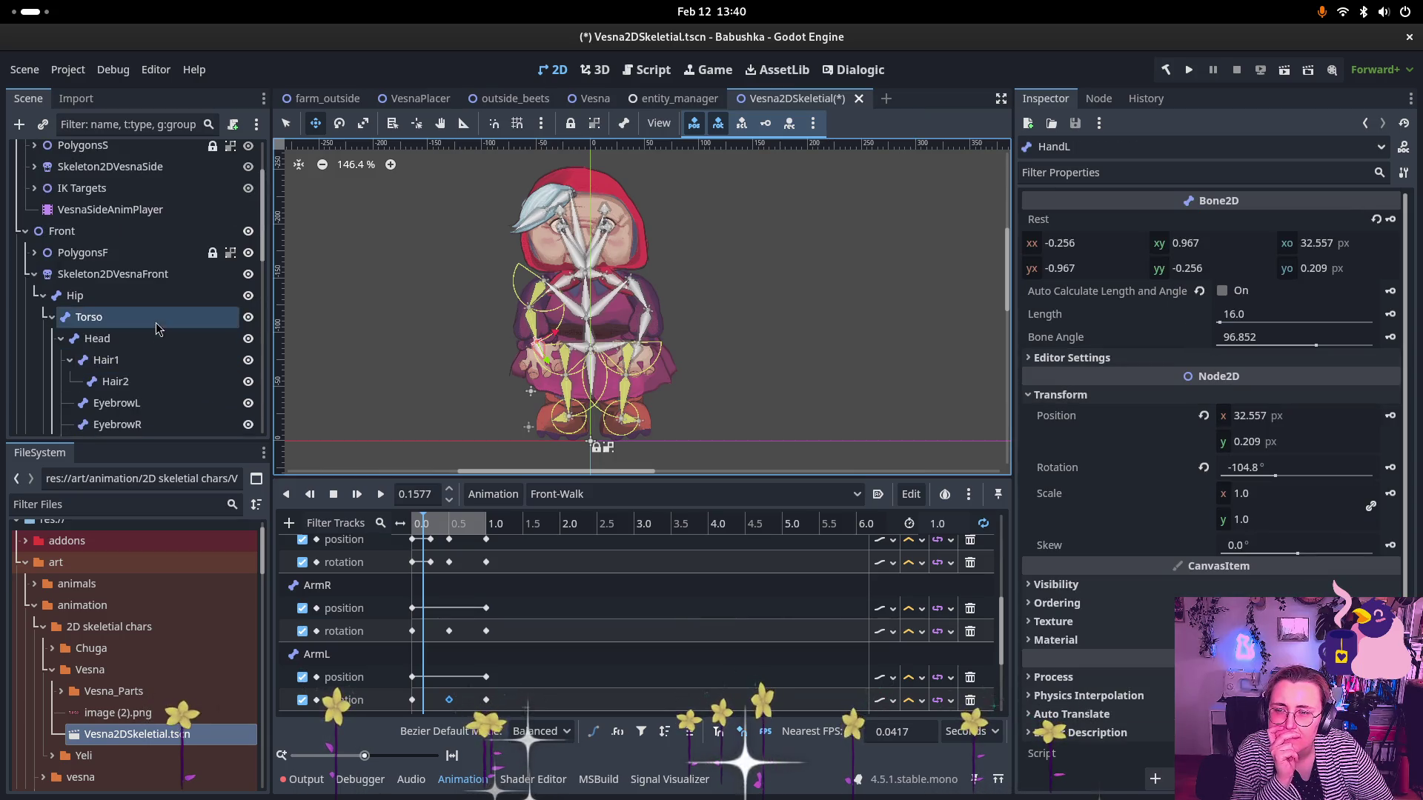
left_click(144, 274)
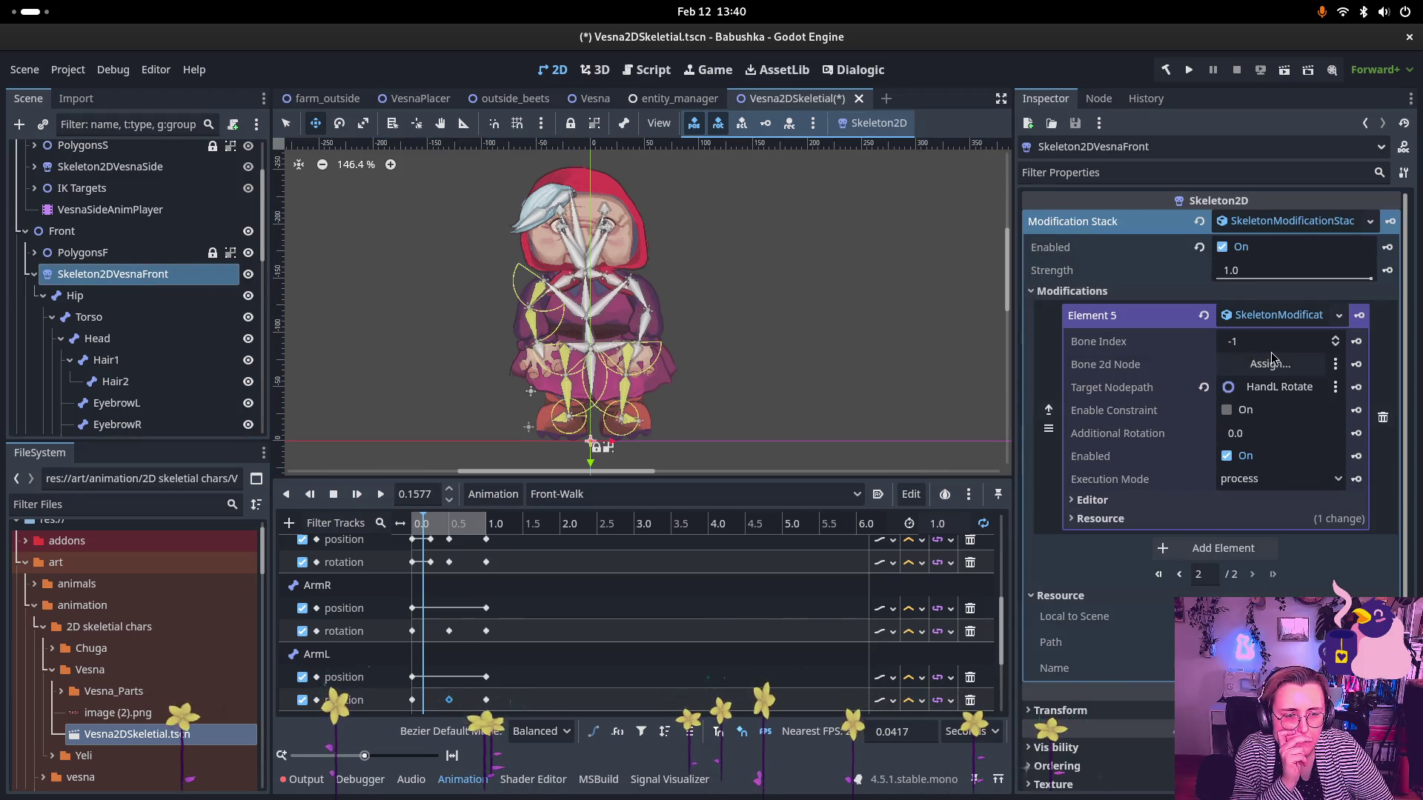
scroll(298, 341, "down", 3)
scroll(137, 326, "down", 3)
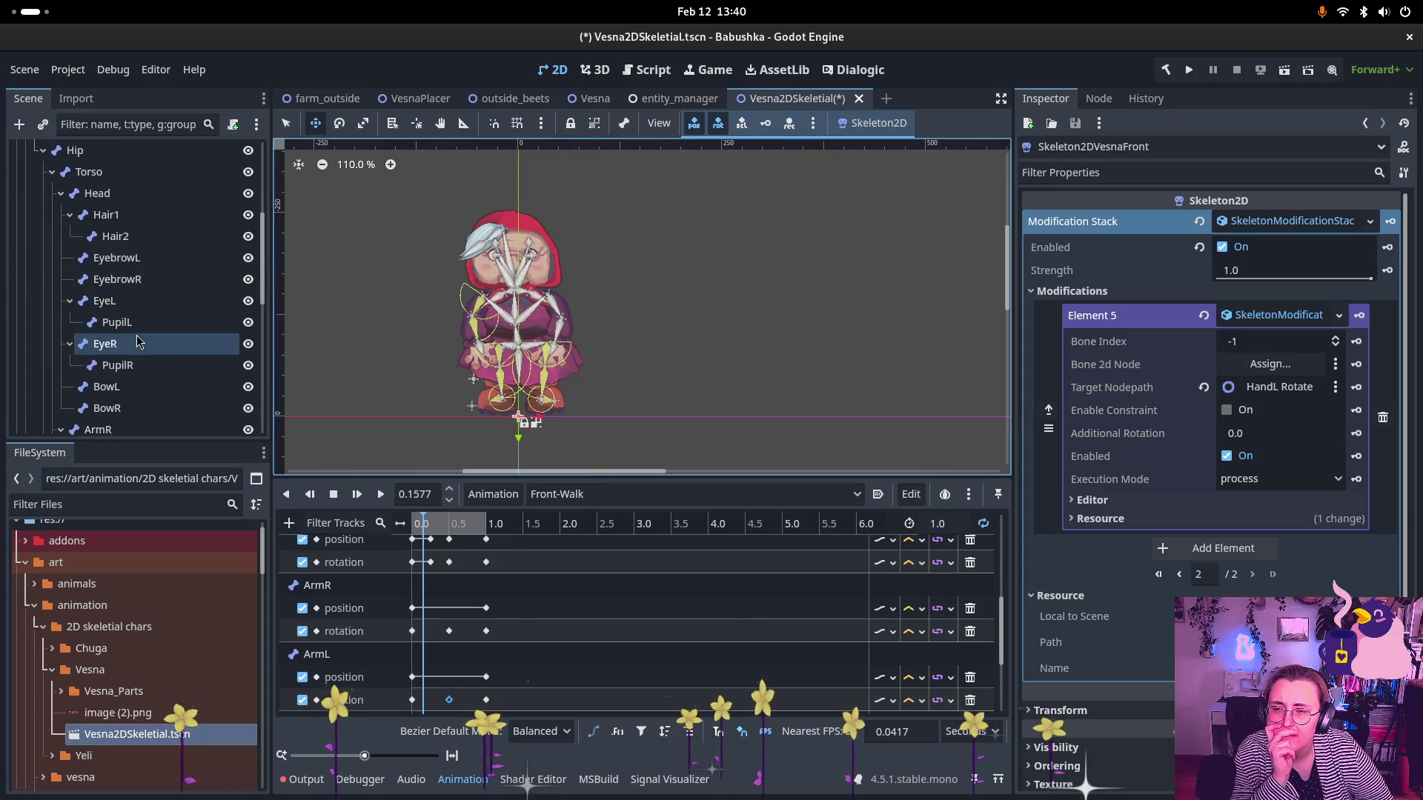
scroll(137, 341, "down", 3)
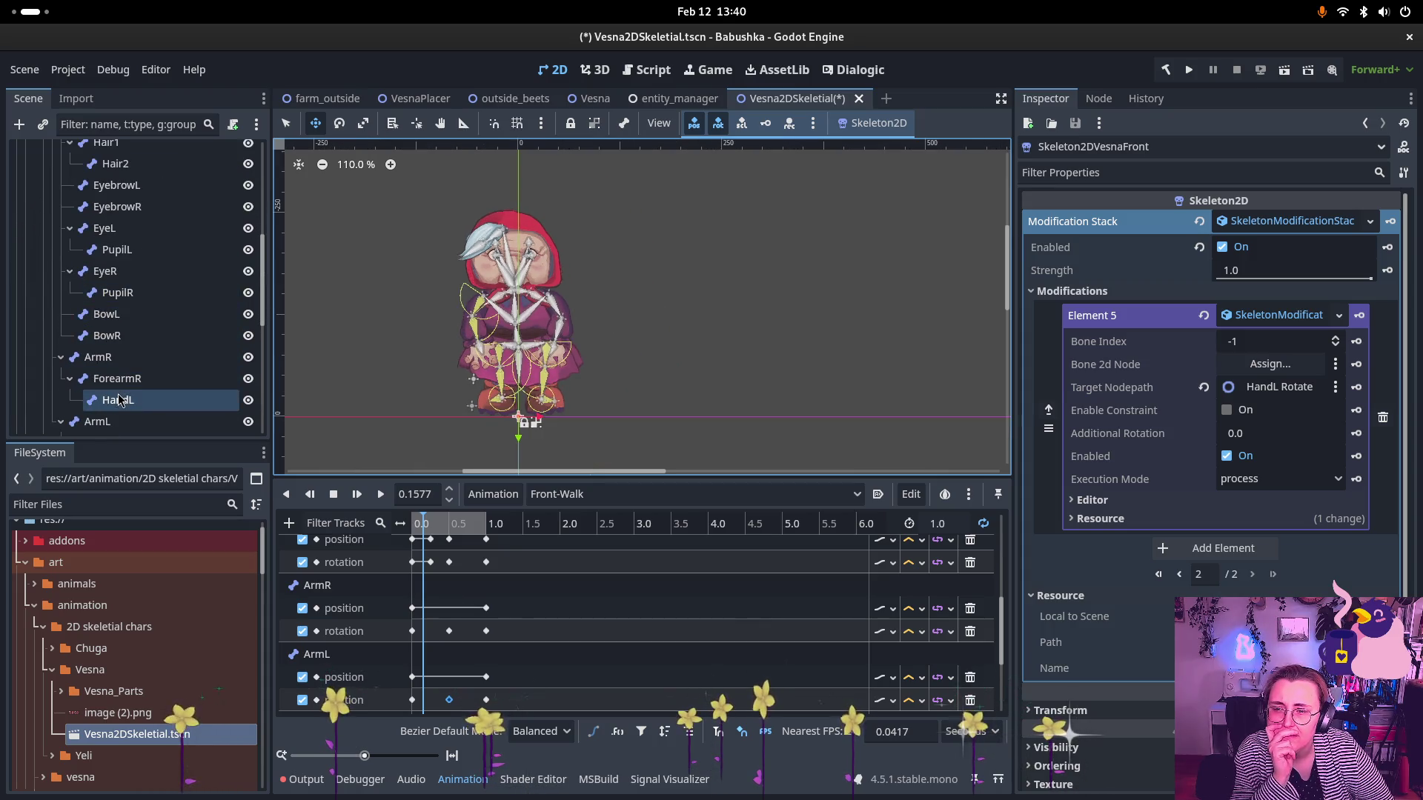
mouse_move(120, 400)
left_mouse_down()
mouse_move(1209, 328)
mouse_move(1258, 366)
left_mouse_up()
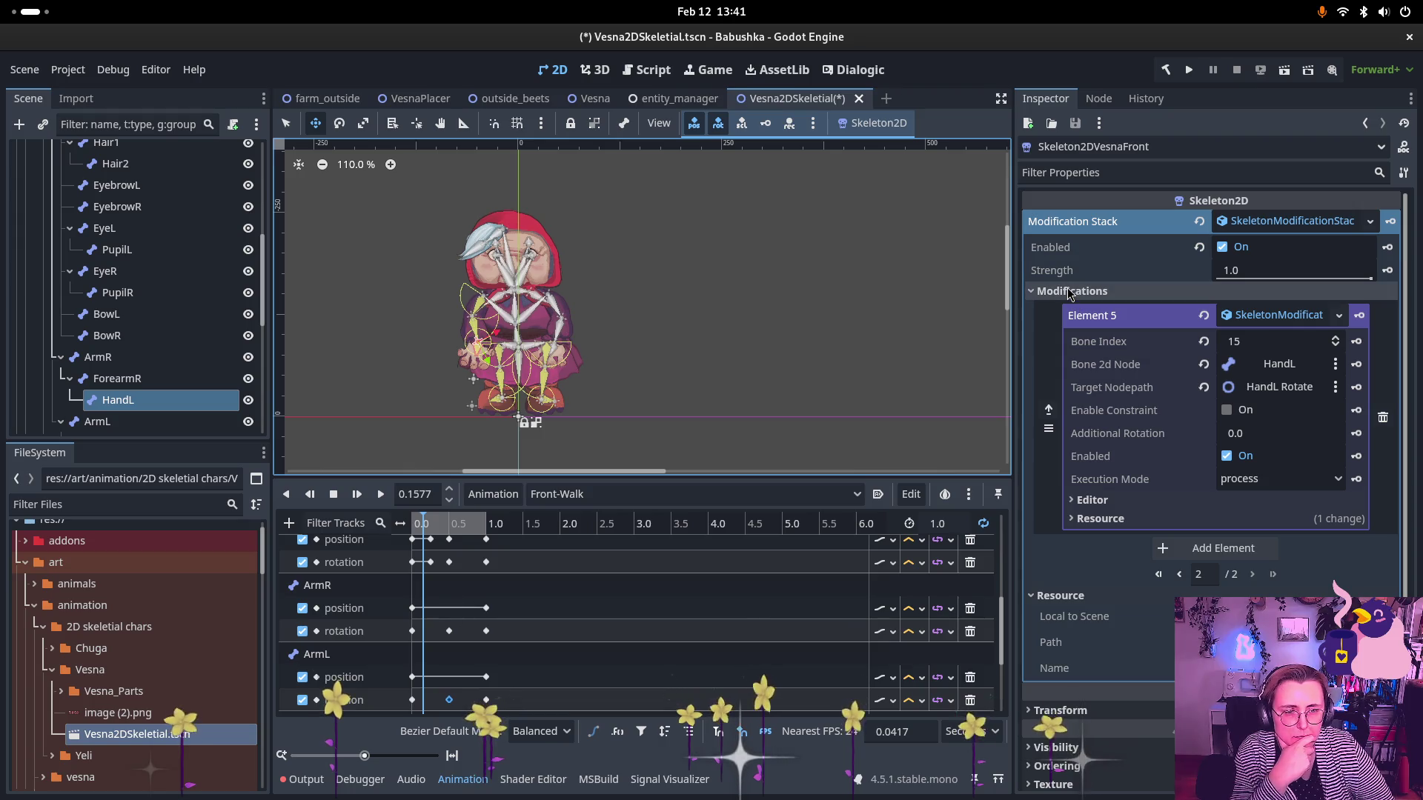
scroll(144, 361, "down", 5)
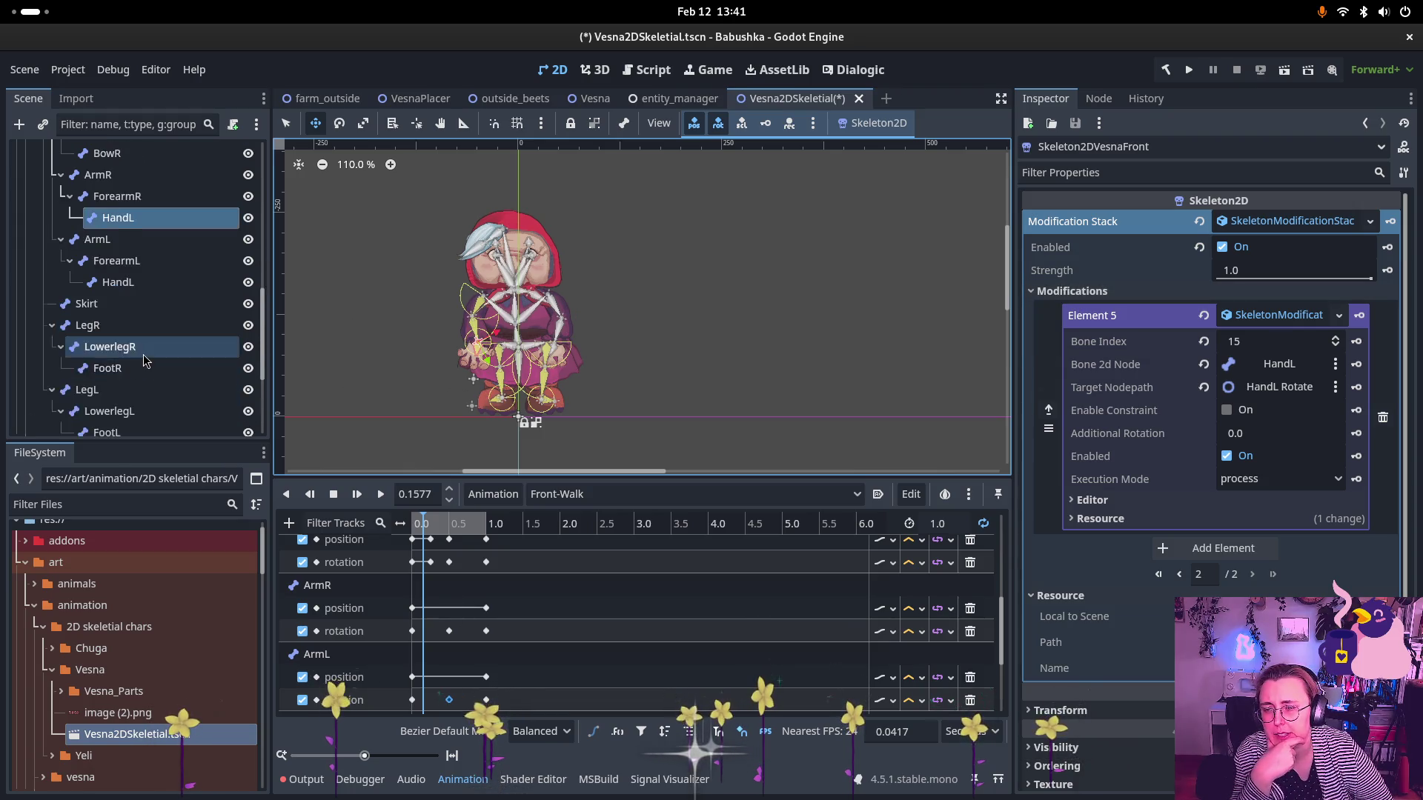
left_click(128, 380)
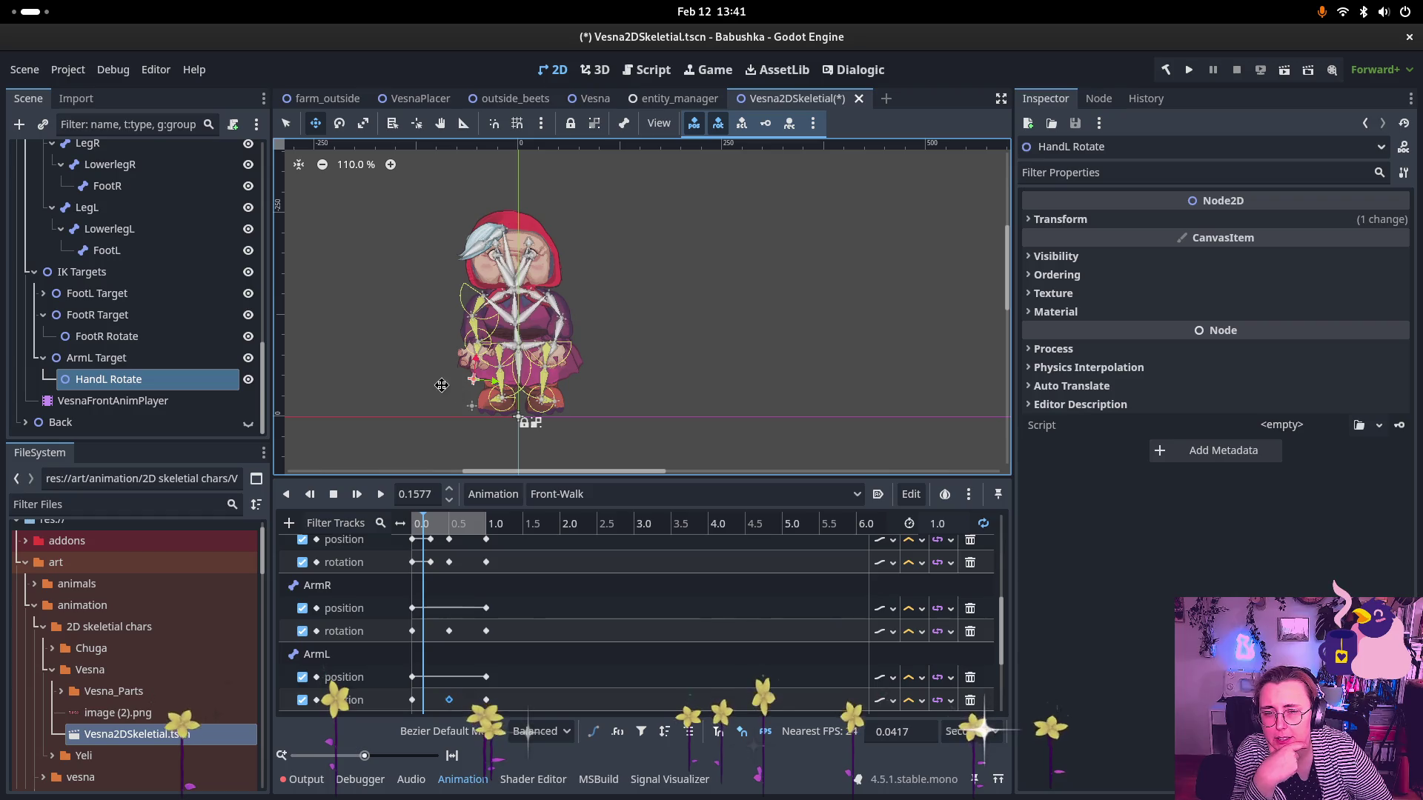
- Reset HandL Rotate's position offset to zero in the Inspector
scroll(442, 385, "up", 4)
left_click_drag(509, 377, 540, 366)
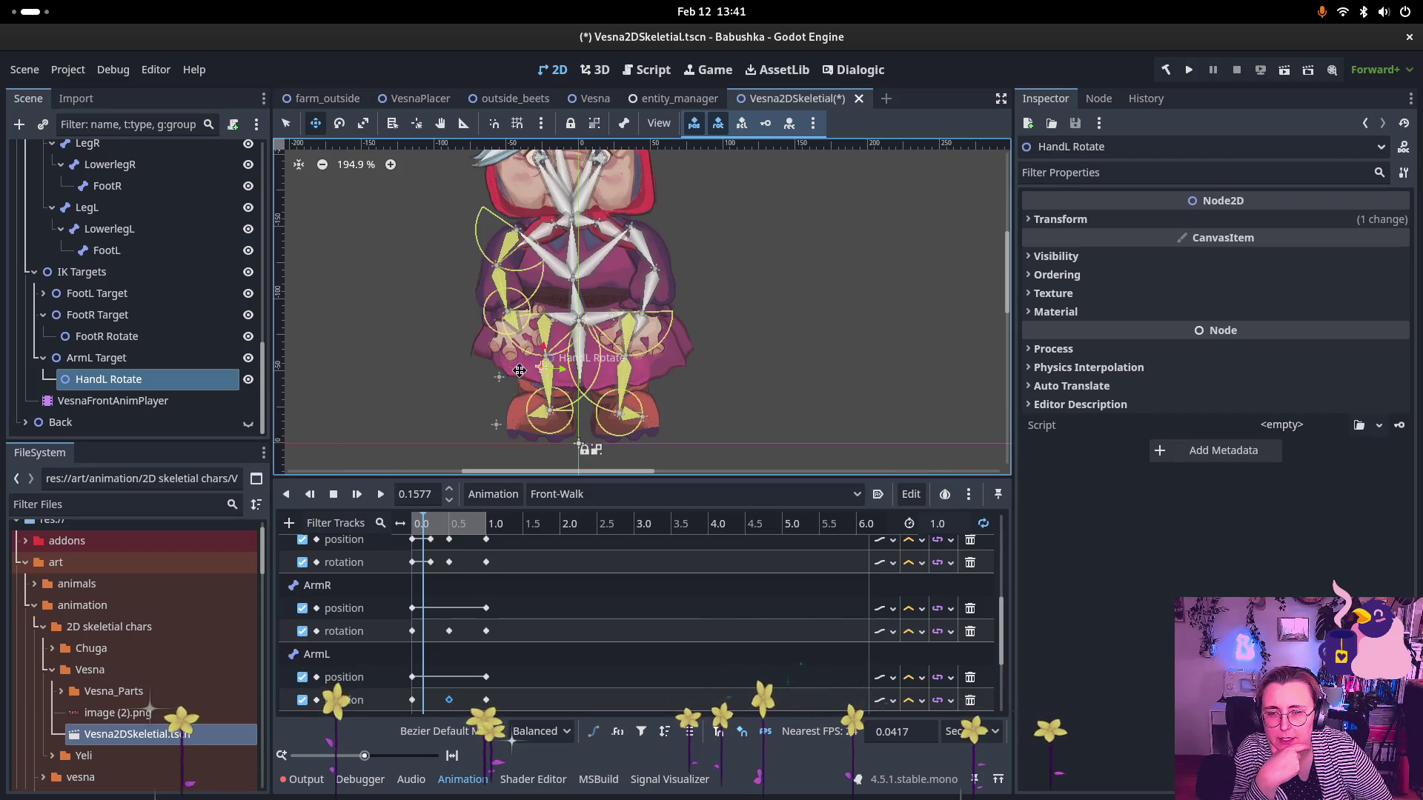
left_click(96, 358)
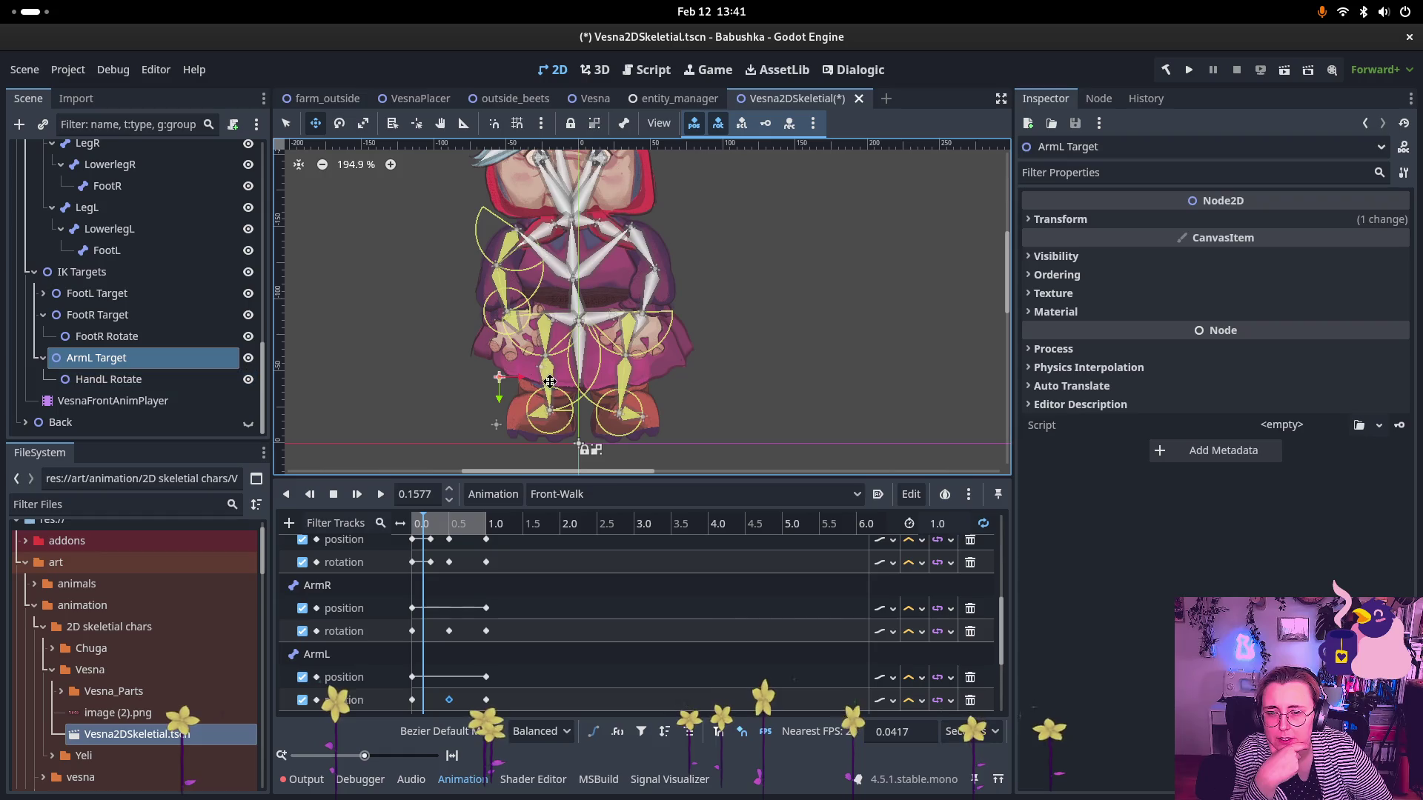
left_click(108, 379)
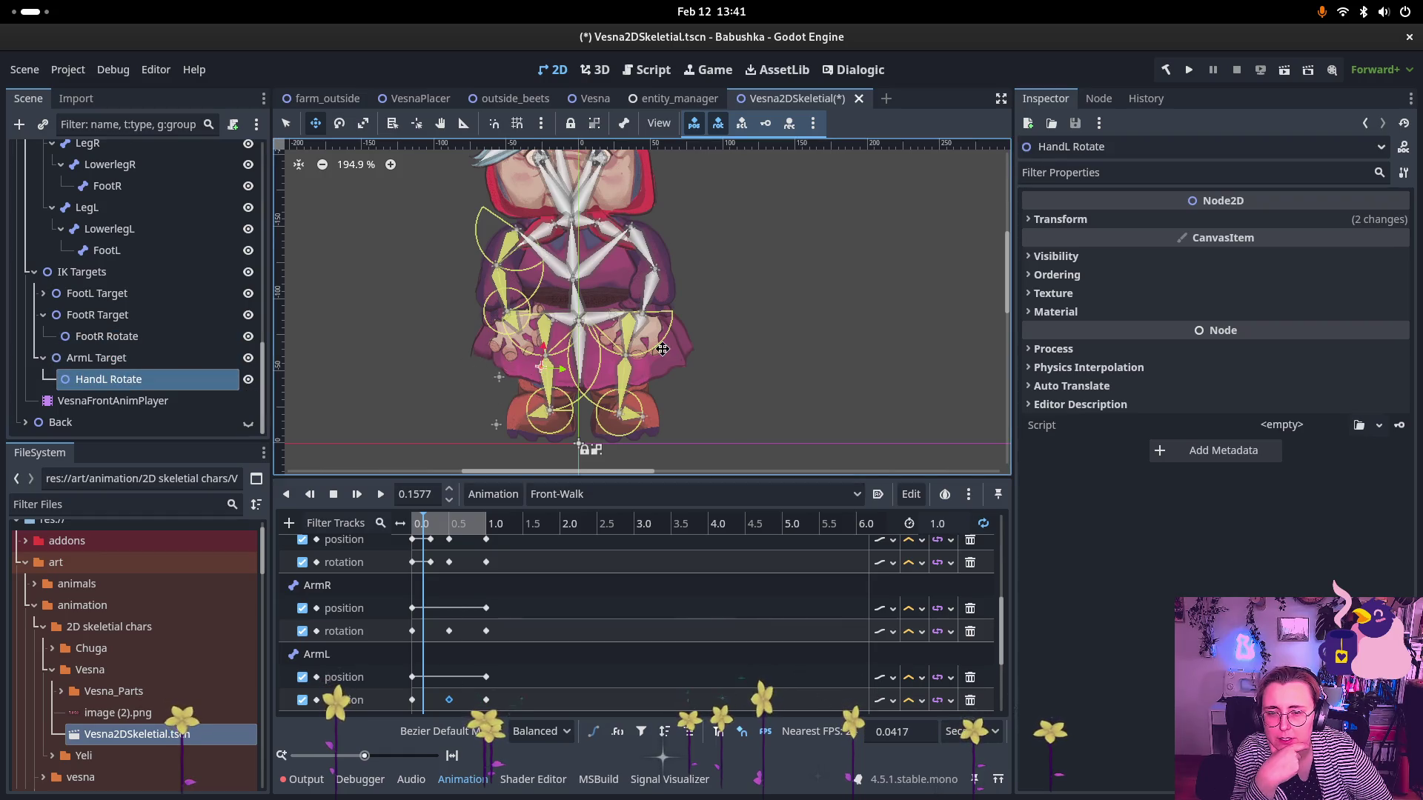
left_click(1143, 220)
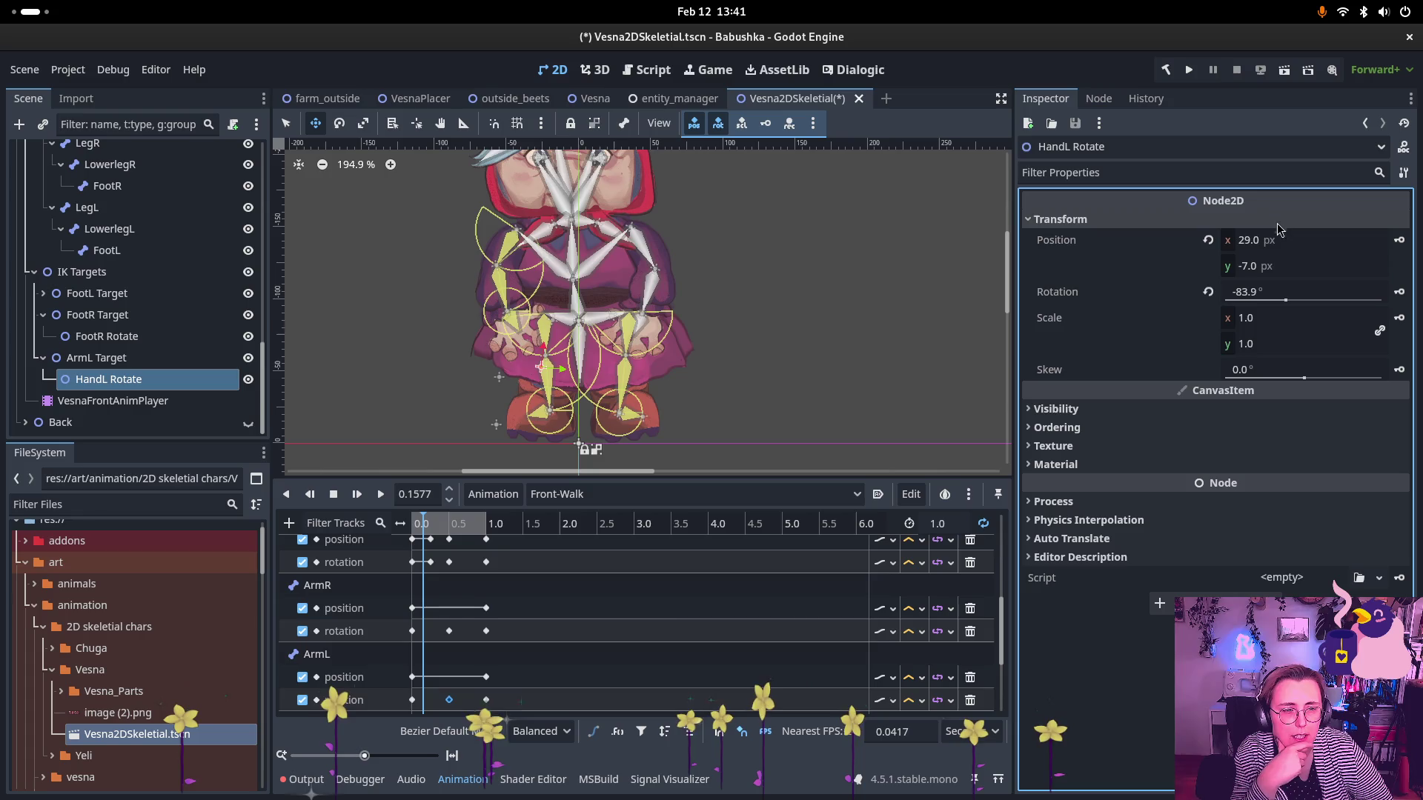
left_click(1206, 241)
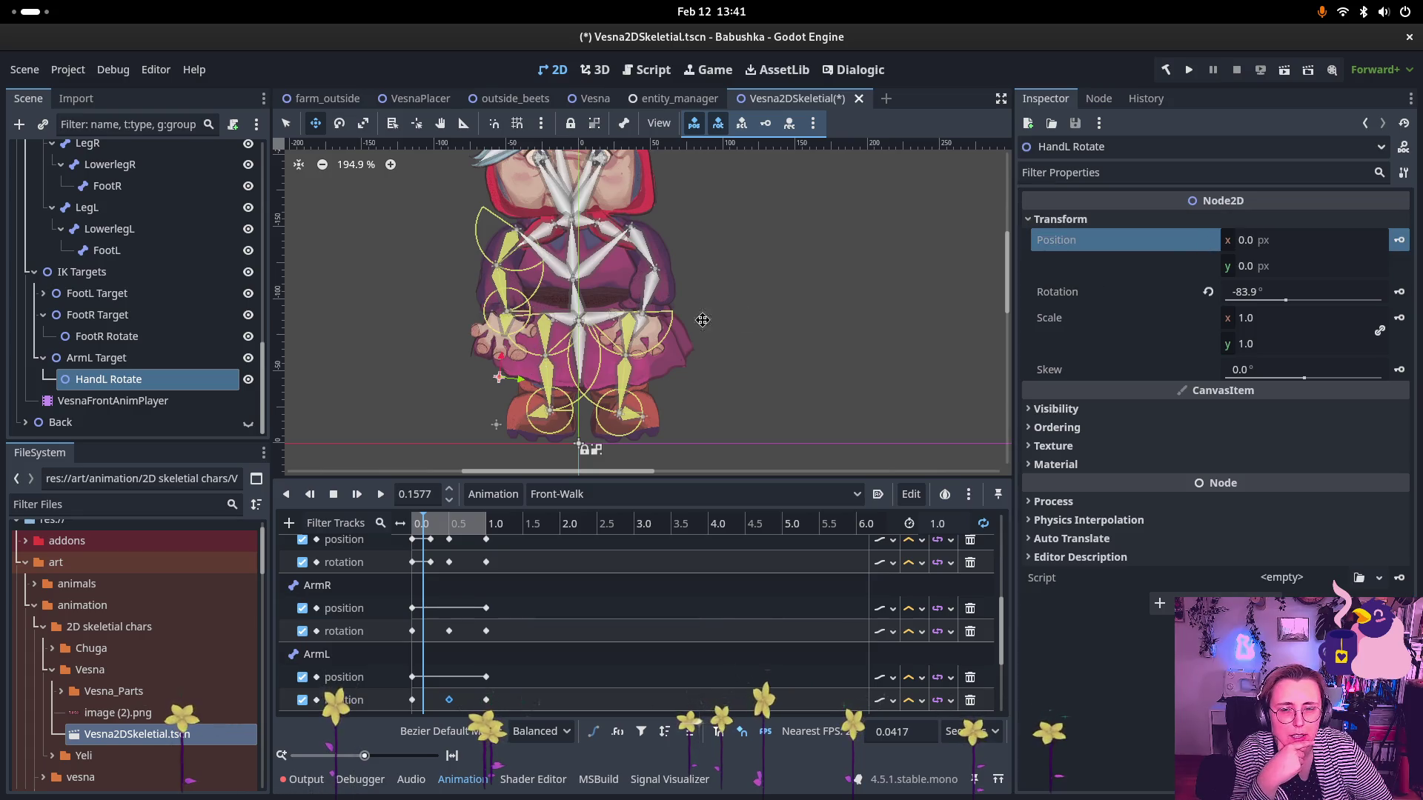
- Drag ArmL Target and lower the HandL Rotate pivot to pose Vesna's left arm
left_click(501, 355)
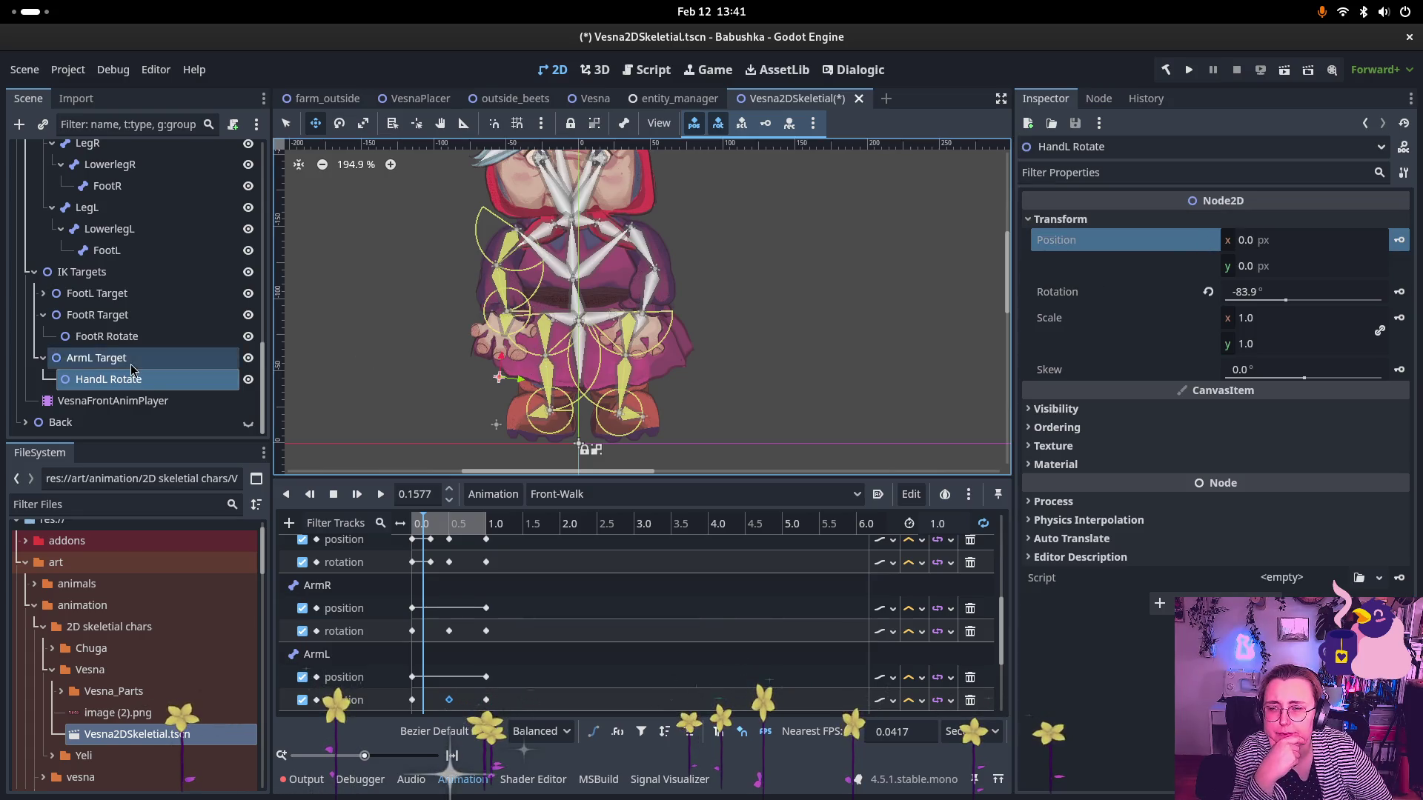
mouse_move(500, 351)
left_mouse_down()
mouse_move(545, 350)
mouse_move(519, 297)
mouse_move(482, 268)
mouse_move(505, 252)
mouse_move(494, 301)
mouse_move(514, 303)
left_mouse_up()
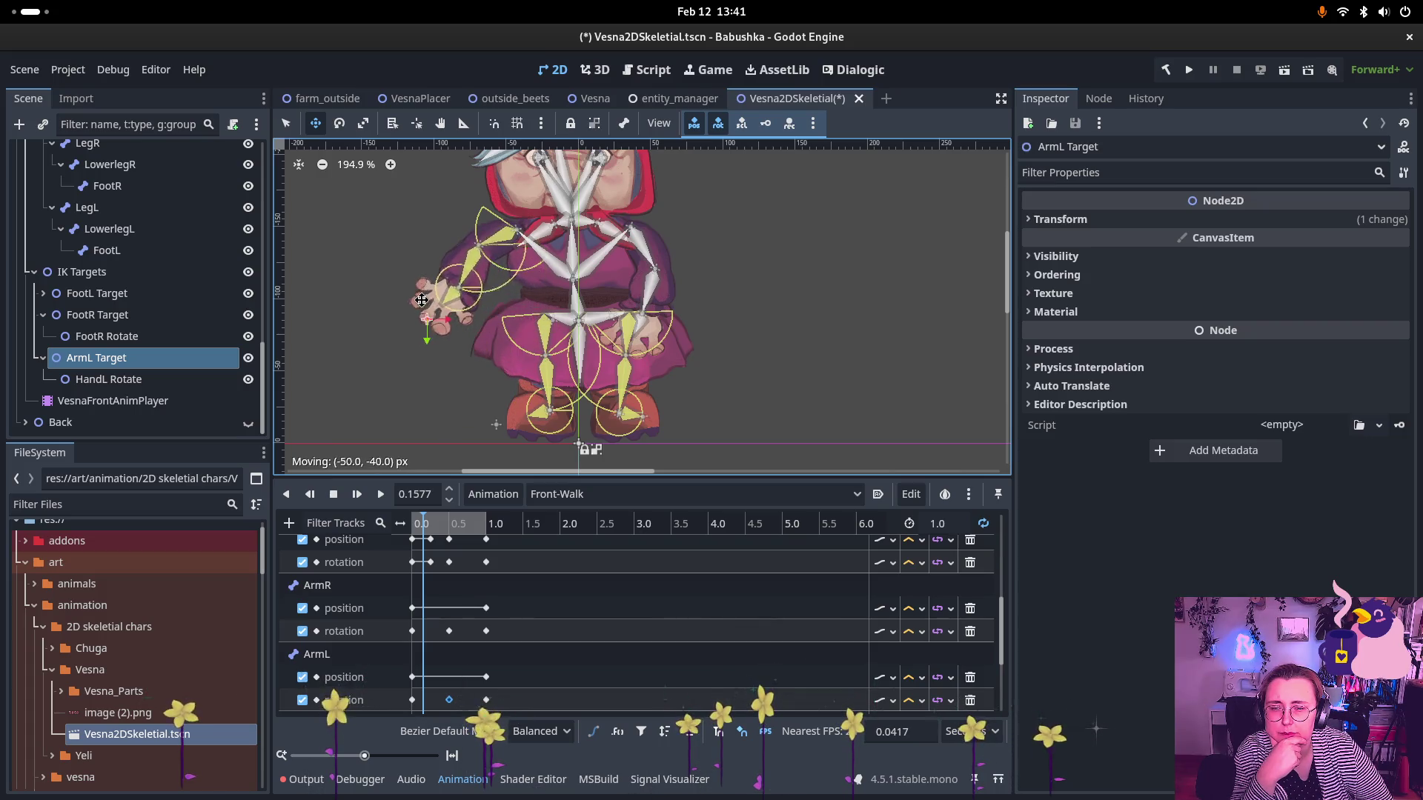
mouse_move(411, 340)
left_mouse_down()
mouse_move(484, 345)
mouse_move(445, 309)
left_mouse_up()
left_click_drag(448, 255, 463, 269)
left_click(140, 379)
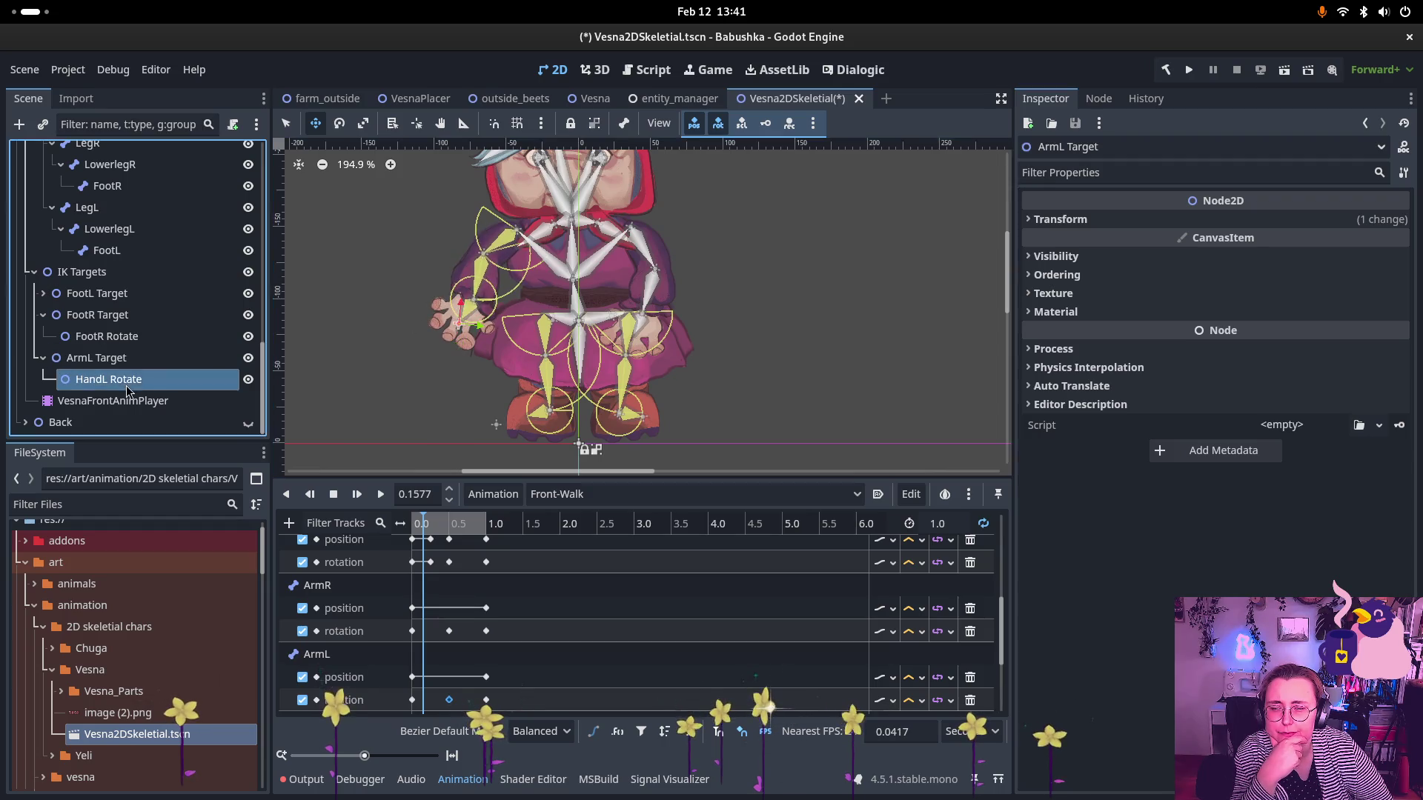
left_click_drag(457, 342, 453, 379)
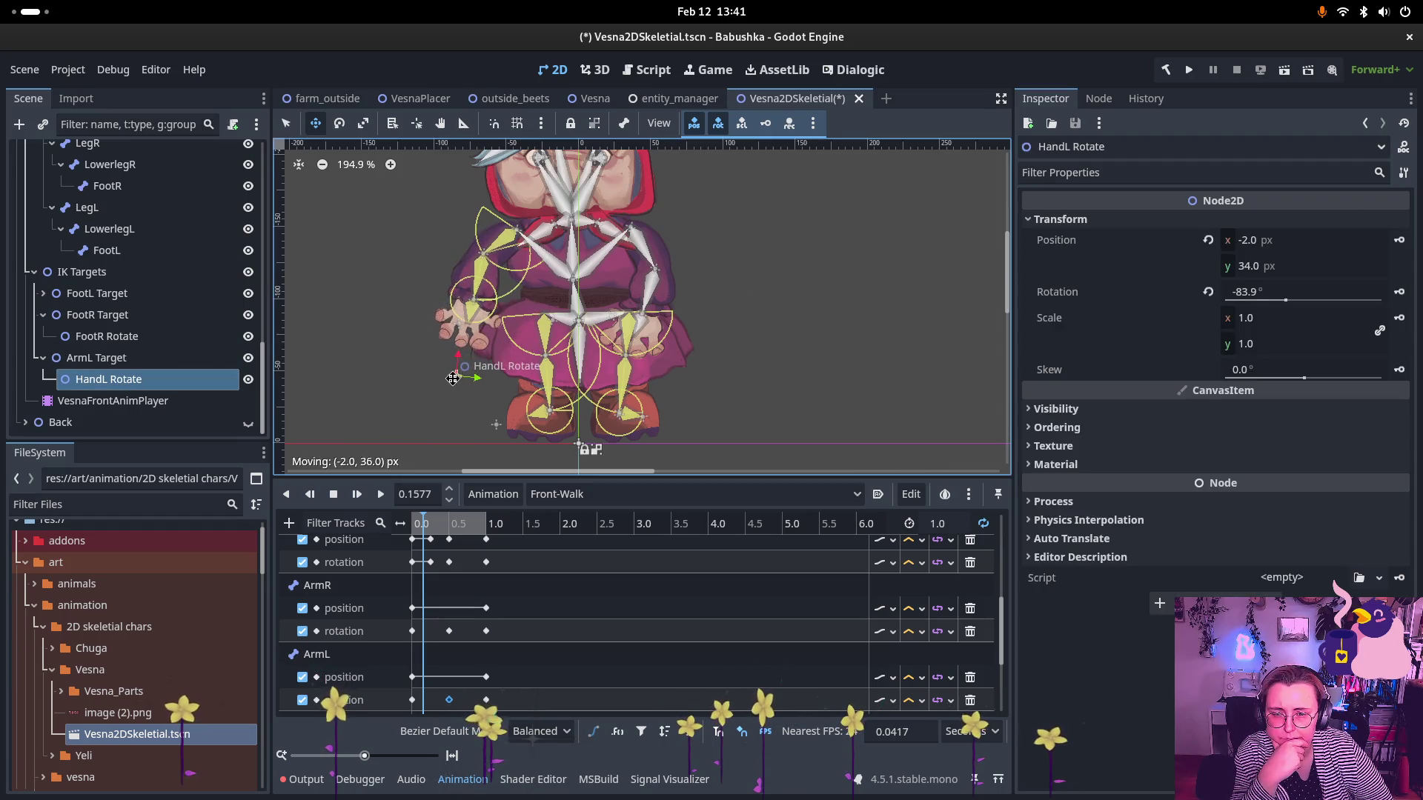
left_click(96, 358)
mouse_move(487, 282)
left_mouse_down()
mouse_move(415, 256)
mouse_move(511, 274)
mouse_move(422, 278)
mouse_move(467, 319)
mouse_move(519, 312)
mouse_move(452, 296)
mouse_move(494, 329)
mouse_move(519, 282)
mouse_move(503, 325)
left_mouse_up()
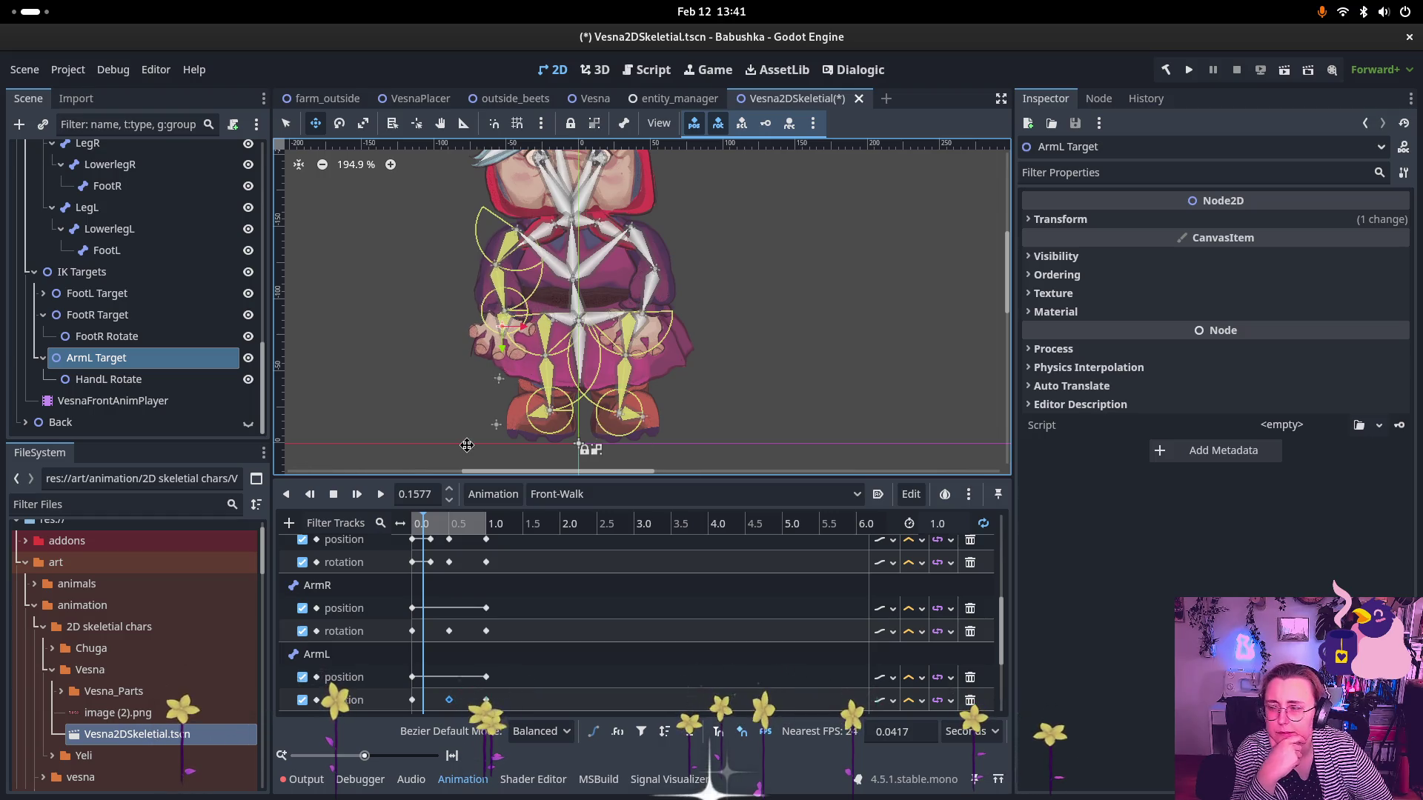
left_click(108, 379, "ctrl")
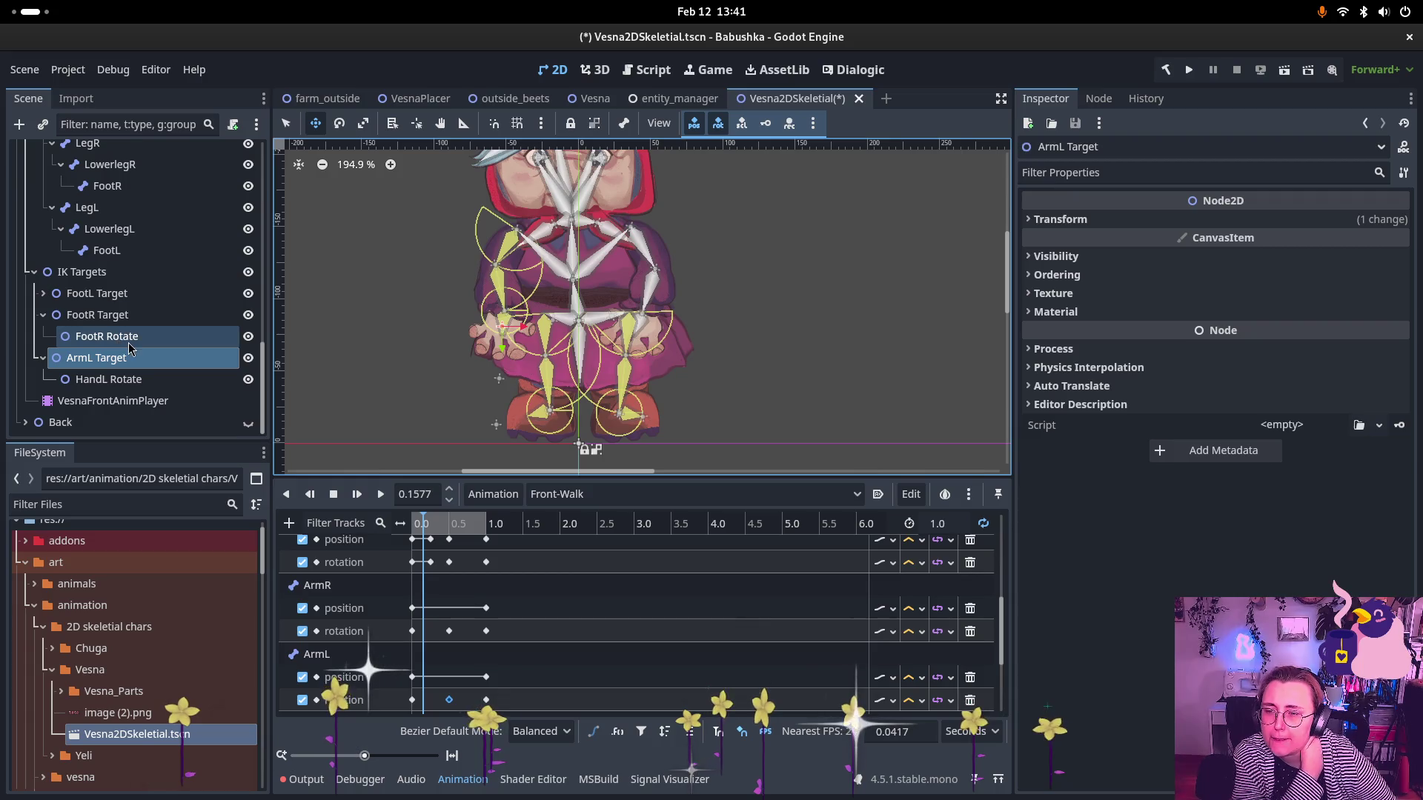
- Duplicate ArmL Target with Ctrl+D and rename the copy ArmR Target
scroll(103, 345, "up", 2)
left_click(115, 413)
left_click(129, 393)
key("ctrl+d")
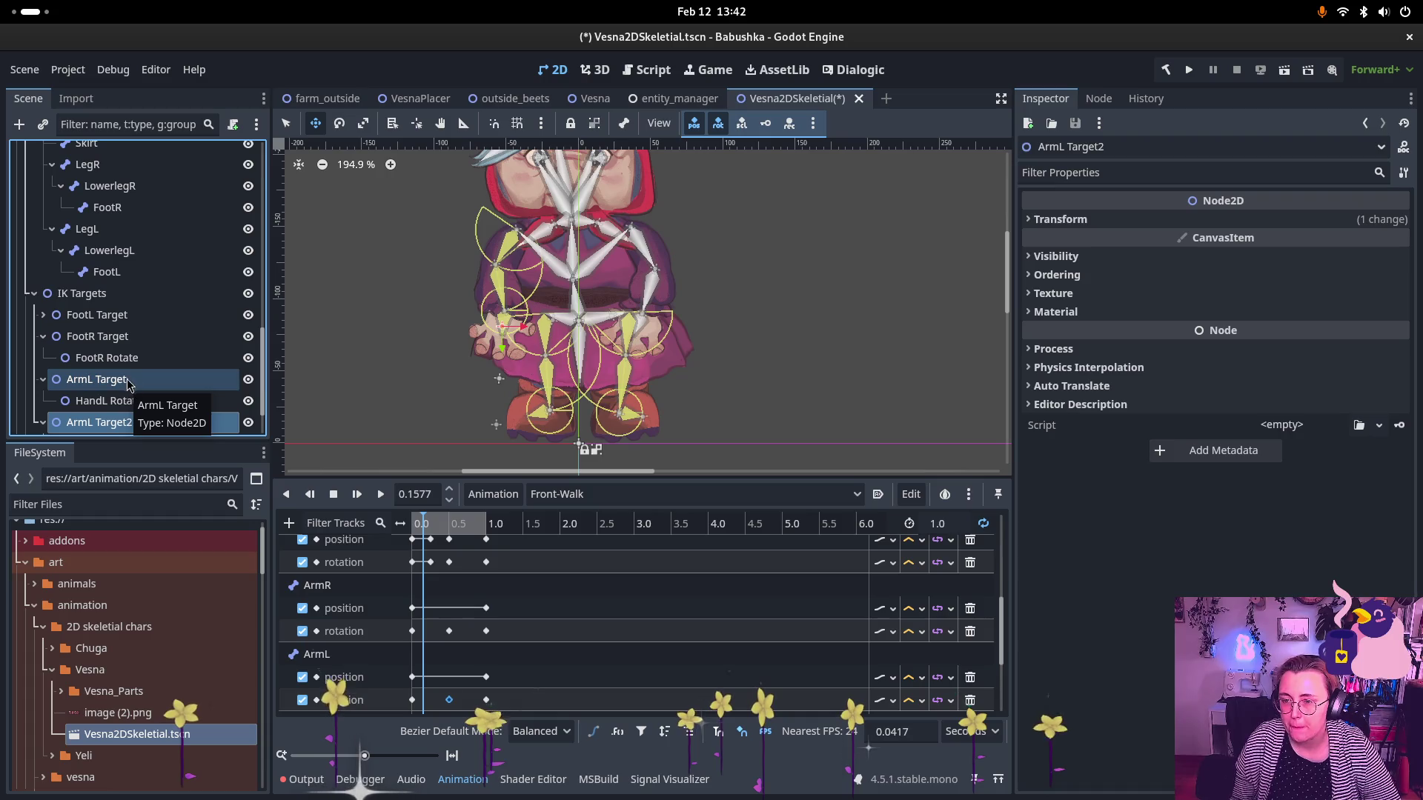
double_click(115, 359)
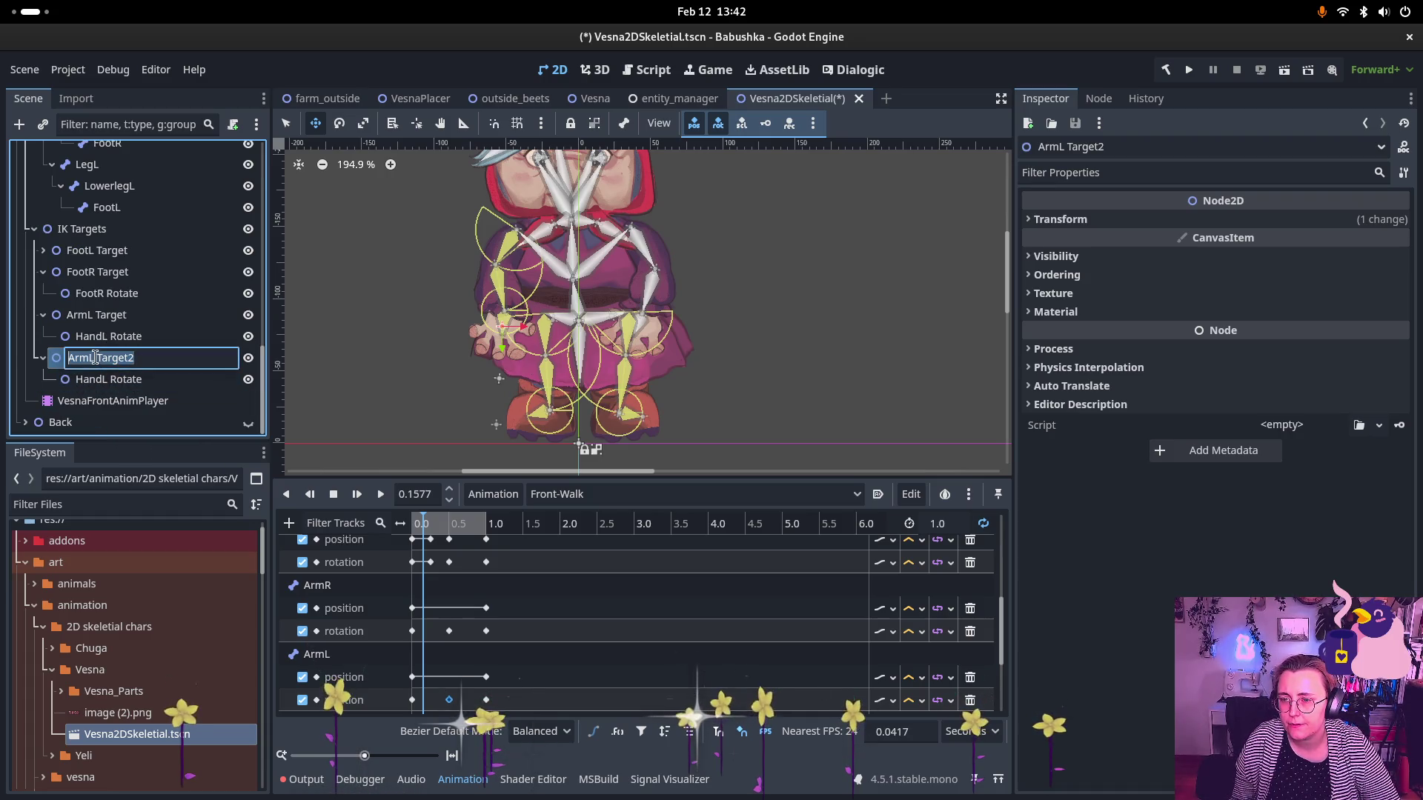
left_click(97, 357)
key("BackSpace")
type("R")
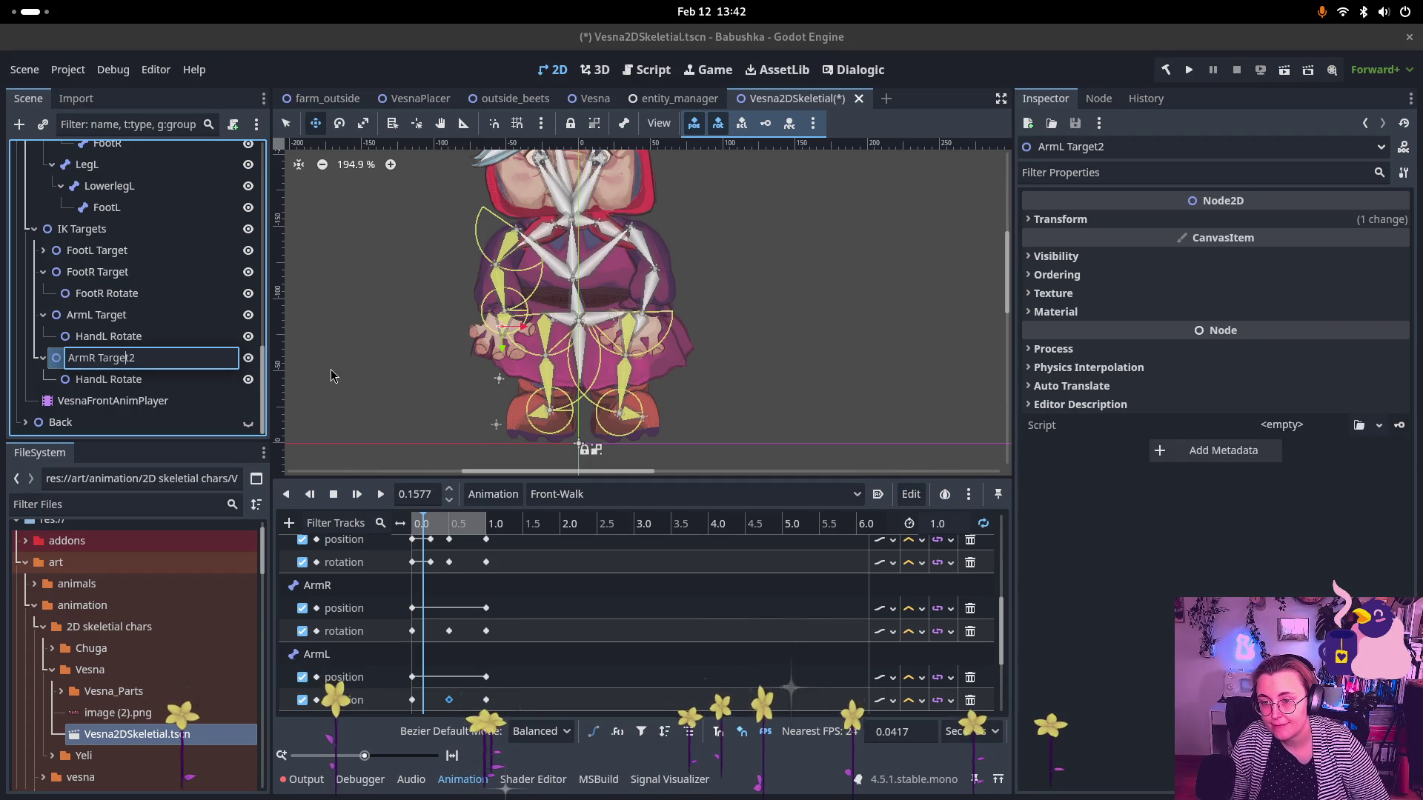
key("End")
key("BackSpace")
key("Return")
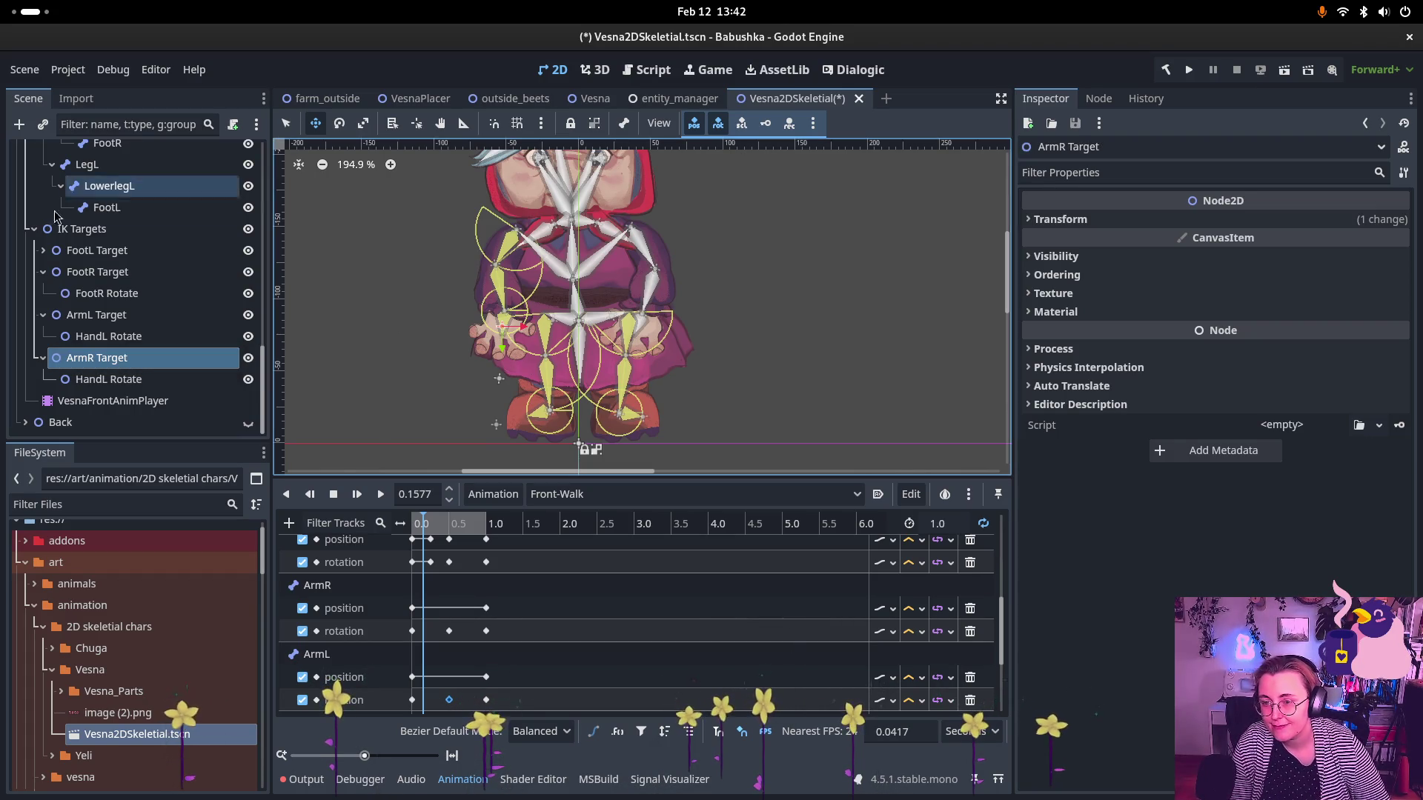
- Rename the copied hand node to HandR Rotate (LookAt)
left_click(118, 382)
left_click(118, 382)
type("R")
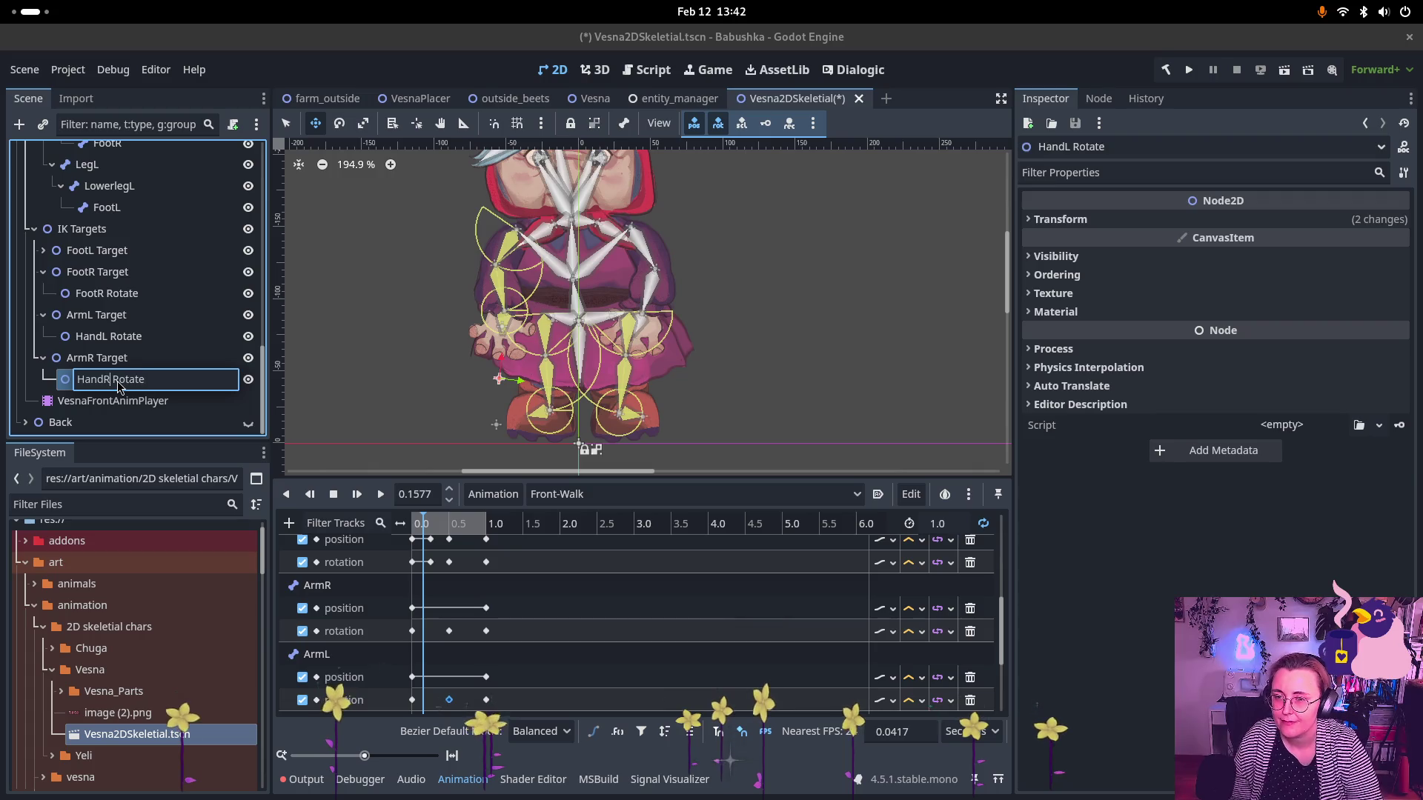
key("Return")
double_click(211, 375)
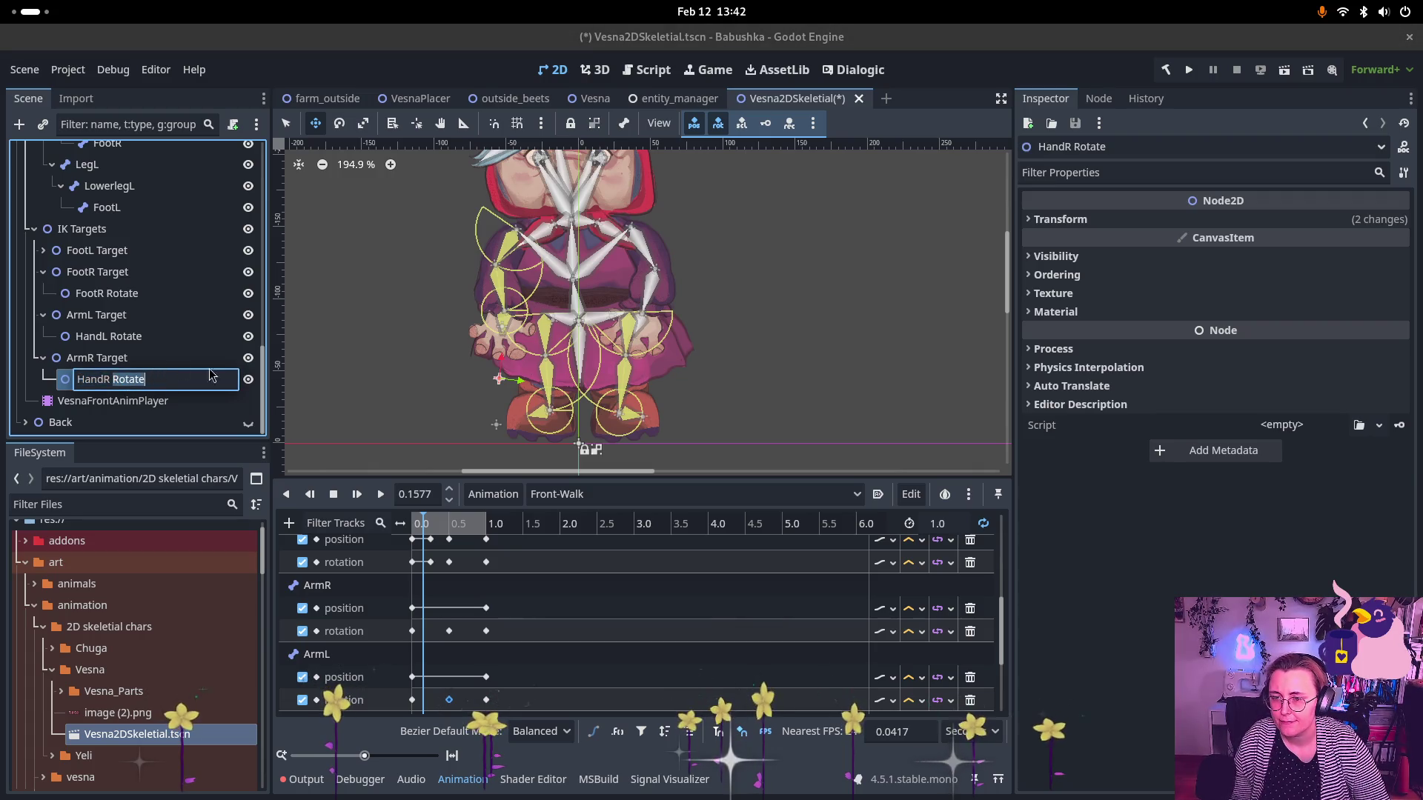
type("(LookAt)")
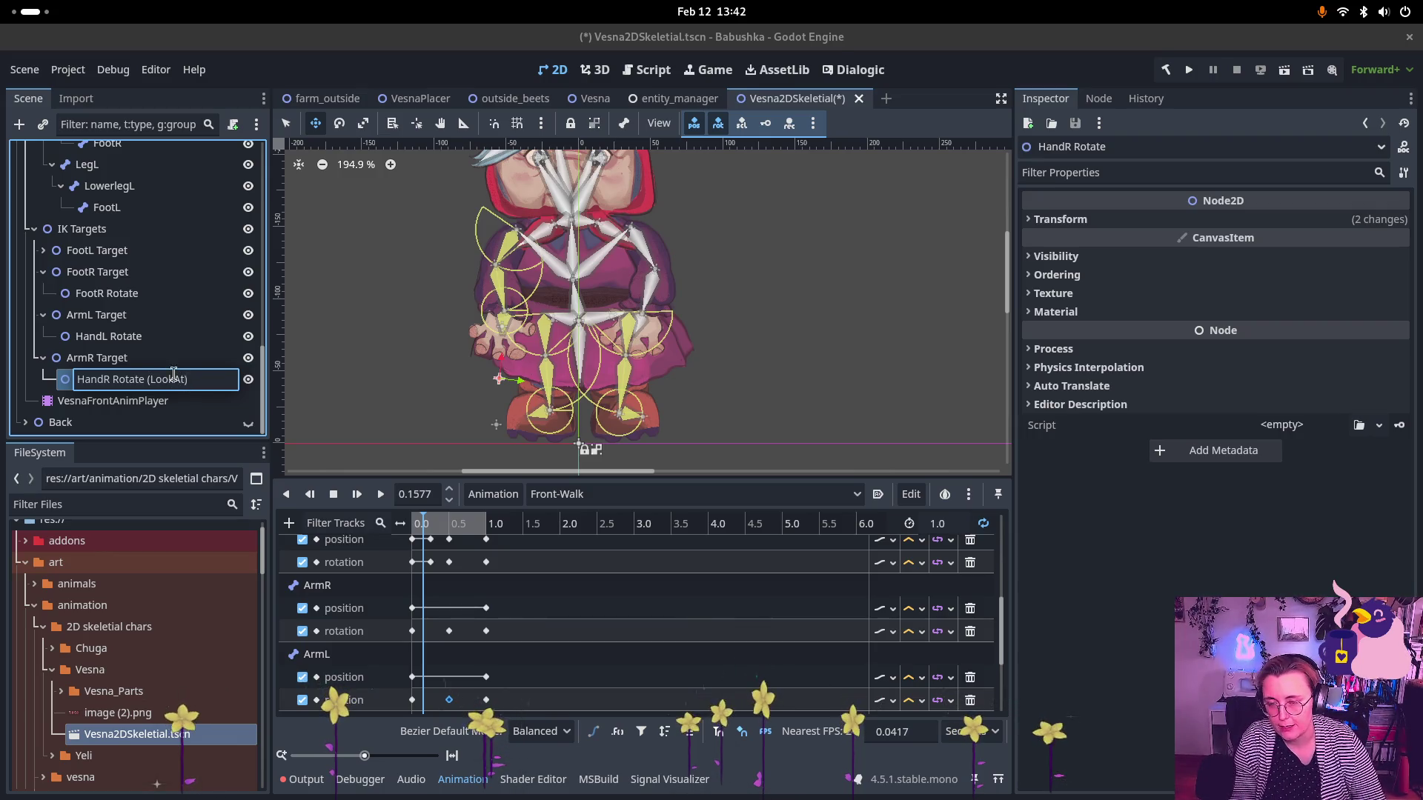
key("Return")
- Rename the left hand node to HandL Rotate (LookAt)
left_click(169, 336)
double_click(169, 336)
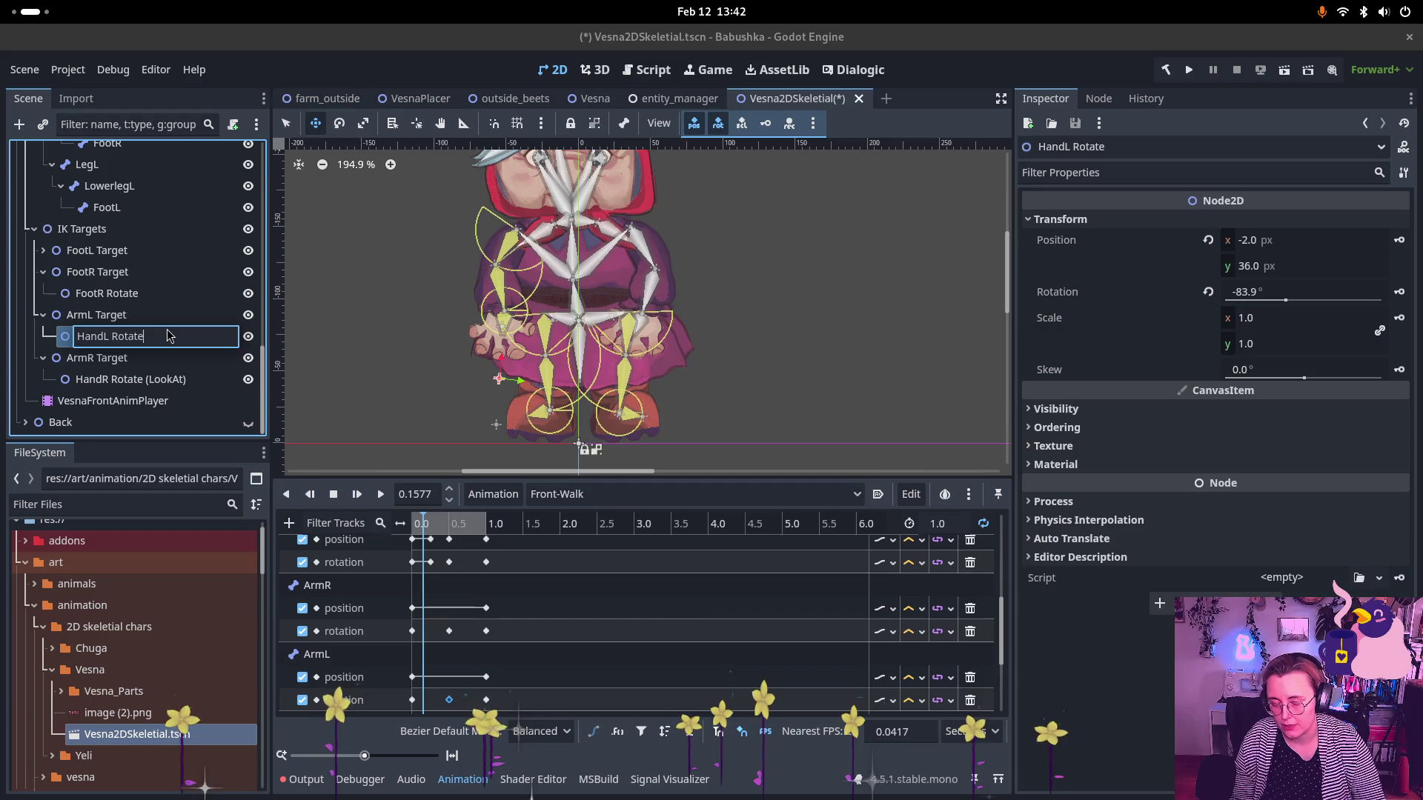
type(" (LookAt")
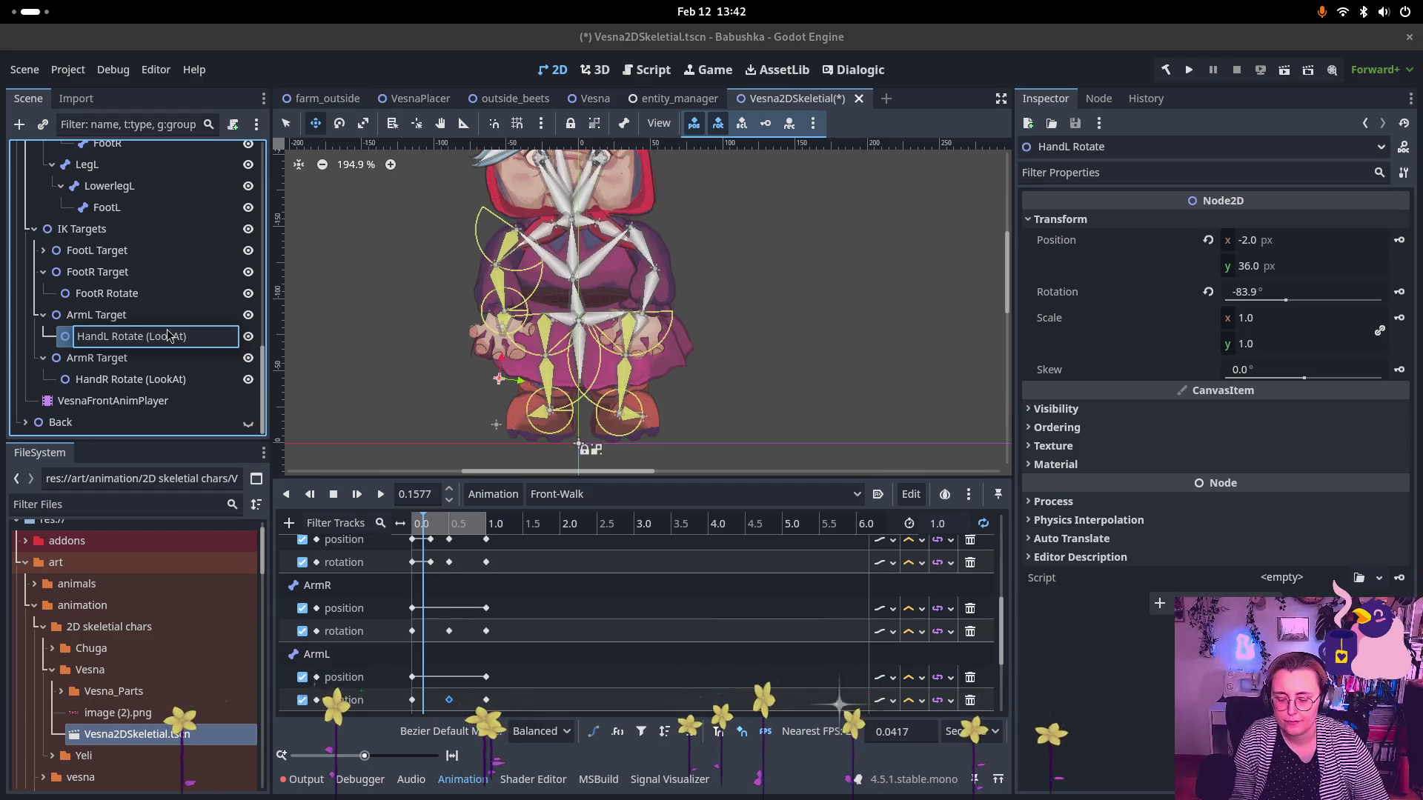
key("Return")
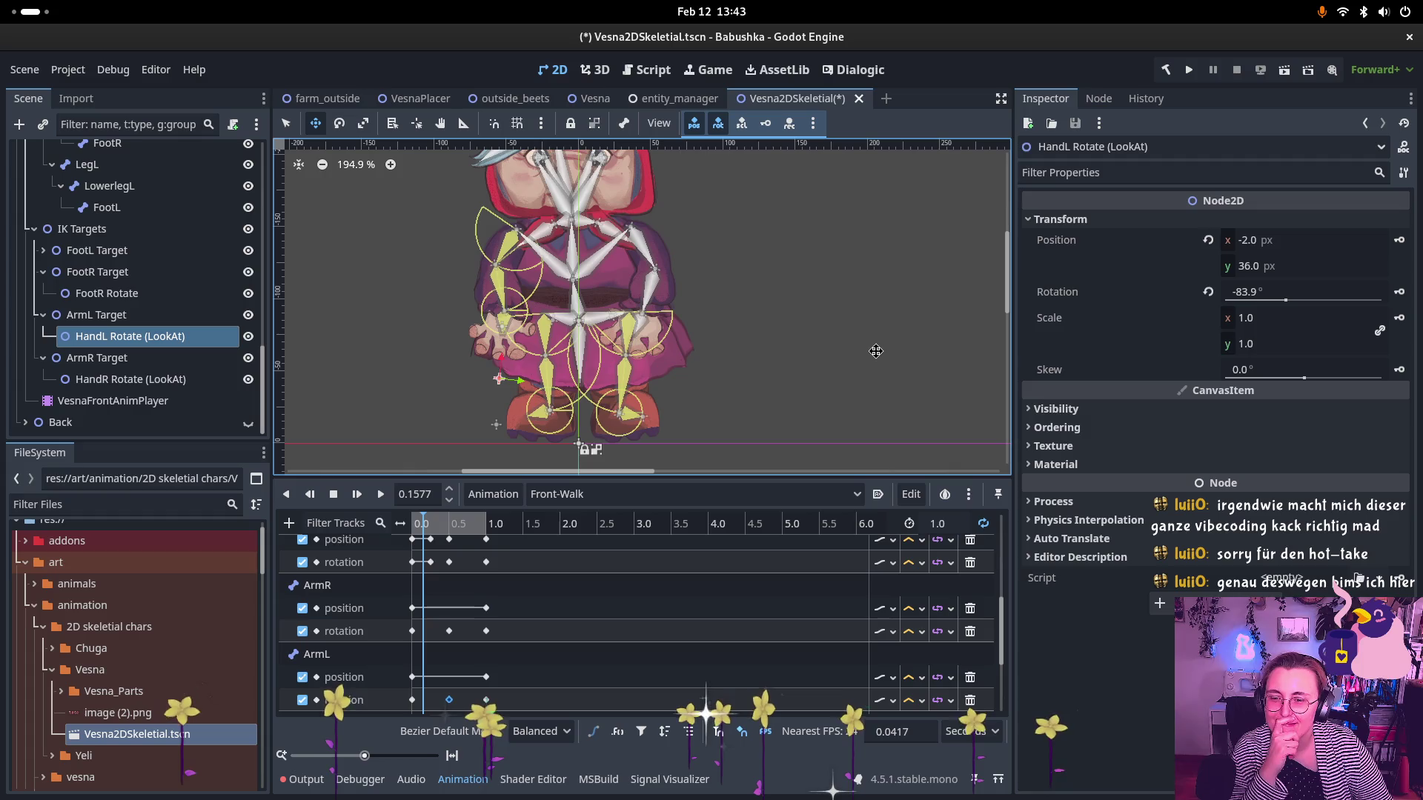
scroll(659, 266, "up", 1)
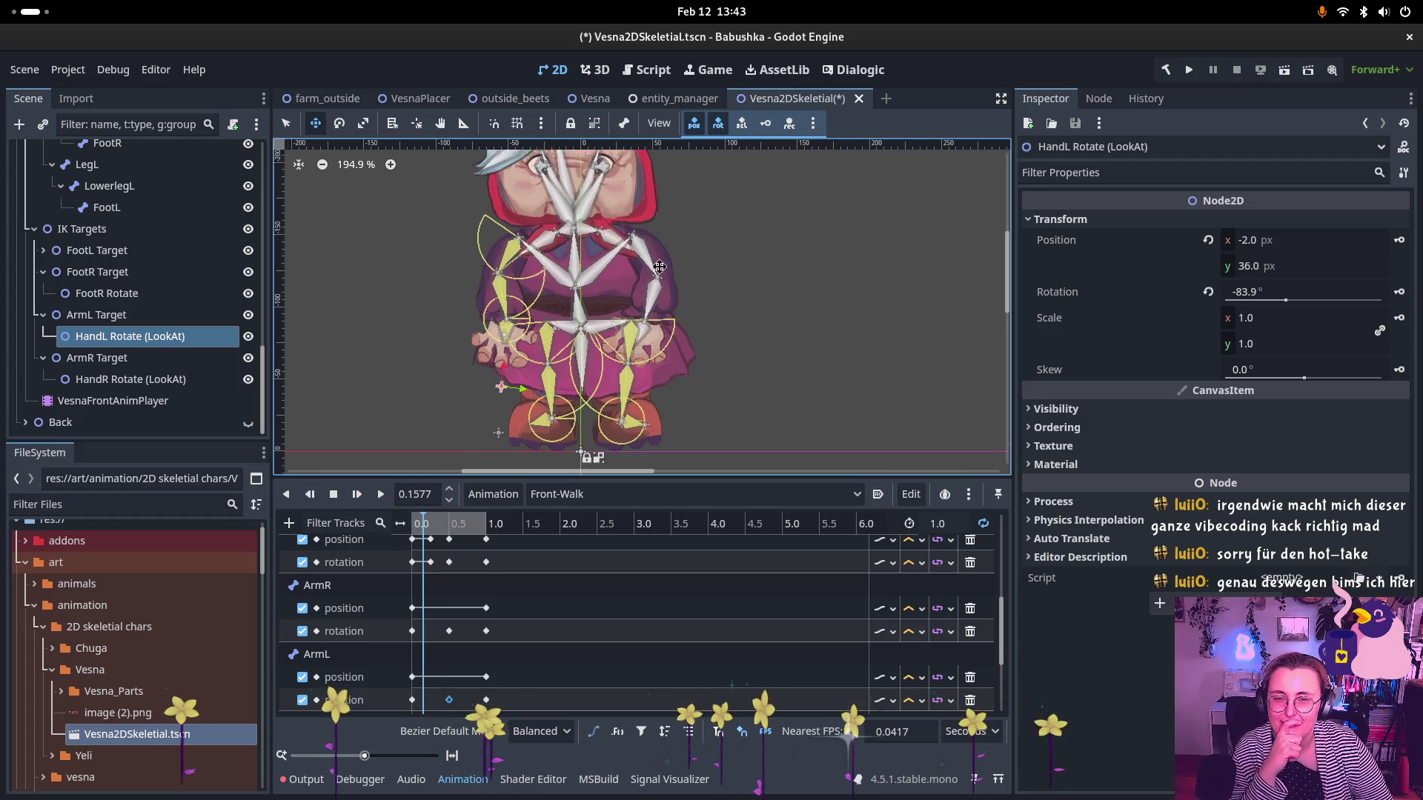
scroll(659, 266, "up", 3)
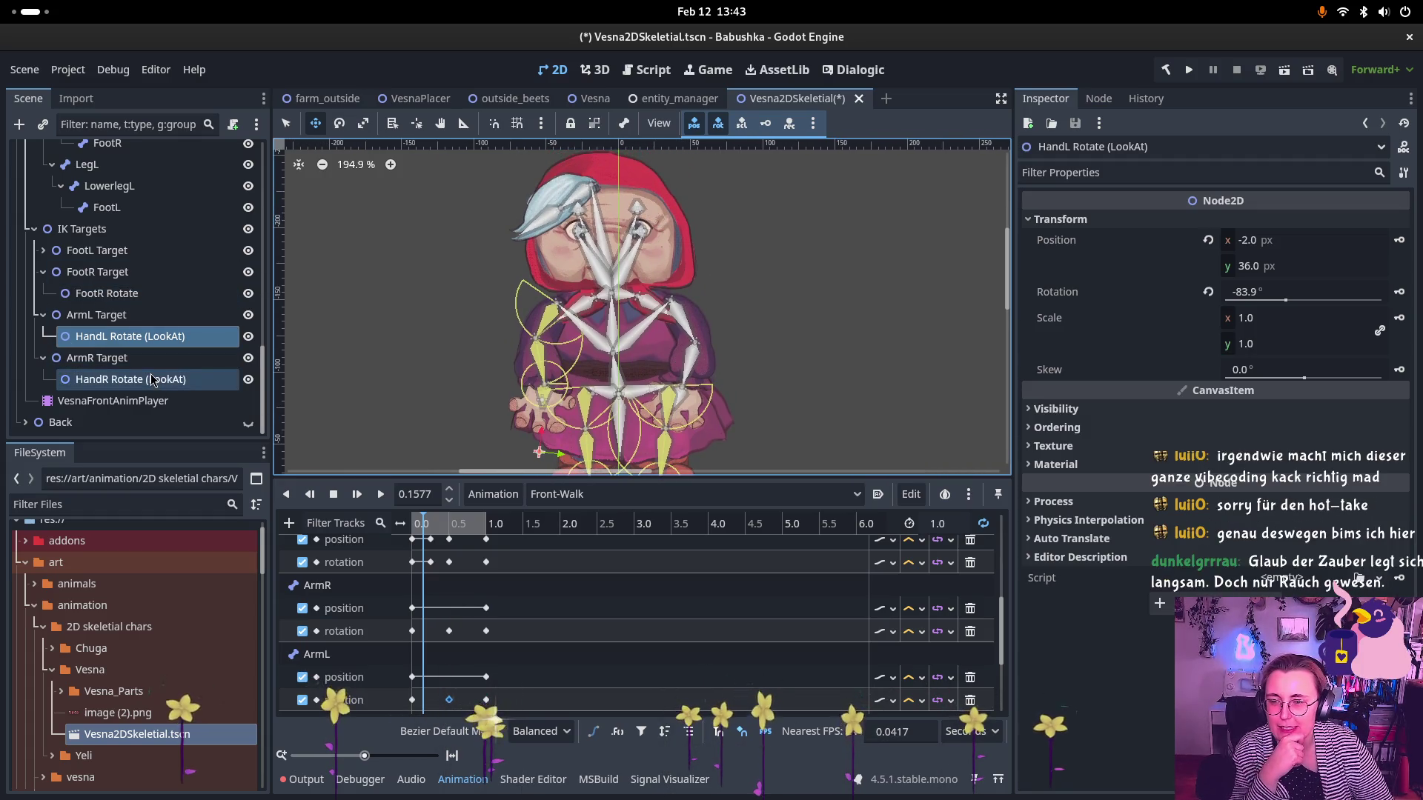